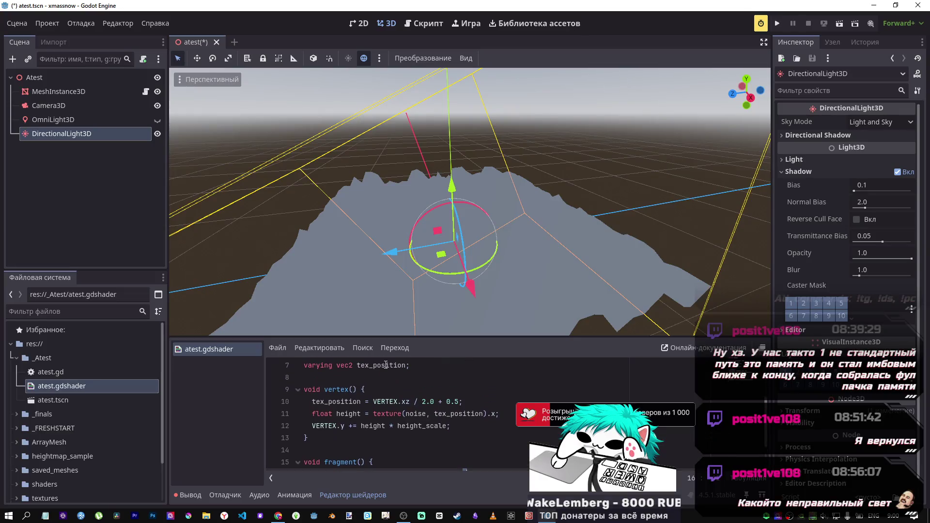
# - Remove the stray x after tex_position, then comment out the NORMAL_MAP line and save the shader
pyautogui.scroll(-3, 385, 369)
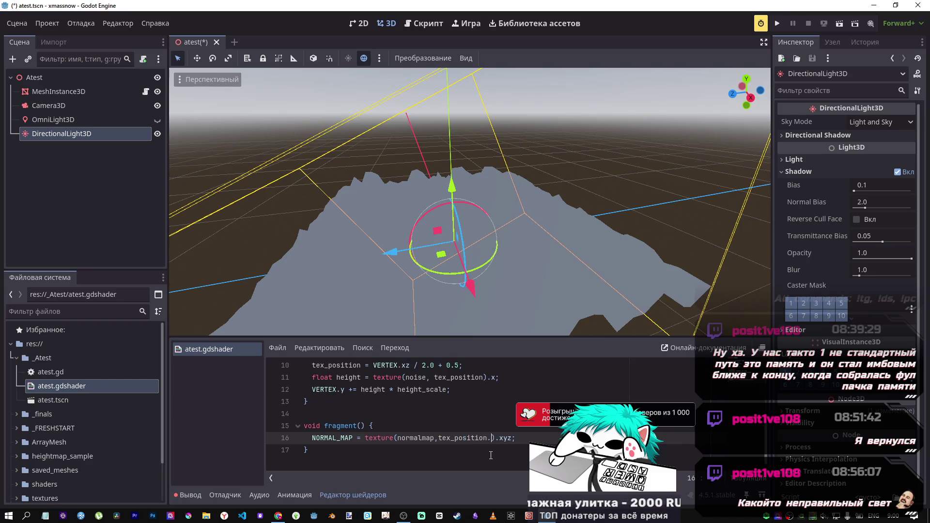
pyautogui.write('x')
pyautogui.press('BackSpace')
pyautogui.hotkey('ctrl', 's')
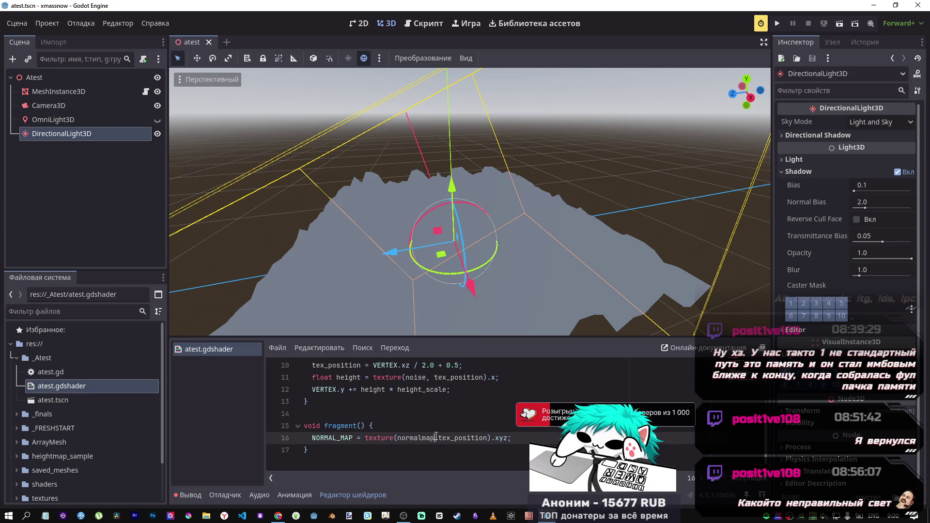
pyautogui.hotkey('ctrl', 'k')
pyautogui.hotkey('ctrl', 's')
# - Rotate the directional light to relight the terrain, then select the MeshInstance3D terrain node
pyautogui.moveTo(420, 224)
pyautogui.mouseDown()
pyautogui.moveTo(484, 226)
pyautogui.moveTo(474, 221)
pyautogui.moveTo(472, 240)
pyautogui.moveTo(426, 251)
pyautogui.moveTo(419, 241)
pyautogui.moveTo(404, 265)
pyautogui.moveTo(421, 208)
pyautogui.mouseUp()
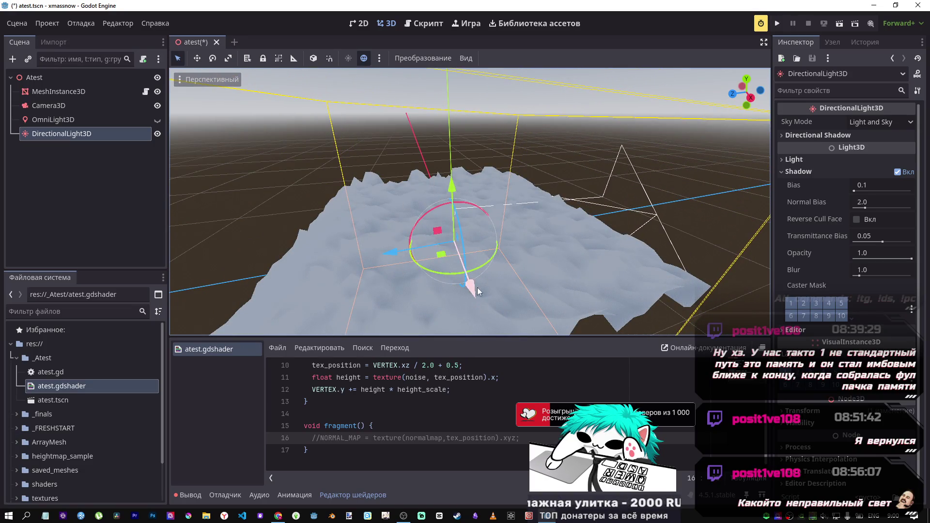
pyautogui.moveTo(420, 222)
pyautogui.mouseDown()
pyautogui.moveTo(436, 217)
pyautogui.moveTo(420, 223)
pyautogui.mouseUp()
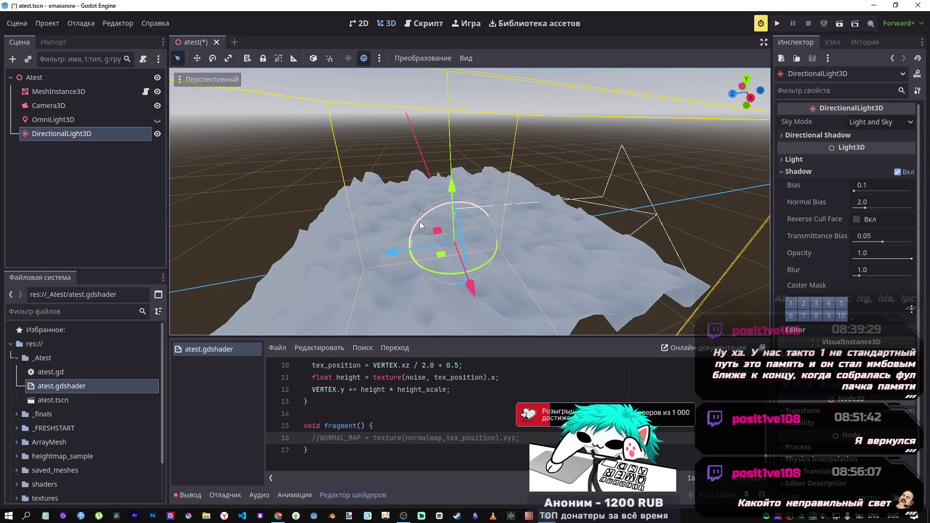
pyautogui.click(56, 93)
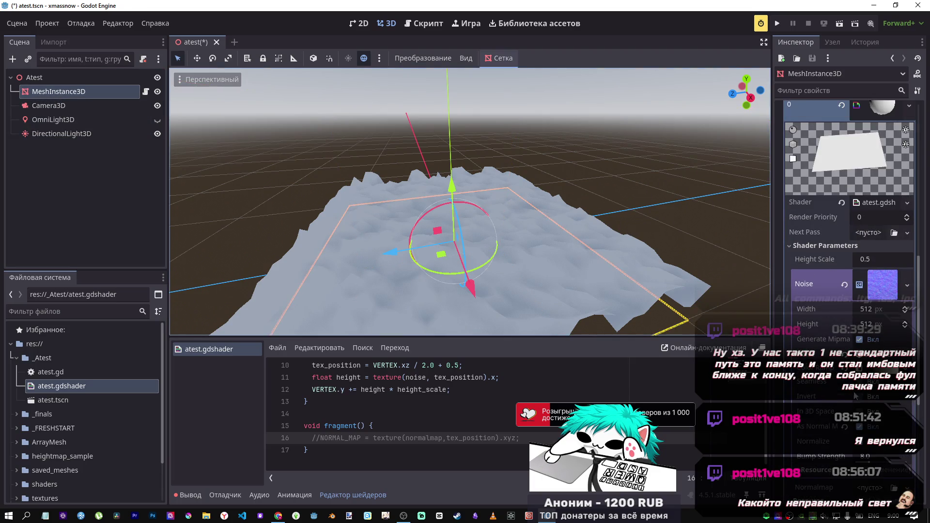
# - Save the scene and nudge the DirectionalLight3D's rotation to change the terrain shading
pyautogui.hotkey('ctrl', 's')
pyautogui.moveTo(432, 205); pyautogui.dragTo(426, 208)
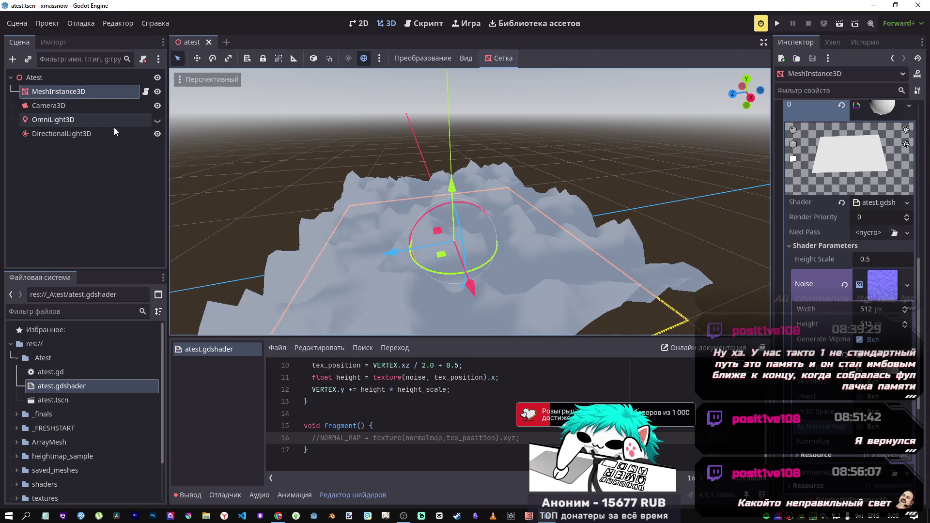
pyautogui.click(61, 133)
pyautogui.moveTo(437, 209); pyautogui.dragTo(443, 211)
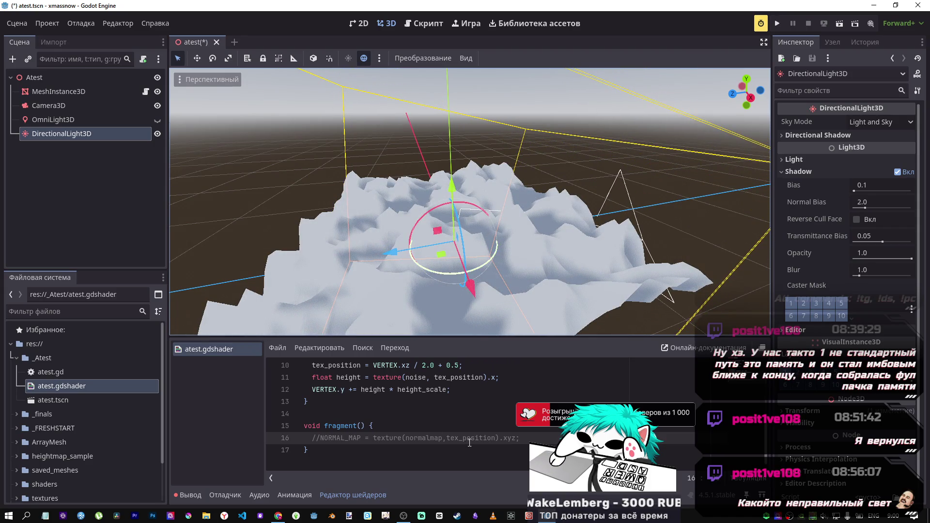
# - Re-enable the NORMAL_MAP line, save, and swing the light to inspect the normal-mapped shading
pyautogui.hotkey('ctrl', 's')
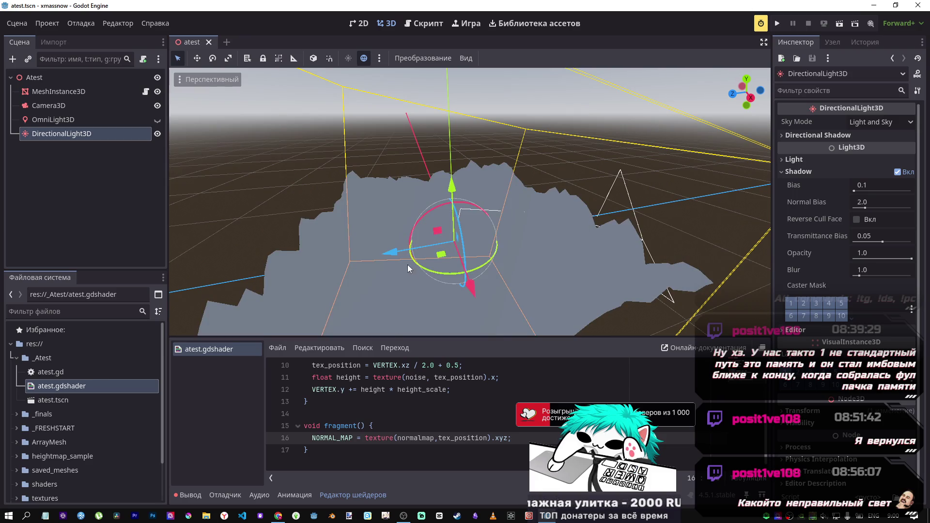
pyautogui.moveTo(425, 217)
pyautogui.mouseDown()
pyautogui.moveTo(475, 224)
pyautogui.moveTo(487, 248)
pyautogui.moveTo(616, 196)
pyautogui.moveTo(449, 202)
pyautogui.moveTo(426, 225)
pyautogui.moveTo(528, 251)
pyautogui.moveTo(456, 258)
pyautogui.moveTo(498, 256)
pyautogui.moveTo(538, 216)
pyautogui.moveTo(456, 211)
pyautogui.moveTo(489, 219)
pyautogui.moveTo(523, 193)
pyautogui.moveTo(564, 129)
pyautogui.moveTo(533, 155)
pyautogui.moveTo(464, 260)
pyautogui.mouseUp()
pyautogui.moveTo(454, 226); pyautogui.dragTo(393, 228)
# - Negate the sampled normal-map texture on line 16 and save the shader
pyautogui.click(366, 438)
pyautogui.write('-')
pyautogui.hotkey('ctrl', 's')
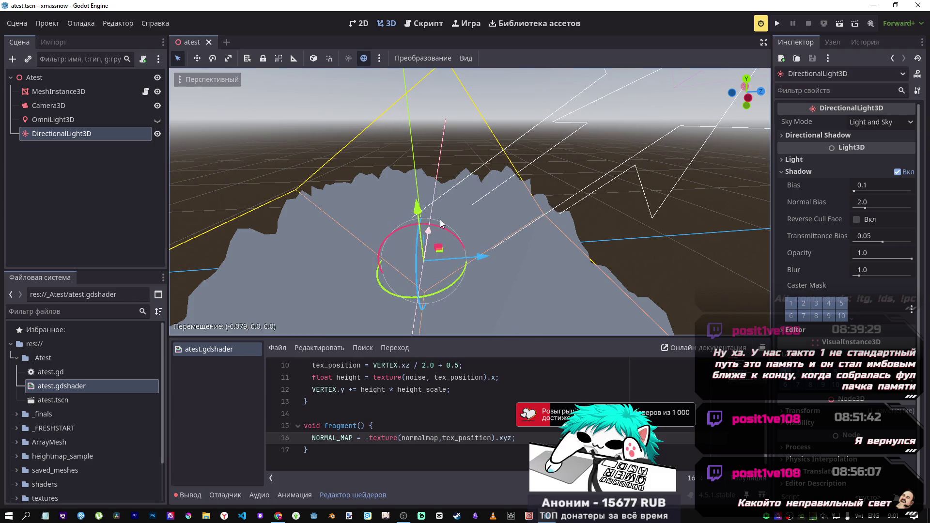
# - Re-angle the directional light, setting its Rotation X to -67.2 and then -101.7
pyautogui.moveTo(393, 225)
pyautogui.mouseDown()
pyautogui.moveTo(423, 254)
pyautogui.moveTo(390, 282)
pyautogui.mouseUp()
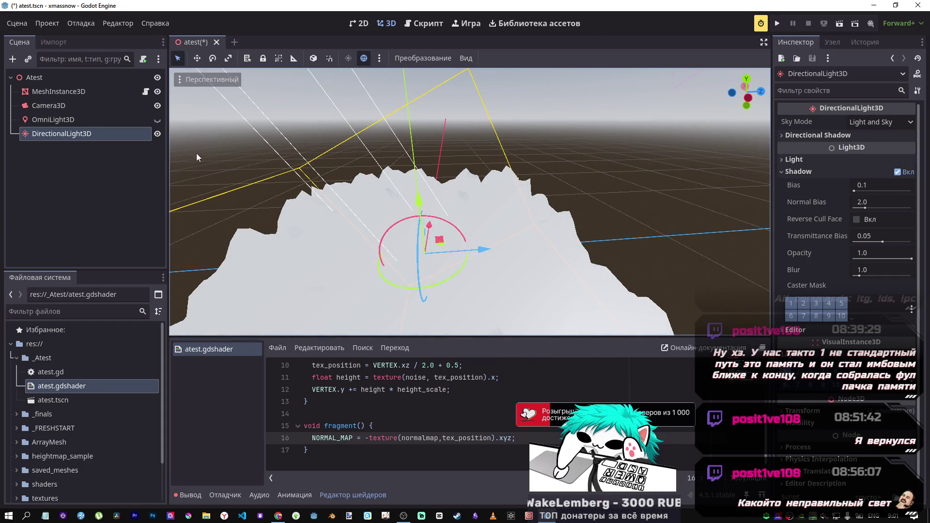
pyautogui.scroll(-1, 884, 417)
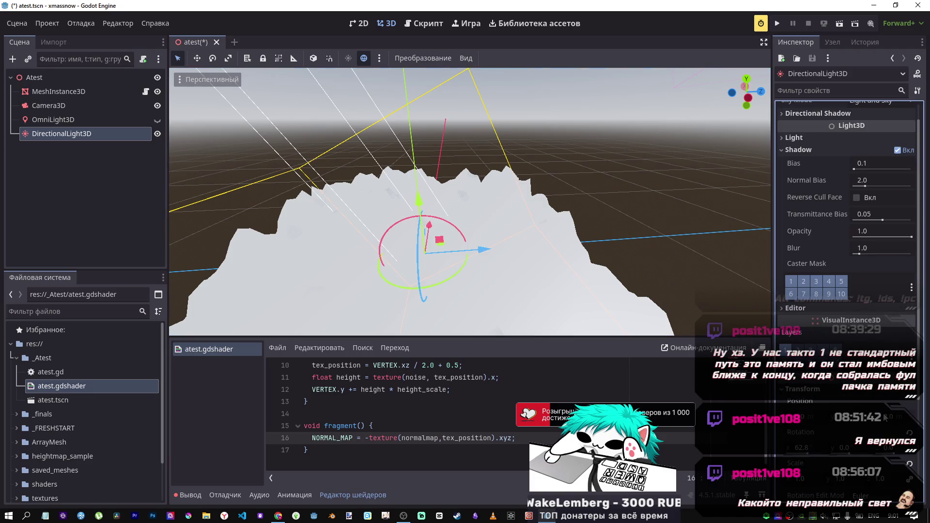
pyautogui.moveTo(807, 454); pyautogui.dragTo(795, 452)
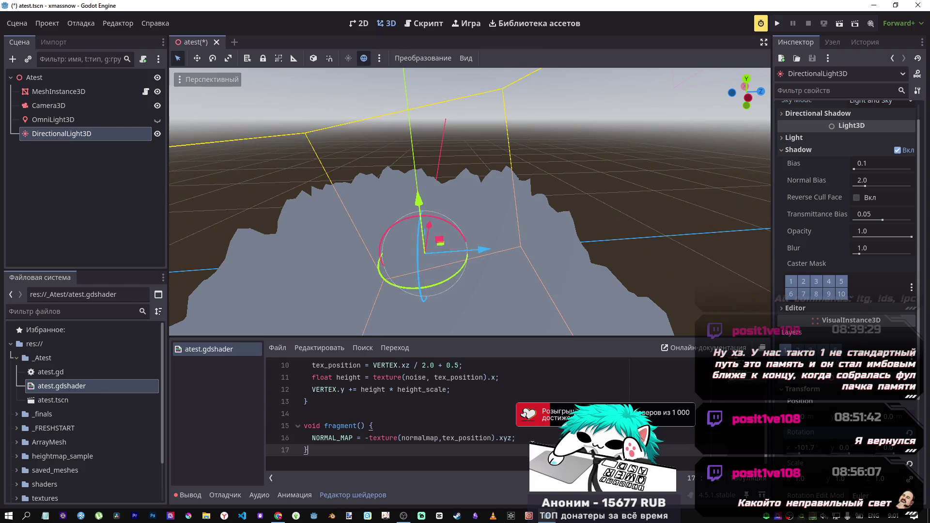
pyautogui.moveTo(518, 450); pyautogui.dragTo(505, 438)
# - Comment out the negated NORMAL_MAP line and save the shader
pyautogui.hotkey('ctrl', 'k')
pyautogui.hotkey('ctrl', 's')
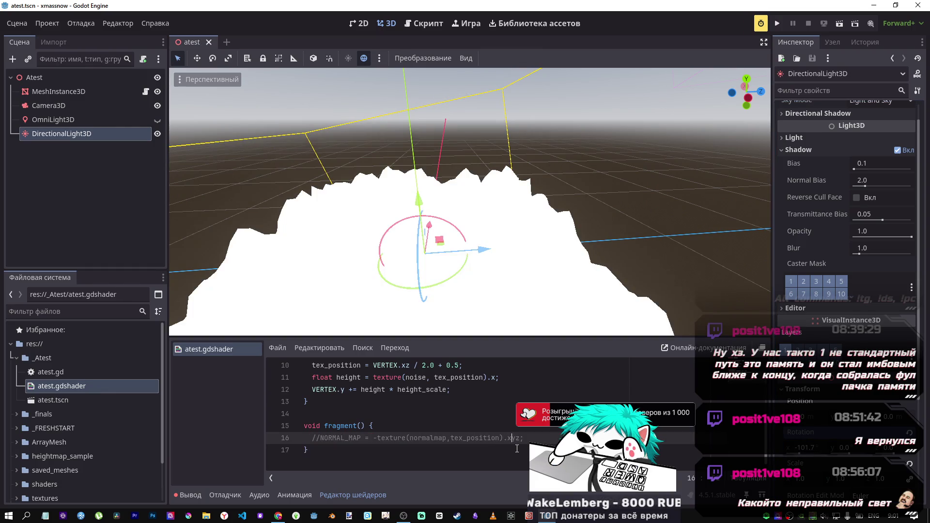
pyautogui.click(357, 390)
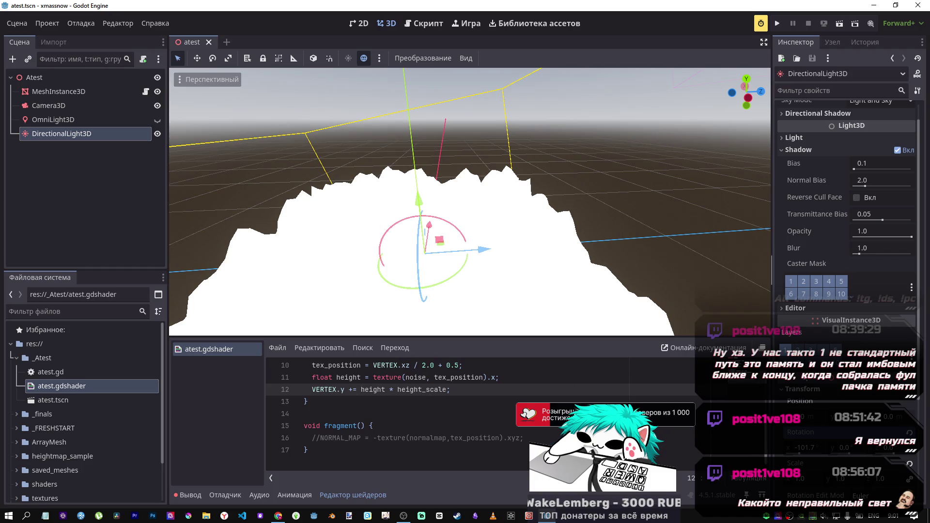
# - Rotate the directional light back and forth to reshade the terrain
pyautogui.moveTo(430, 221)
pyautogui.mouseDown()
pyautogui.moveTo(431, 242)
pyautogui.moveTo(434, 140)
pyautogui.mouseUp()
pyautogui.hotkey('ctrl', 'z')
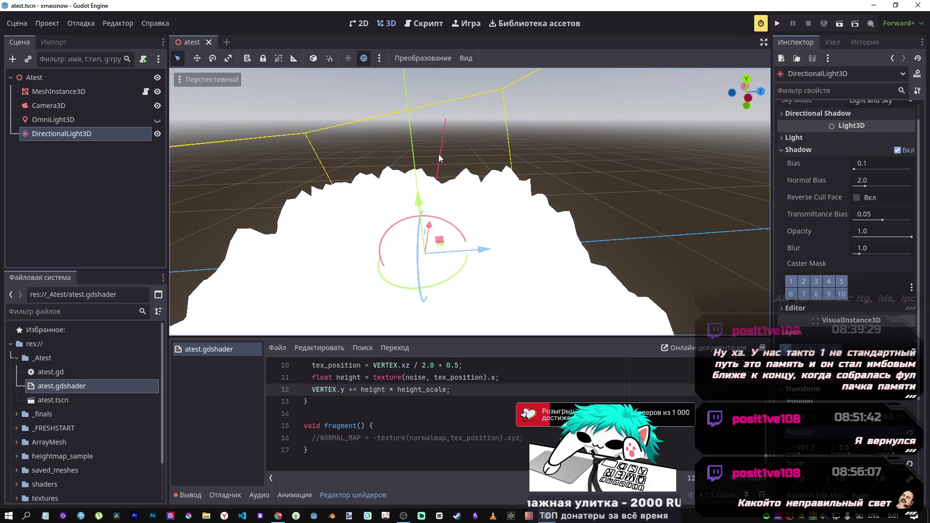
pyautogui.moveTo(444, 224)
pyautogui.mouseDown()
pyautogui.moveTo(426, 257)
pyautogui.moveTo(442, 143)
pyautogui.mouseUp()
pyautogui.moveTo(462, 101)
pyautogui.mouseDown()
pyautogui.moveTo(469, 129)
pyautogui.moveTo(462, 116)
pyautogui.moveTo(465, 130)
pyautogui.moveTo(423, 132)
pyautogui.moveTo(416, 143)
pyautogui.moveTo(331, 140)
pyautogui.mouseUp()
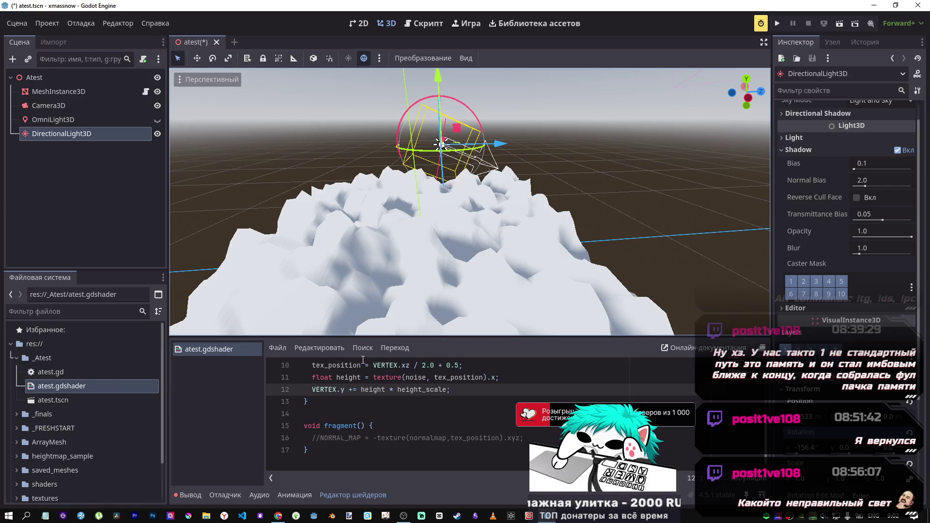
pyautogui.hotkey('alt', 'Tab')
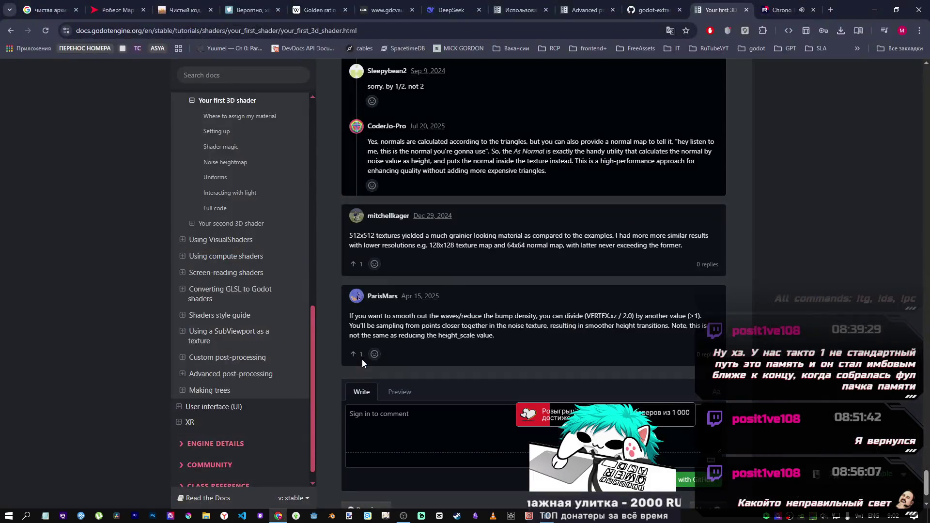
# - Scroll the 'Your first 3D shader' docs page to the Full code listing
pyautogui.scroll(7, 476, 343)
pyautogui.scroll(10, 470, 334)
pyautogui.scroll(-5, 458, 320)
pyautogui.scroll(5, 445, 310)
pyautogui.scroll(2, 433, 301)
pyautogui.scroll(-2, 402, 305)
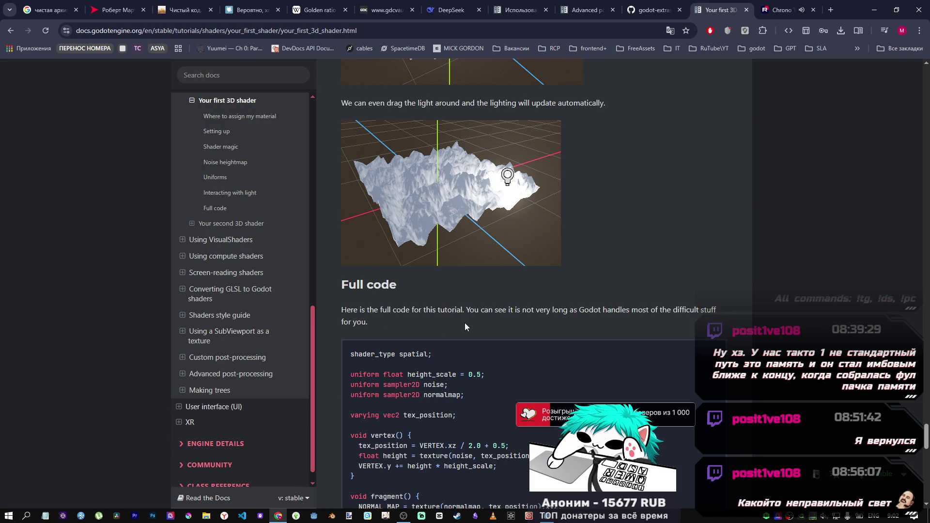
# - Read through the user notes on how normals relate to height_scale and NORMAL_MAP
pyautogui.scroll(-10, 578, 318)
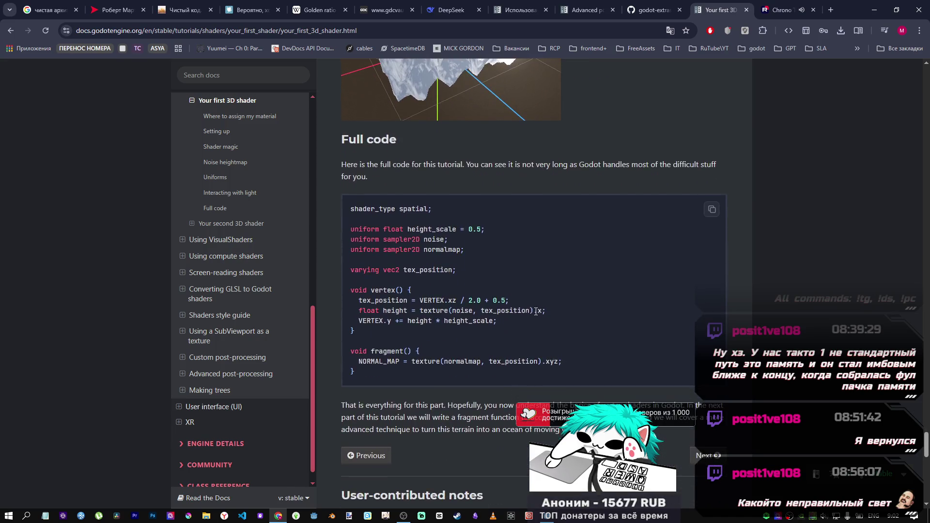
pyautogui.scroll(-2, 521, 309)
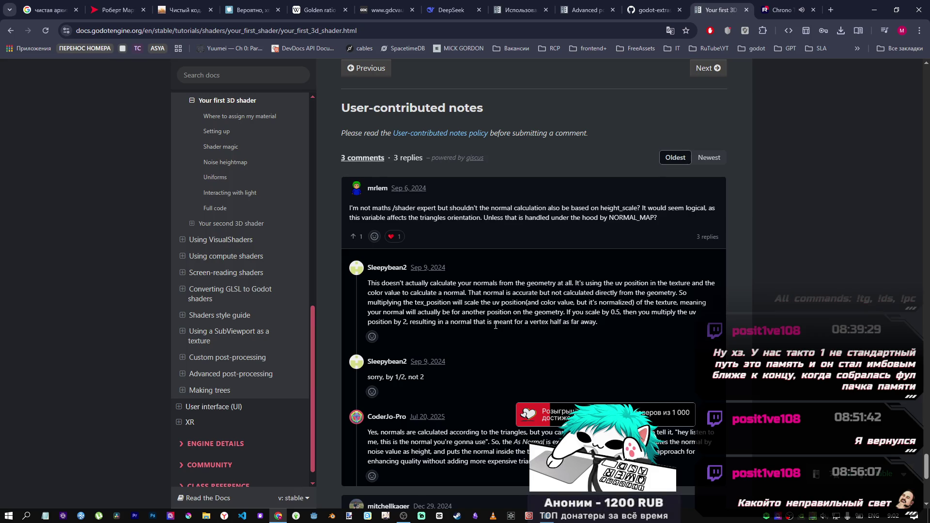
pyautogui.scroll(-1, 494, 325)
pyautogui.scroll(4, 433, 339)
pyautogui.scroll(-4, 434, 341)
pyautogui.scroll(-1, 434, 341)
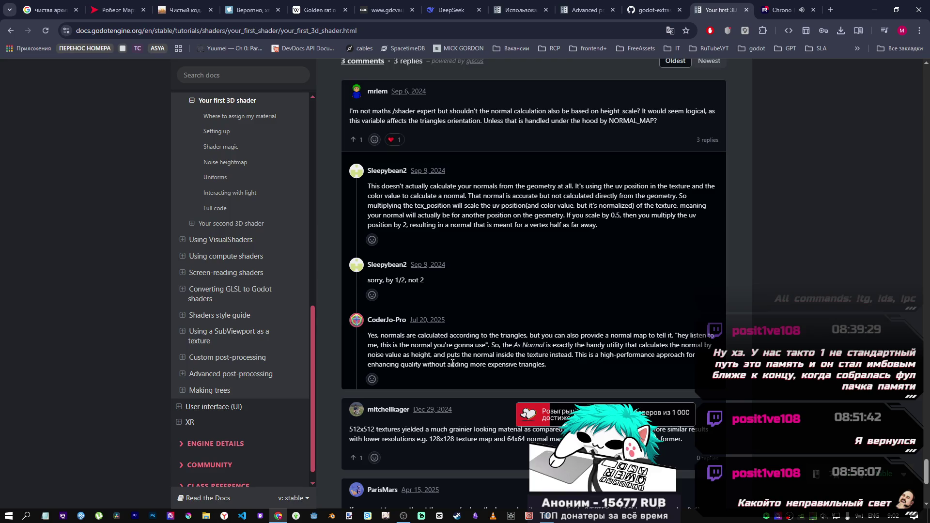
pyautogui.click(558, 517)
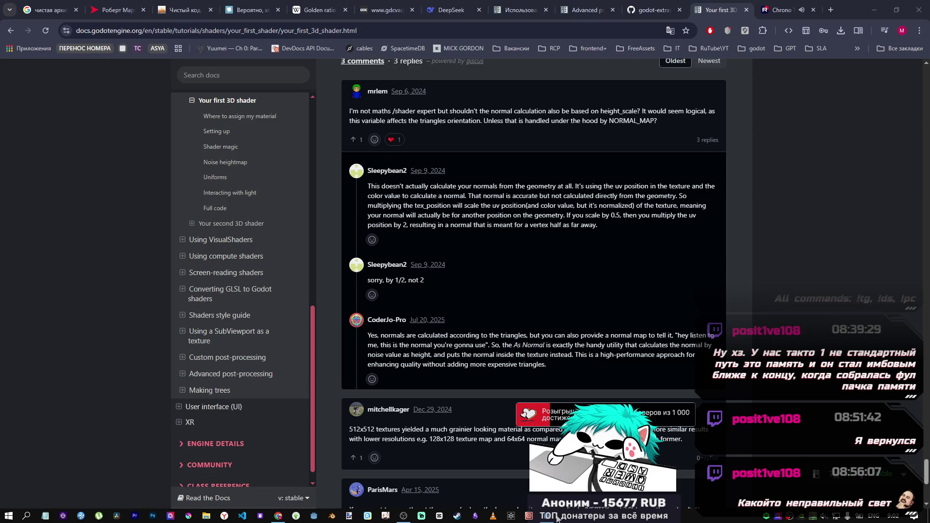
# - Turn on As Normal Map for the terrain's noise texture and rotate the directional light
pyautogui.click(58, 92)
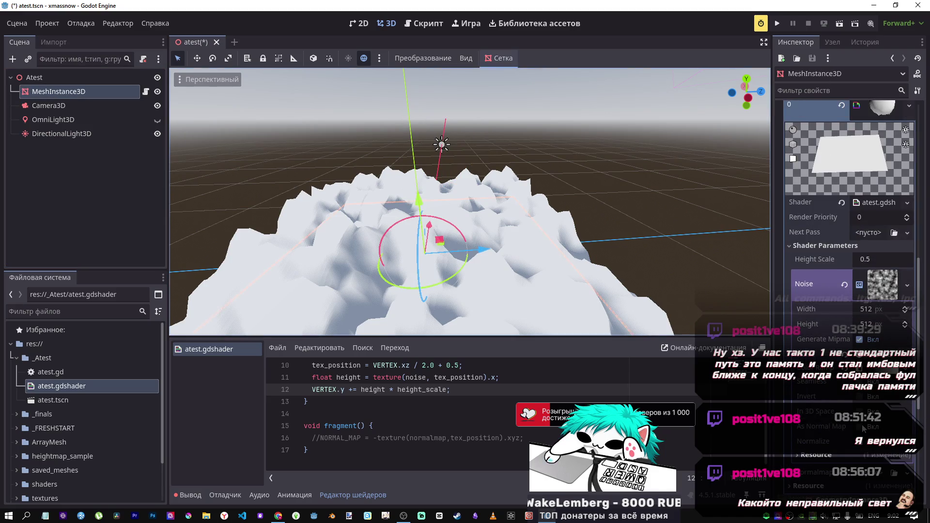
pyautogui.click(862, 427)
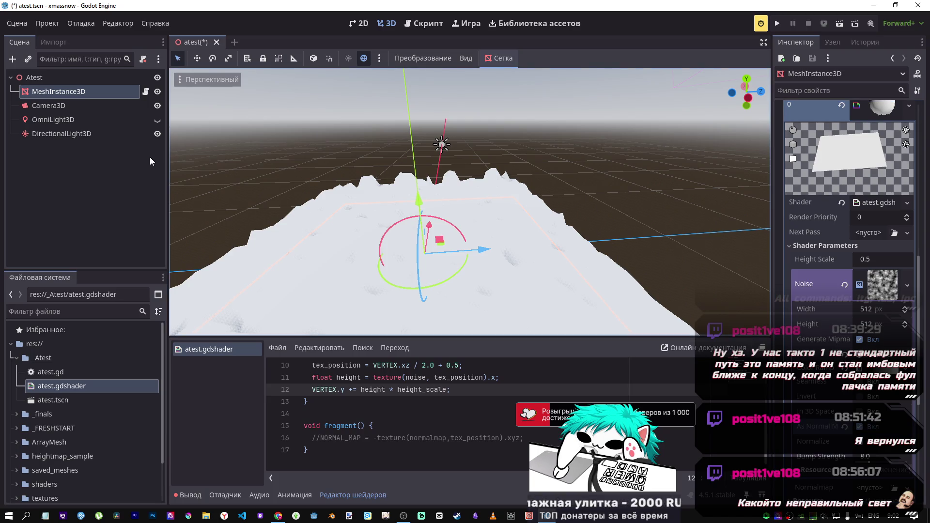
pyautogui.click(102, 134)
pyautogui.moveTo(455, 107); pyautogui.dragTo(446, 157)
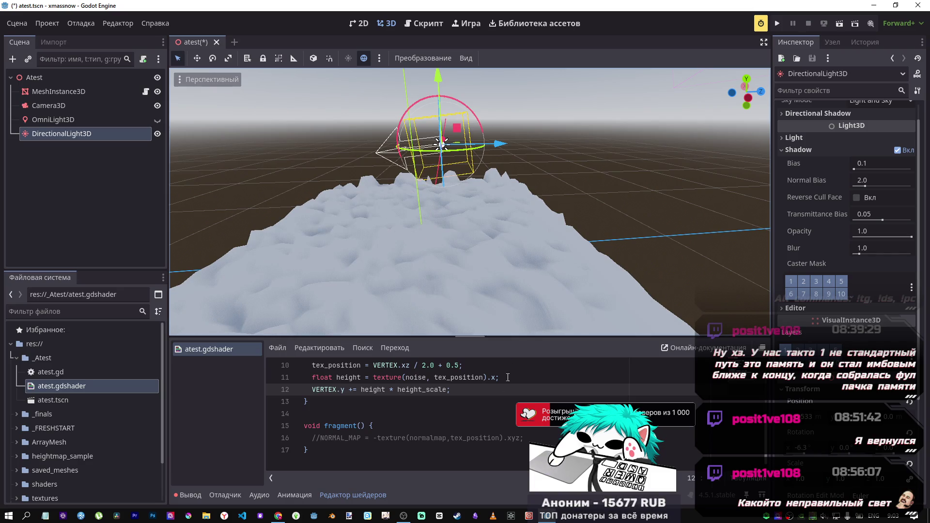
# - Re-enable the NORMAL_MAP line, save, and rotate the light to check the shading
pyautogui.click(442, 438)
pyautogui.hotkey('ctrl', 's')
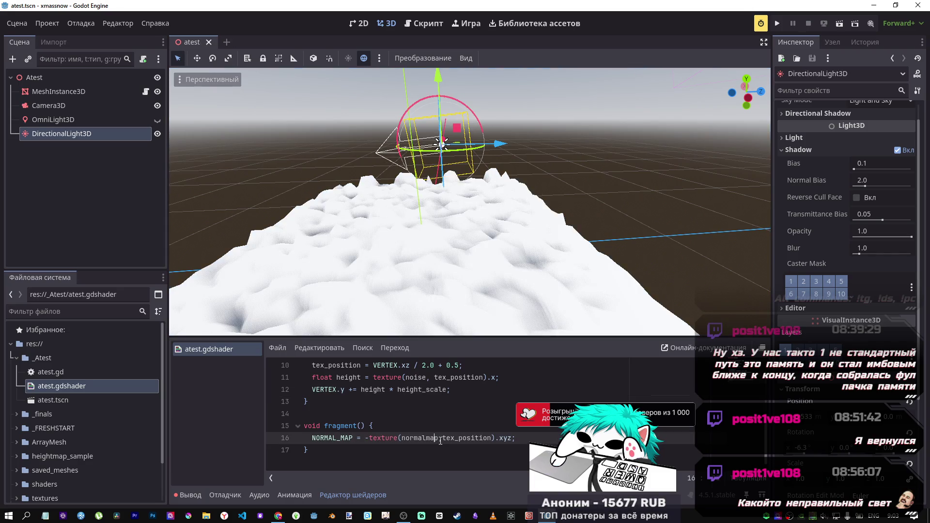
pyautogui.moveTo(472, 113)
pyautogui.mouseDown()
pyautogui.moveTo(477, 119)
pyautogui.moveTo(454, 122)
pyautogui.moveTo(482, 338)
pyautogui.mouseUp()
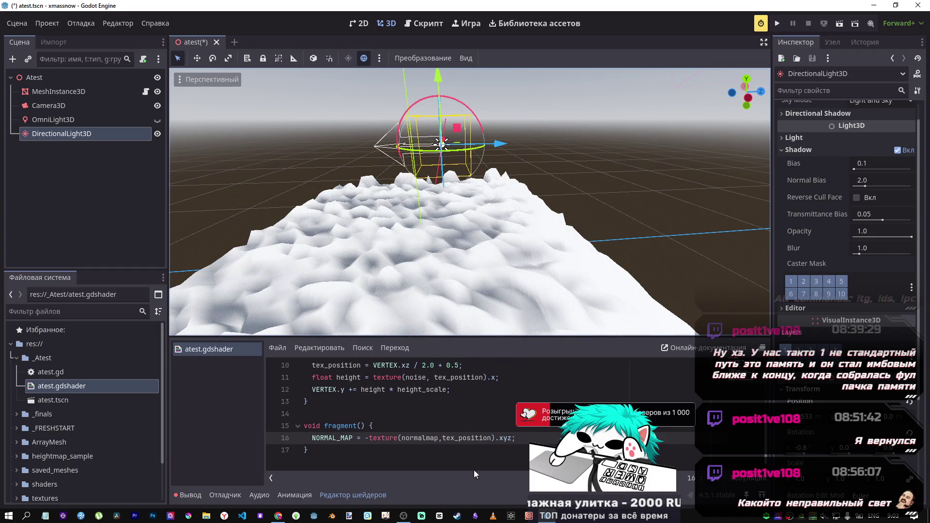
# - Comment out NORMAL_MAP again, flip the light's X rotation, and reselect the terrain mesh
pyautogui.hotkey('ctrl', 'k')
pyautogui.hotkey('ctrl', 's')
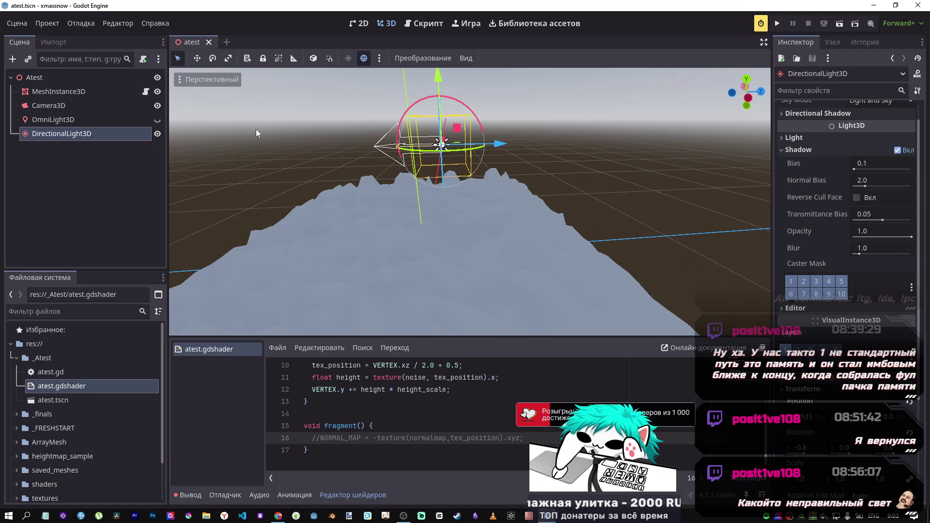
pyautogui.moveTo(457, 106)
pyautogui.mouseDown()
pyautogui.moveTo(442, 103)
pyautogui.moveTo(385, 156)
pyautogui.moveTo(373, 202)
pyautogui.moveTo(394, 227)
pyautogui.moveTo(414, 228)
pyautogui.moveTo(387, 216)
pyautogui.moveTo(414, 224)
pyautogui.mouseUp()
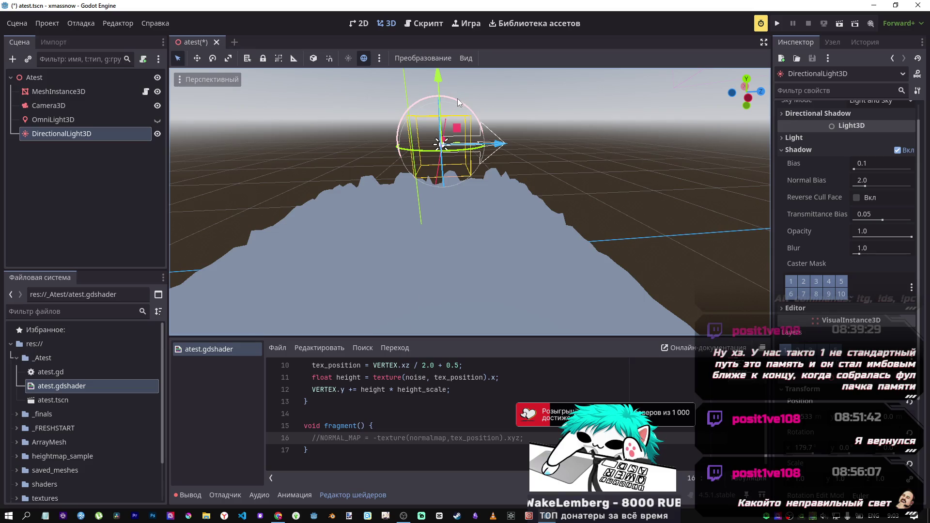
pyautogui.moveTo(460, 101); pyautogui.dragTo(463, 114)
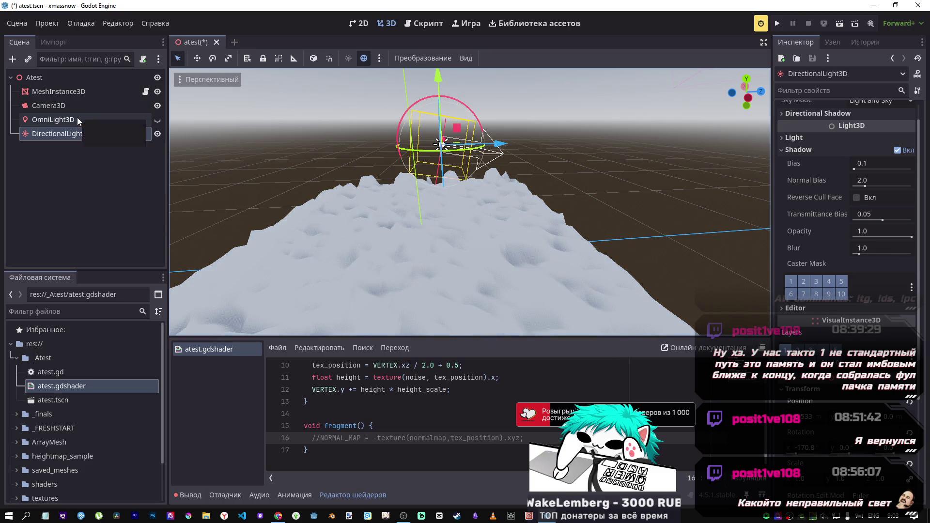
pyautogui.click(76, 134)
pyautogui.click(58, 92)
pyautogui.scroll(2, 852, 242)
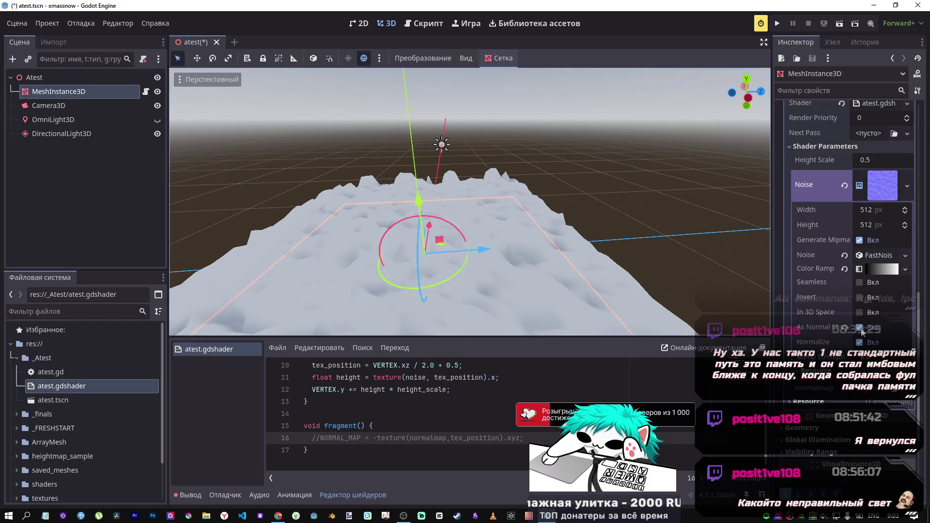
# - Turn off As Normal Map, hide the DirectionalLight3D and show the OmniLight3D
pyautogui.click(860, 329)
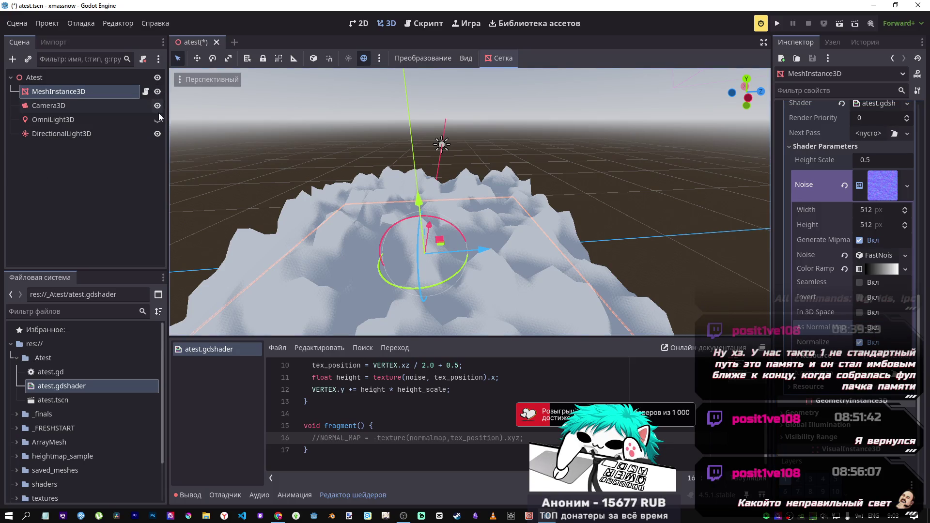
pyautogui.click(157, 133)
pyautogui.click(157, 120)
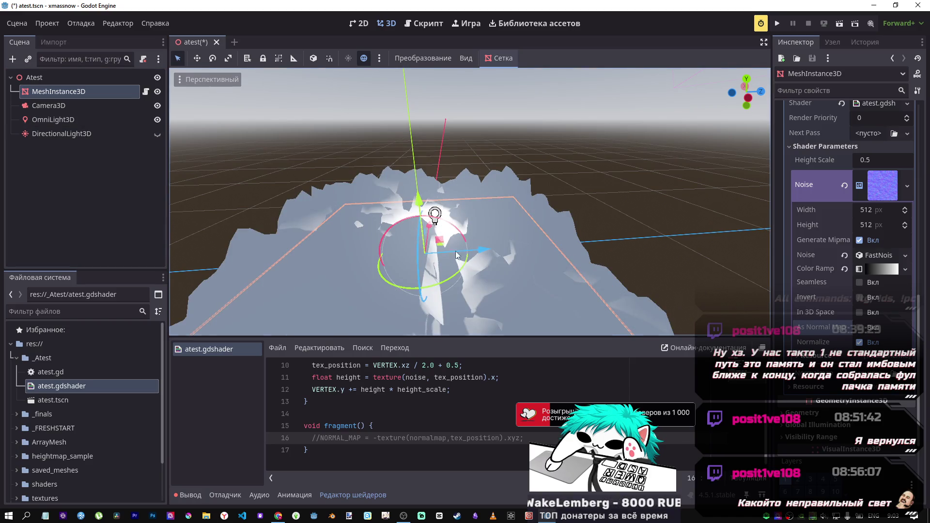
# - Raise the terrain mesh along Y and move the omni light along Z
pyautogui.moveTo(481, 250)
pyautogui.mouseDown()
pyautogui.moveTo(392, 252)
pyautogui.moveTo(557, 253)
pyautogui.mouseUp()
pyautogui.hotkey('ctrl', 'z')
pyautogui.moveTo(419, 187)
pyautogui.mouseDown()
pyautogui.moveTo(428, 131)
pyautogui.moveTo(423, 175)
pyautogui.moveTo(426, 145)
pyautogui.moveTo(427, 159)
pyautogui.mouseUp()
pyautogui.click(53, 120)
pyautogui.moveTo(492, 204)
pyautogui.mouseDown()
pyautogui.moveTo(512, 213)
pyautogui.moveTo(393, 212)
pyautogui.moveTo(486, 222)
pyautogui.mouseUp()
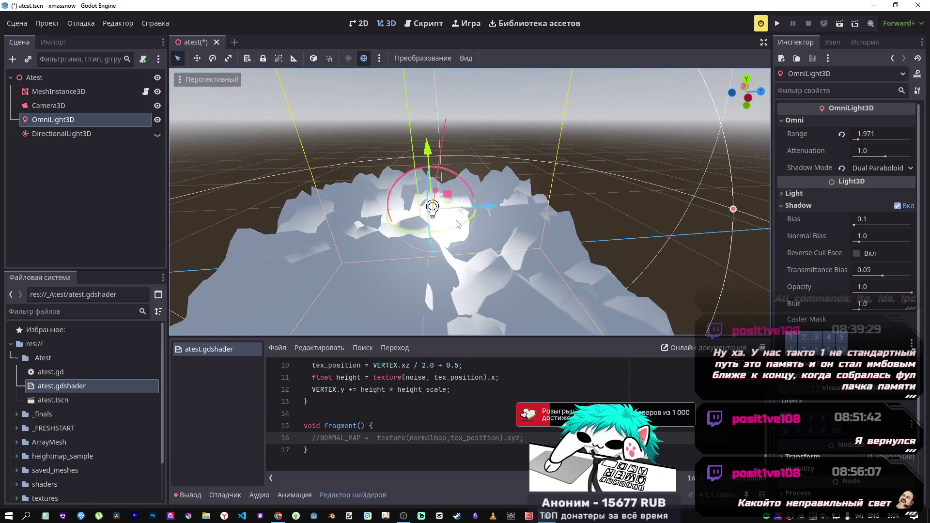
pyautogui.click(53, 133)
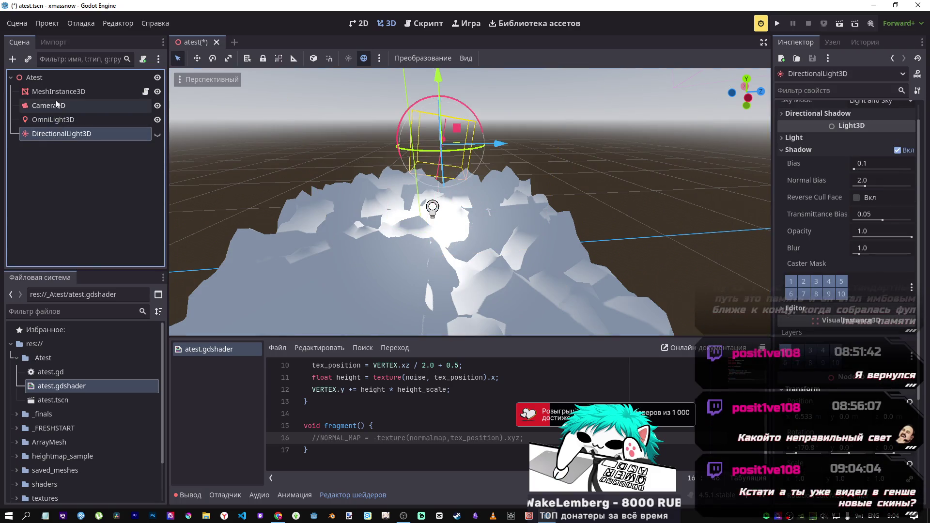
pyautogui.click(54, 106)
pyautogui.click(57, 96)
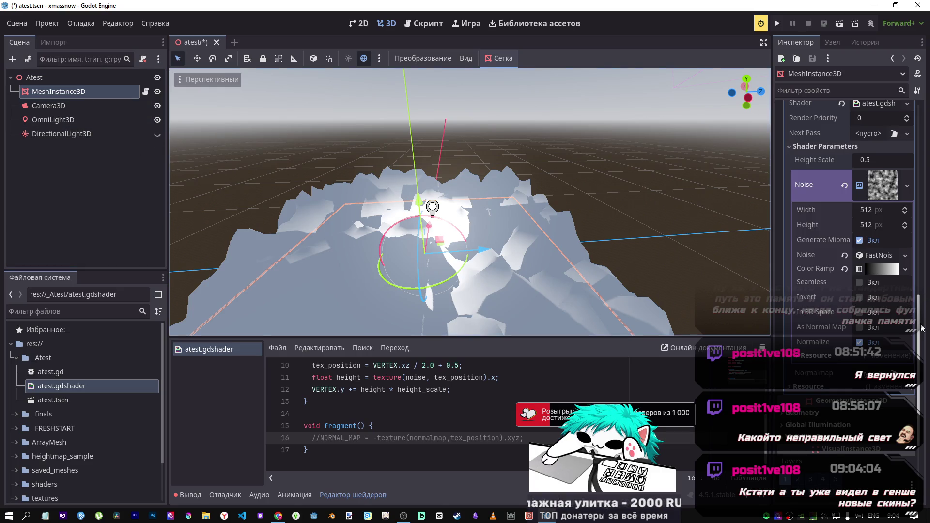
pyautogui.scroll(2, 920, 310)
pyautogui.scroll(1, 920, 312)
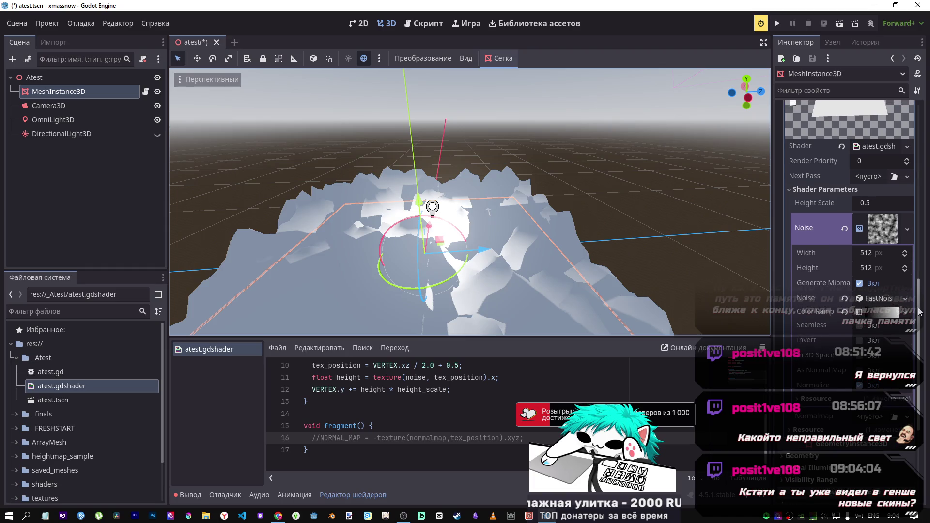
# - Try the noise texture's Seamless, Invert and In 3D Space options, then re-enable As Normal Map
pyautogui.click(859, 326)
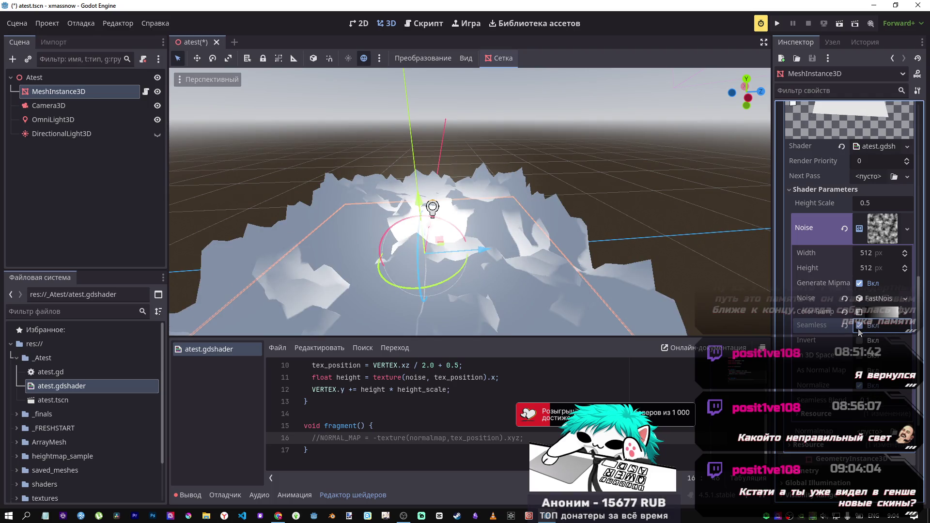
pyautogui.click(858, 329)
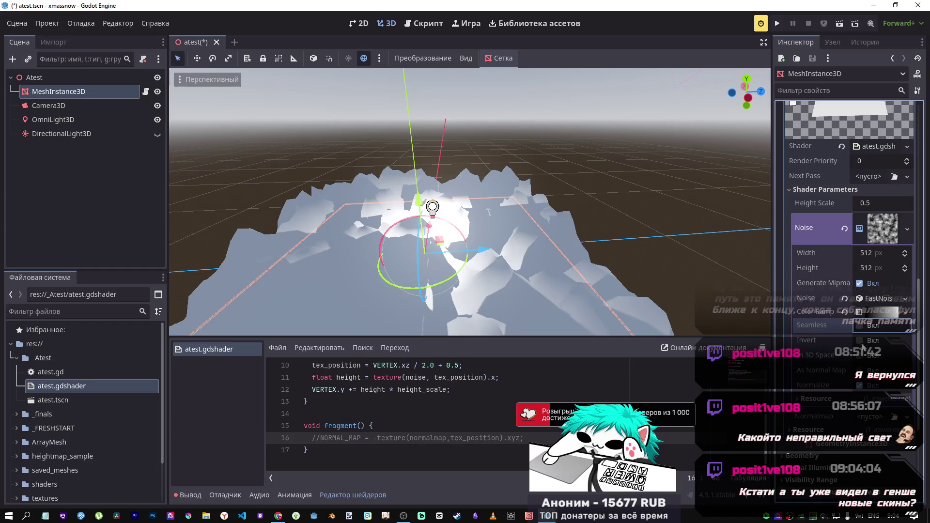
pyautogui.click(859, 341)
pyautogui.click(860, 341)
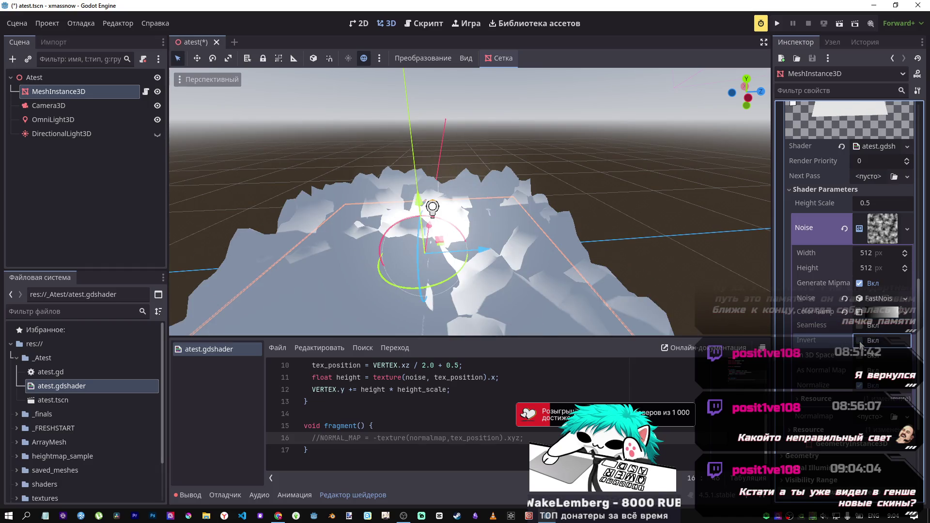
pyautogui.click(859, 357)
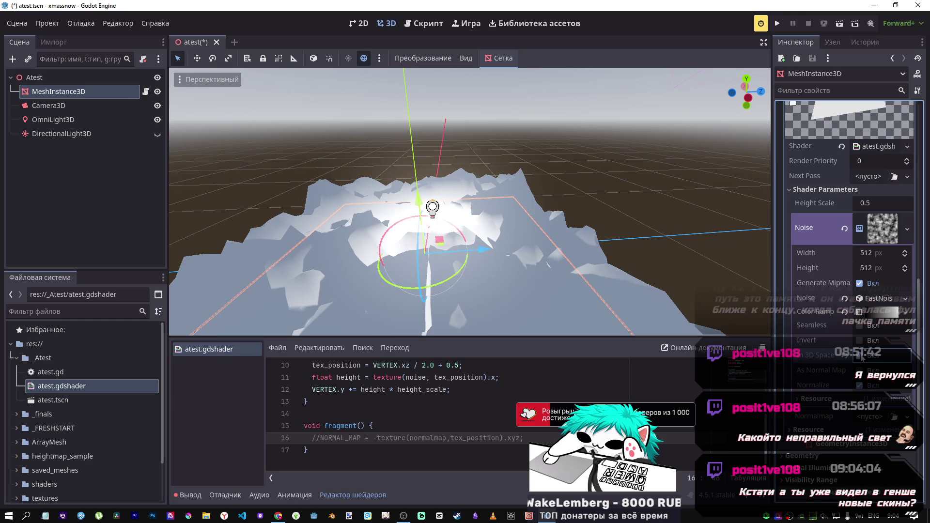
pyautogui.click(860, 371)
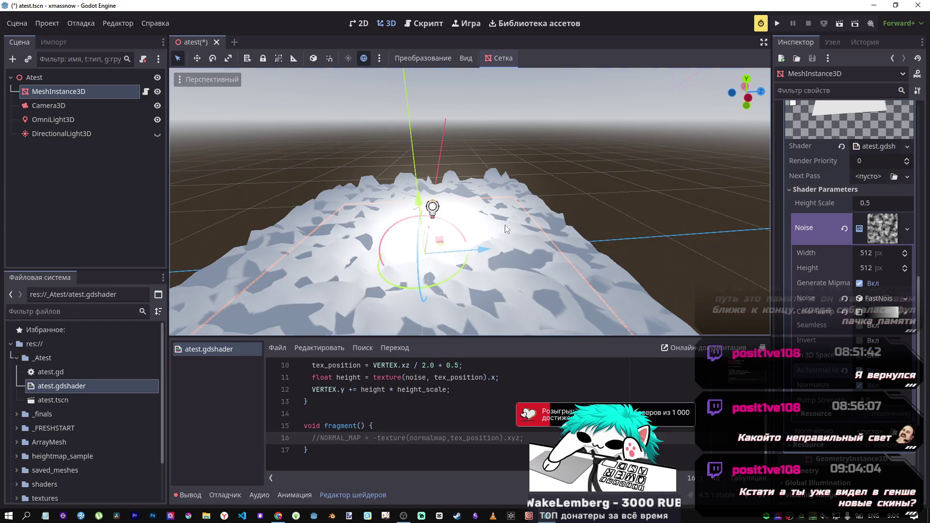
pyautogui.moveTo(481, 250)
pyautogui.mouseDown()
pyautogui.moveTo(519, 255)
pyautogui.moveTo(601, 296)
pyautogui.mouseUp()
pyautogui.hotkey('ctrl', 'z')
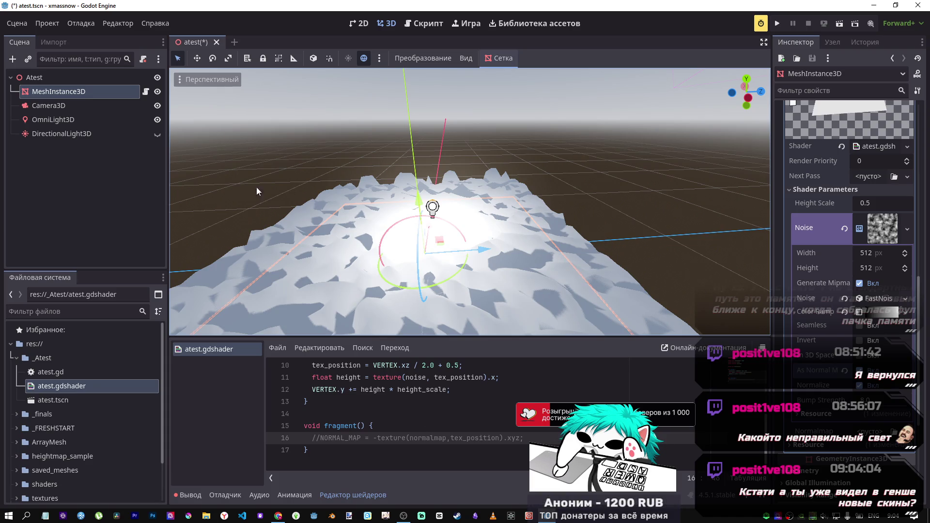
# - Switch to the browser showing the 'Your first 3D shader' user comments
pyautogui.scroll(2, 404, 407)
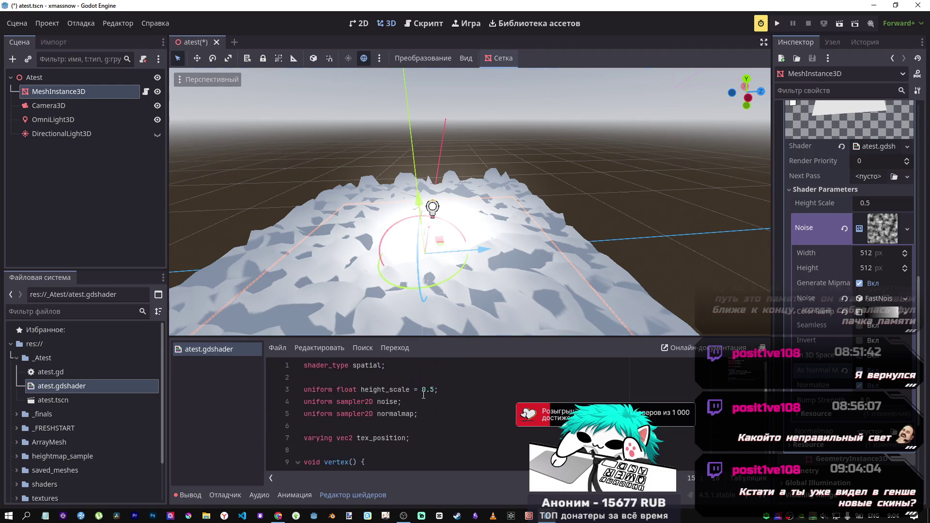
pyautogui.hotkey('alt', 'Tab')
pyautogui.scroll(-4, 502, 322)
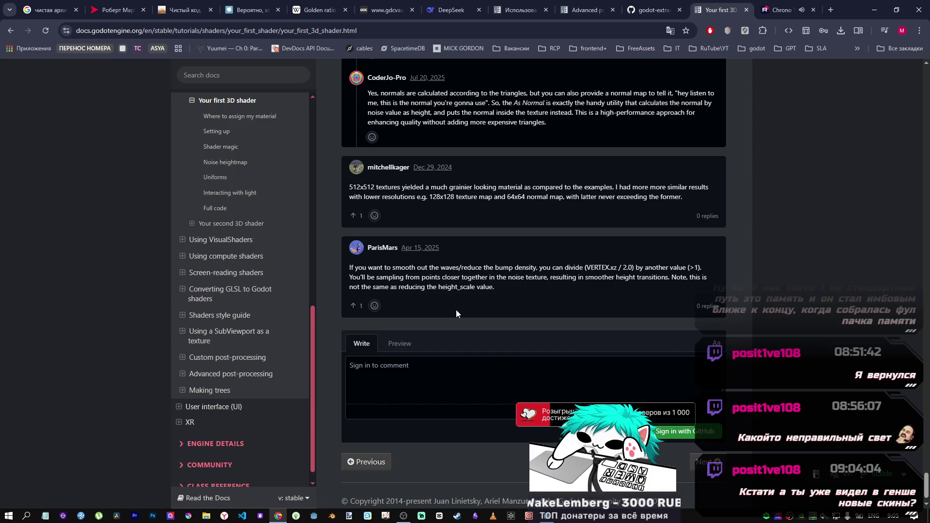
# - Return from the docs to the Godot editor
pyautogui.hotkey('alt', 'Tab')
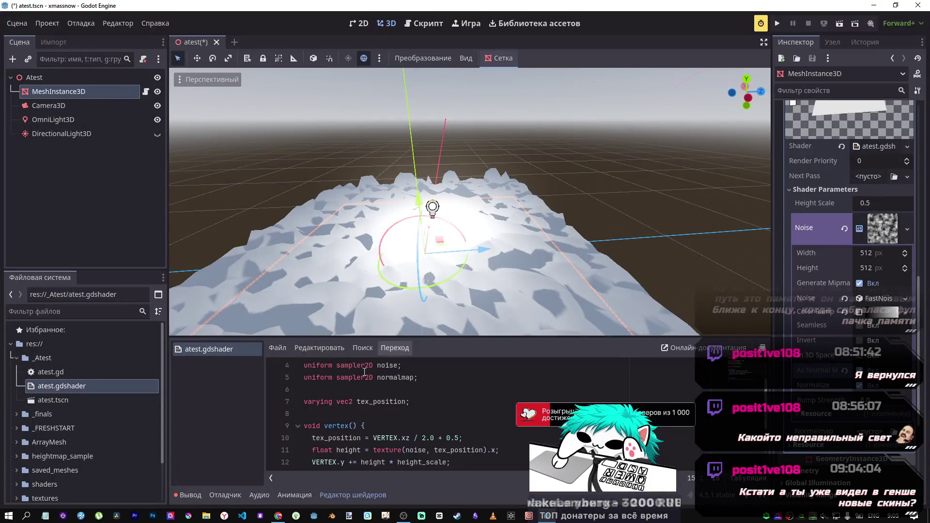
# - Change the VERTEX.xz divisor on line 10 to 4.0, then 8.0, saving each time
pyautogui.scroll(-1, 410, 417)
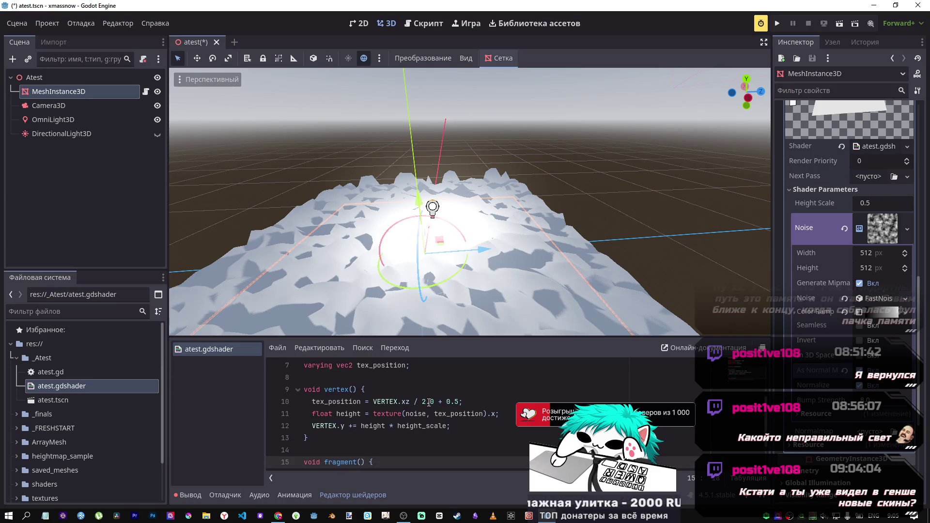
pyautogui.click(429, 402)
pyautogui.press('BackSpace')
pyautogui.write('4')
pyautogui.hotkey('ctrl', 's')
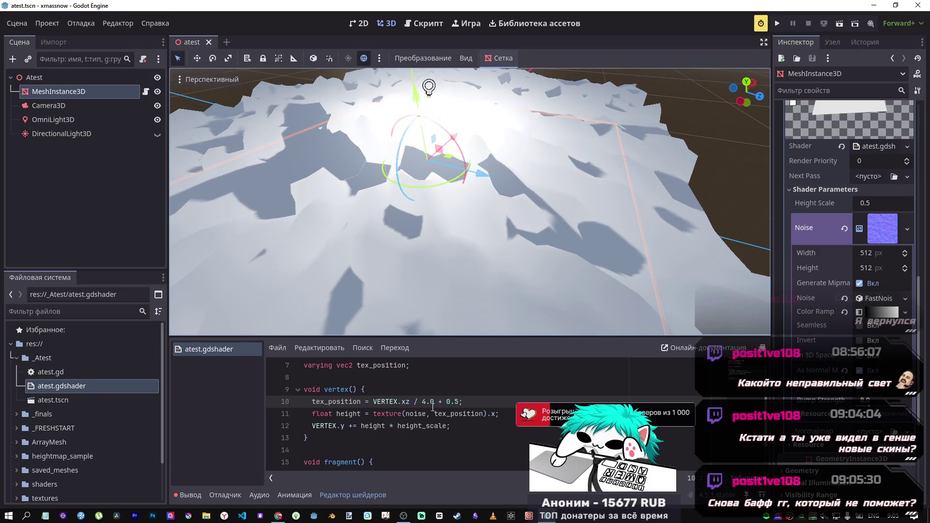
pyautogui.doubleClick(425, 401)
pyautogui.write('8')
pyautogui.hotkey('ctrl', 's')
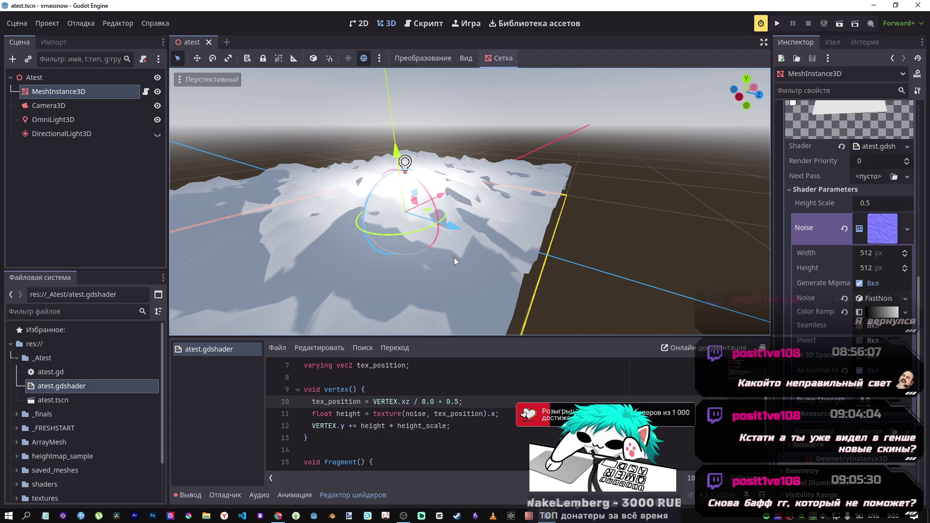
# - Try divisors 18.0 and 4.0, then set it back to 2.0 and save
pyautogui.click(423, 402)
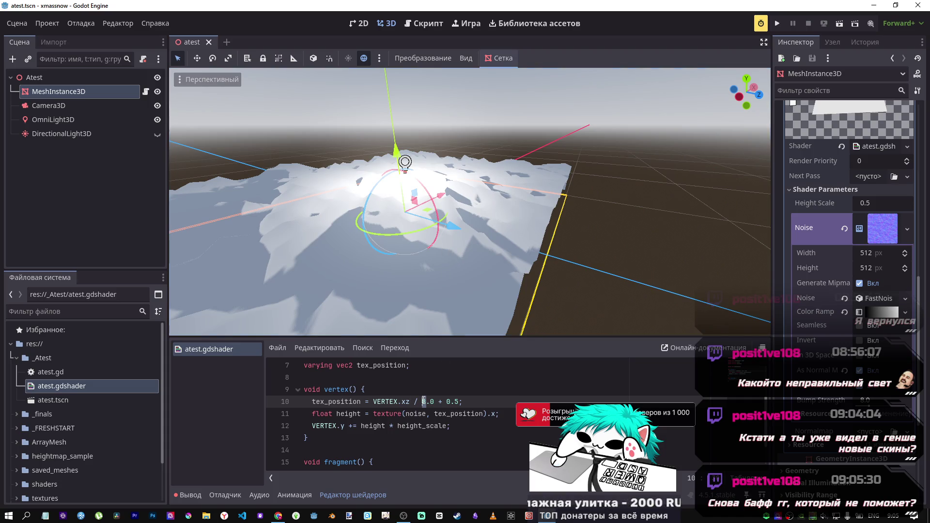
pyautogui.write('1')
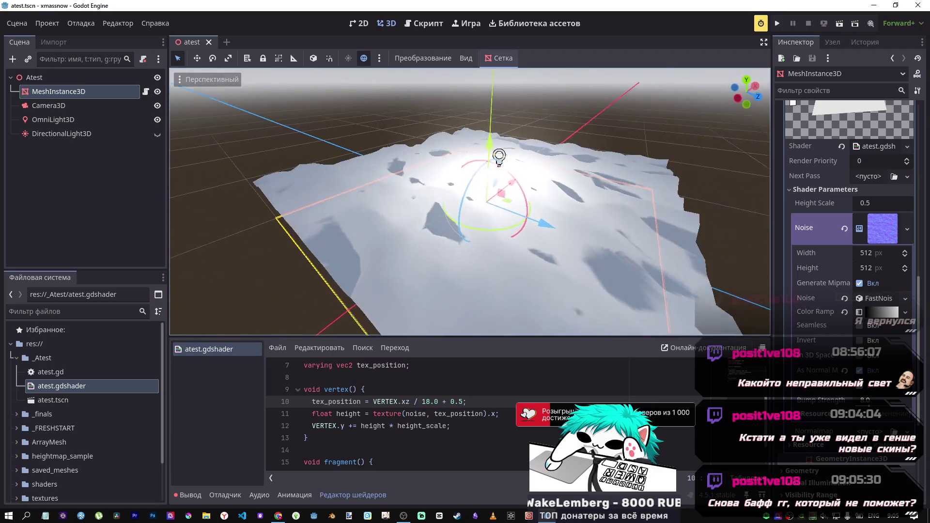
pyautogui.doubleClick(429, 402)
pyautogui.write('4')
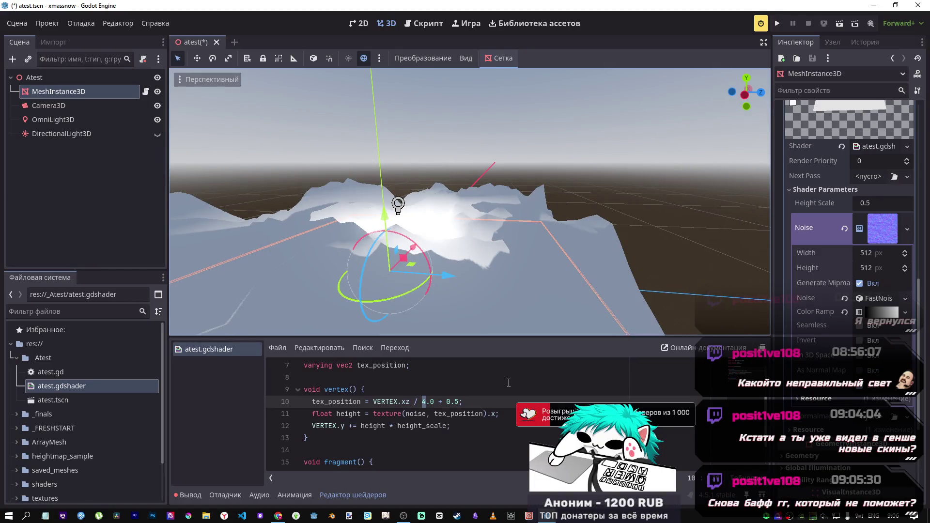
pyautogui.hotkey('ctrl', 's')
pyautogui.press('BackSpace')
pyautogui.write('2')
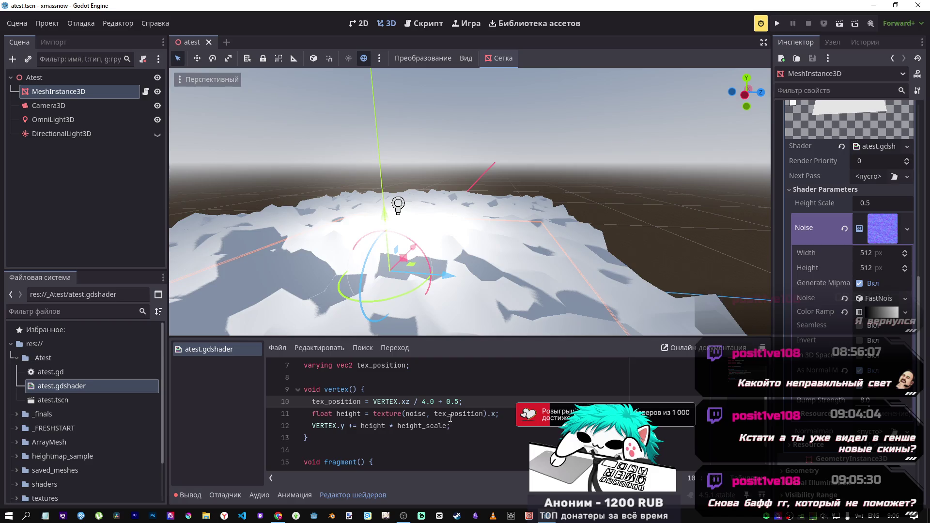
pyautogui.hotkey('ctrl', 's')
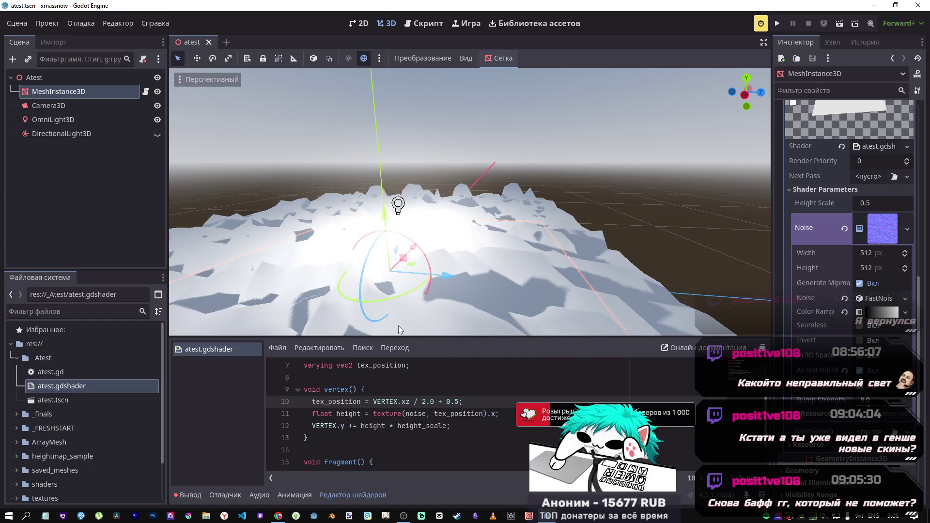
# - Switch to the tutorial docs in the browser and scroll up toward the Full code section
pyautogui.hotkey('alt', 'Tab')
pyautogui.scroll(5, 486, 322)
pyautogui.scroll(14, 484, 327)
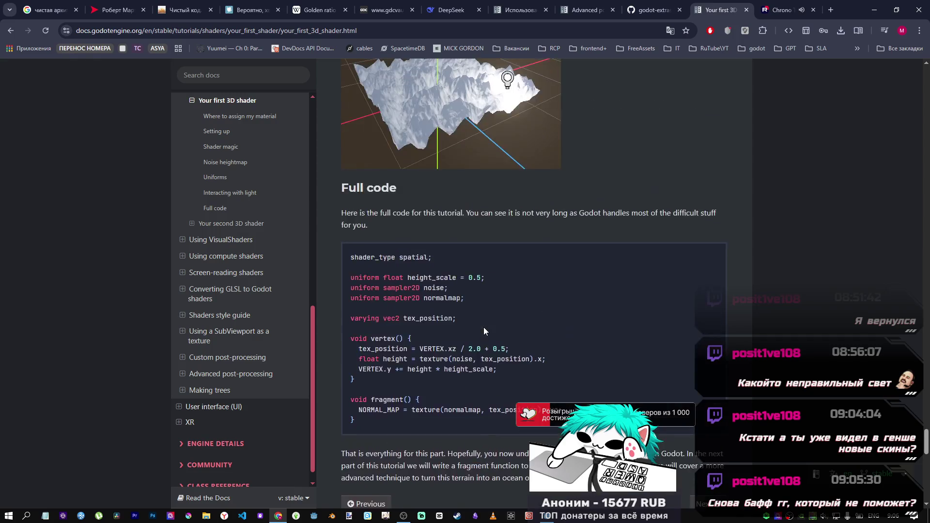
# - Compare the tutorial's Full code listing with the shader, then return to the Godot editor
pyautogui.scroll(-5, 484, 322)
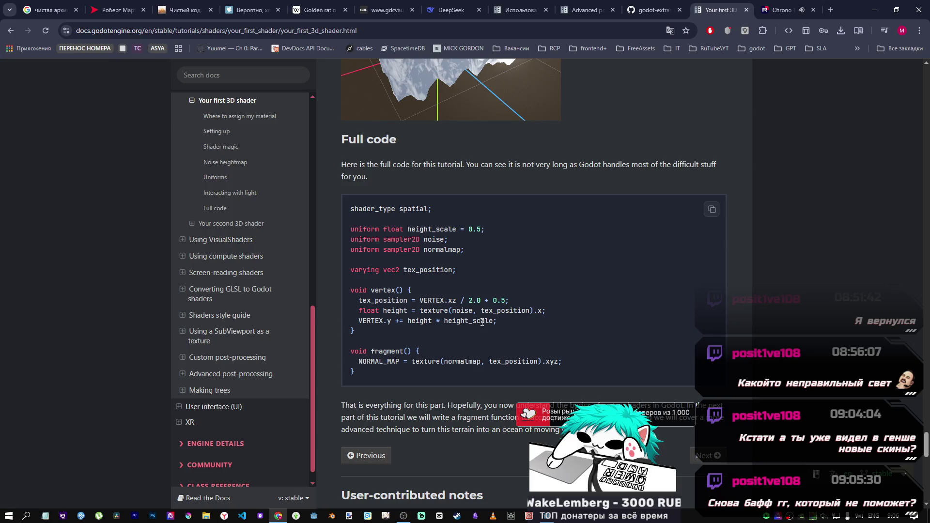
pyautogui.click(552, 518)
pyautogui.scroll(-1, 479, 407)
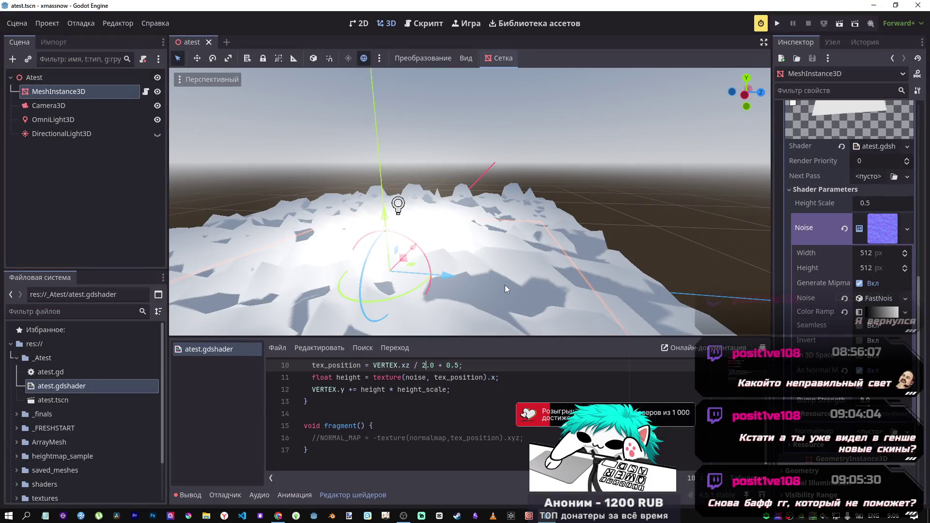
# - Create a new StandardMaterial3D in the terrain mesh's Material slot and expand its properties
pyautogui.scroll(-3, 505, 285)
pyautogui.scroll(3, 481, 275)
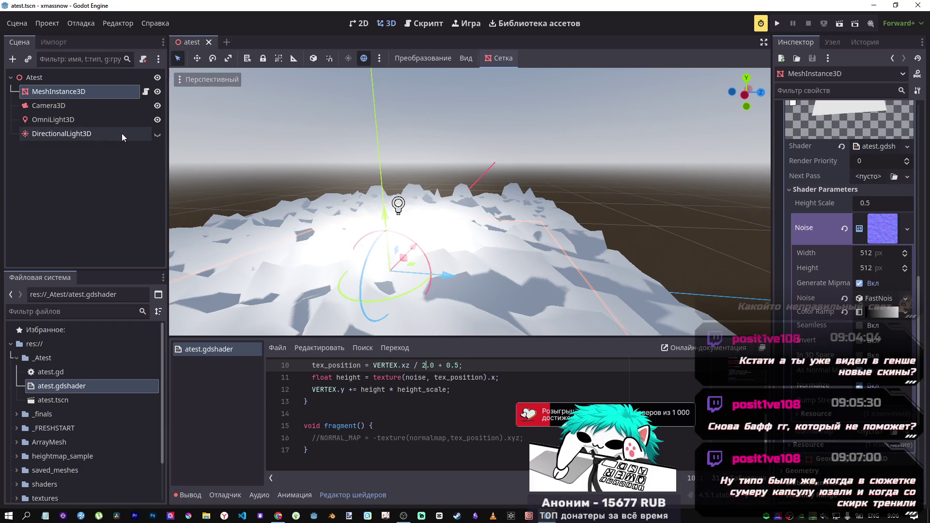
pyautogui.scroll(5, 843, 245)
pyautogui.scroll(3, 875, 262)
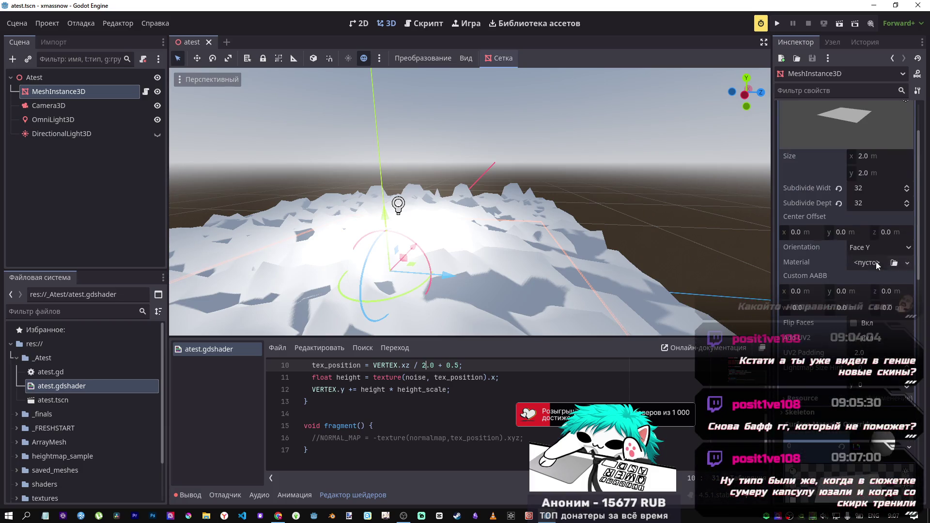
pyautogui.scroll(2, 874, 257)
pyautogui.click(871, 312)
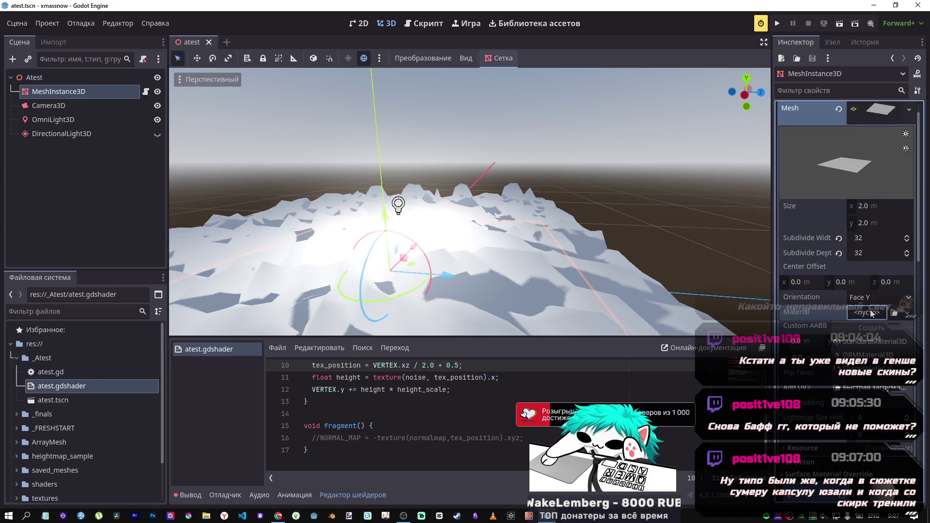
pyautogui.click(856, 340)
pyautogui.click(848, 327)
pyautogui.scroll(-5, 834, 274)
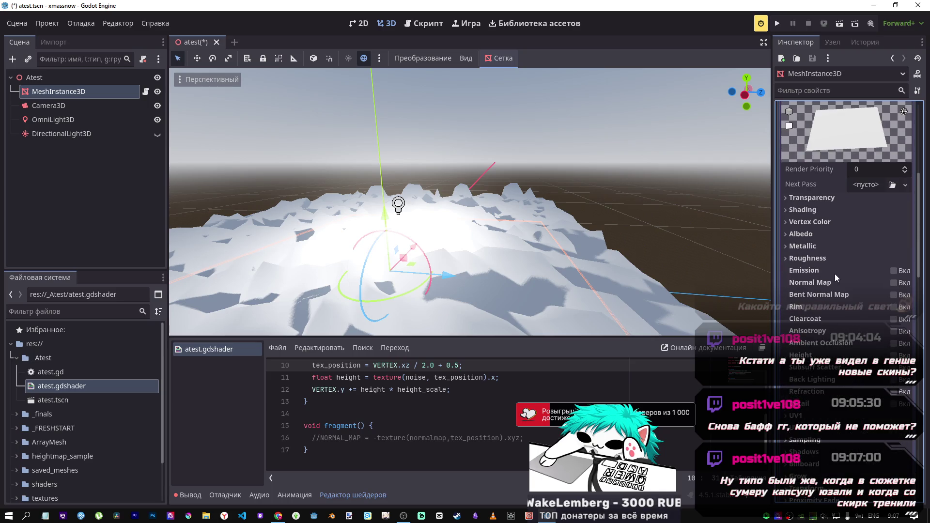
# - Set the material's Albedo color to light lavender
pyautogui.click(809, 234)
pyautogui.click(874, 256)
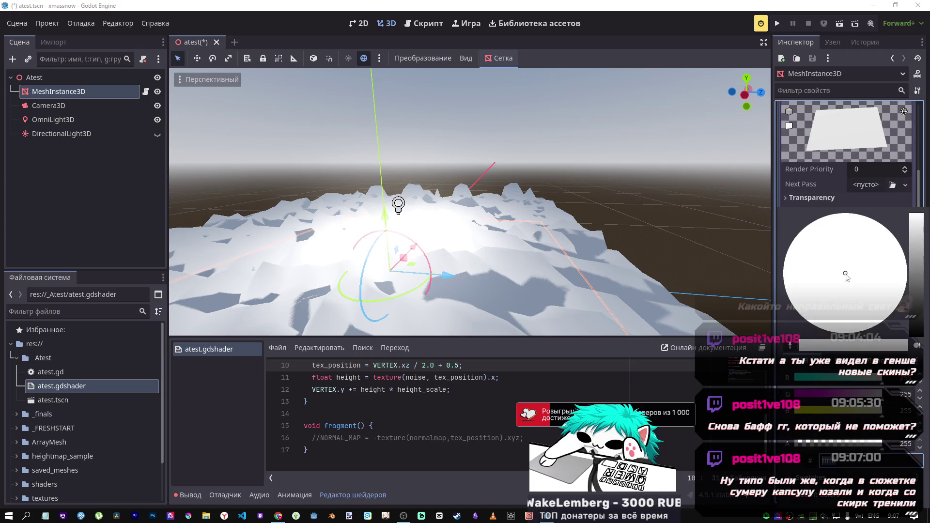
pyautogui.click(803, 380)
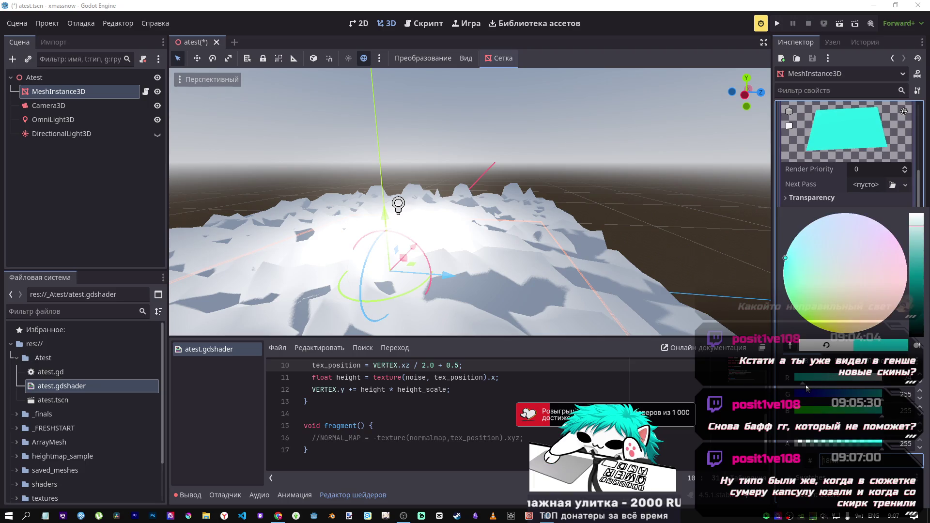
pyautogui.click(852, 250)
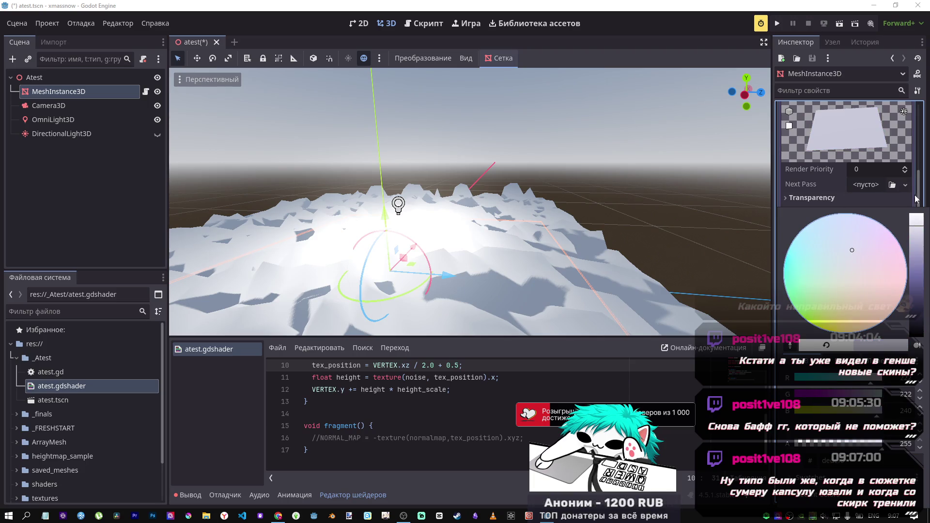
pyautogui.click(916, 198)
pyautogui.click(872, 247)
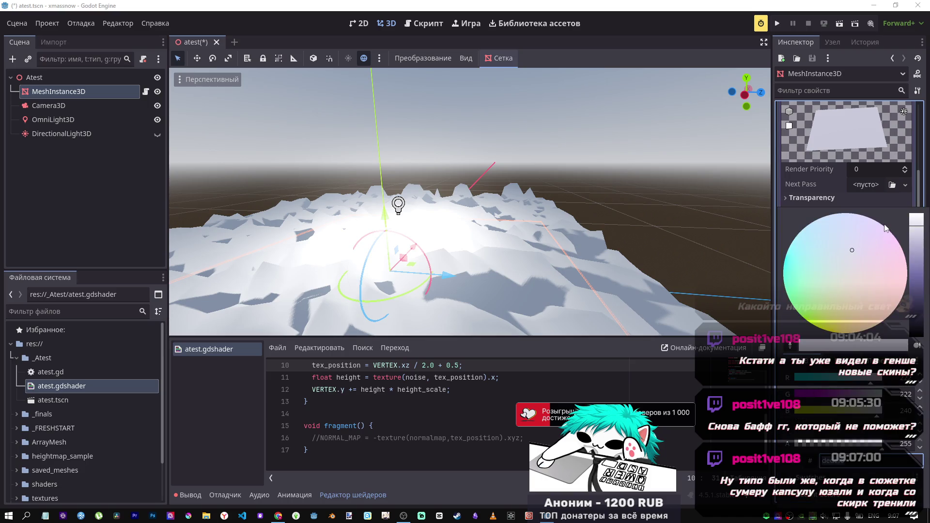
pyautogui.click(916, 199)
# - Drag the material onto the Surface Material Override slot and expand the override's shader material
pyautogui.scroll(2, 907, 222)
pyautogui.scroll(-3, 886, 245)
pyautogui.scroll(6, 878, 246)
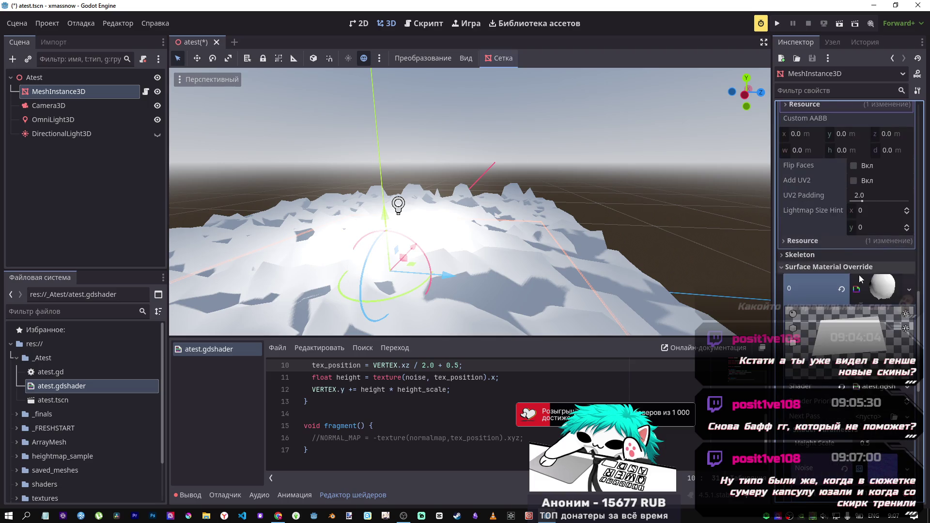
pyautogui.scroll(-4, 859, 274)
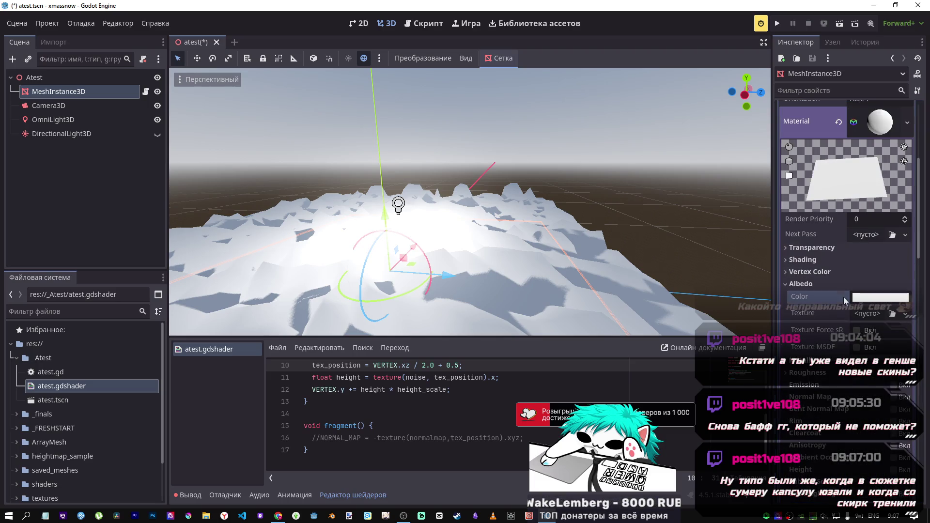
pyautogui.scroll(3, 841, 285)
pyautogui.click(874, 227)
pyautogui.moveTo(874, 227); pyautogui.dragTo(890, 305)
pyautogui.scroll(-3, 876, 232)
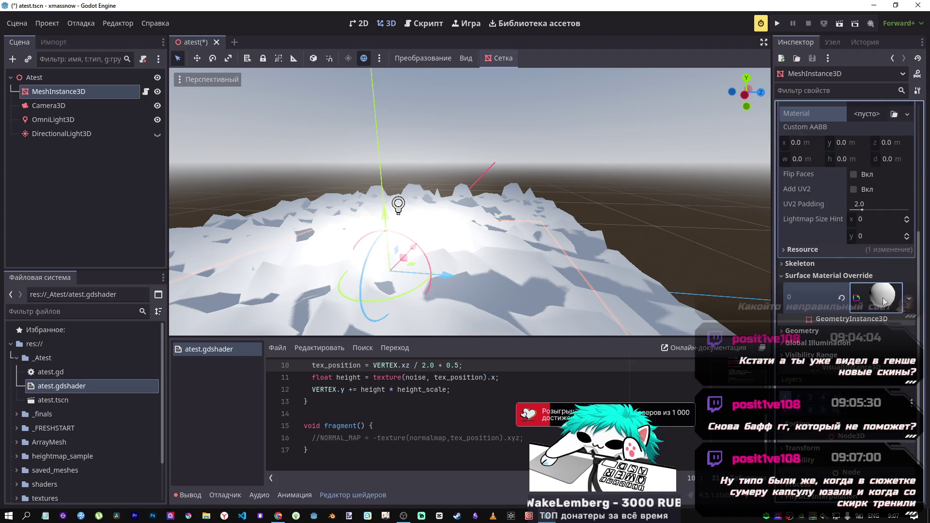
pyautogui.click(890, 305)
pyautogui.scroll(3, 453, 378)
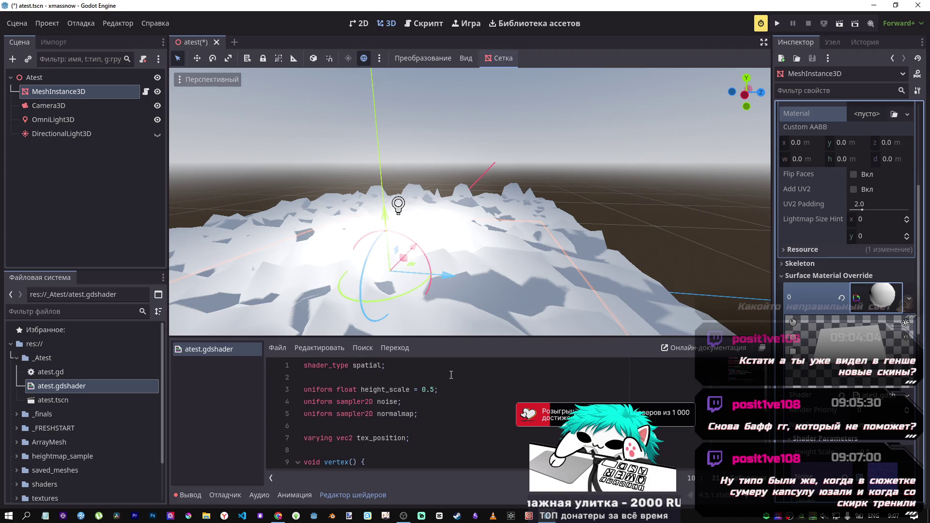
# - Add a new line 3 after shader_type spatial holding a copy of the normalmap uniform declaration
pyautogui.click(426, 377)
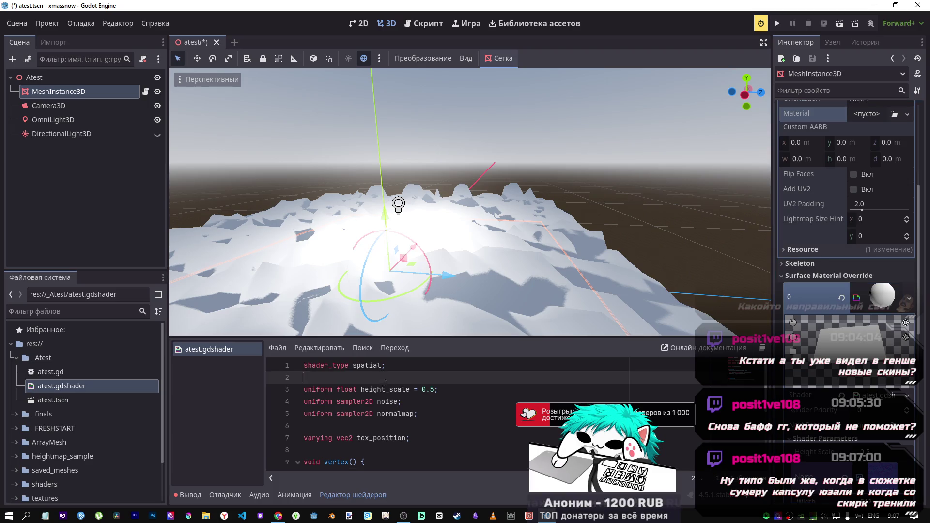
pyautogui.press('Return')
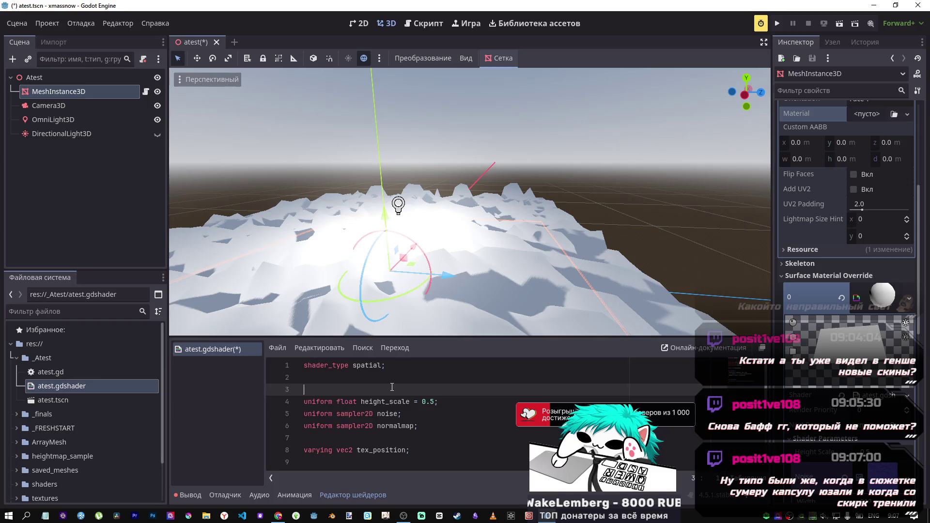
pyautogui.press('Down')
pyautogui.press('Down')
pyautogui.press('Down')
pyautogui.press('End')
pyautogui.hotkey('shift', 'Home')
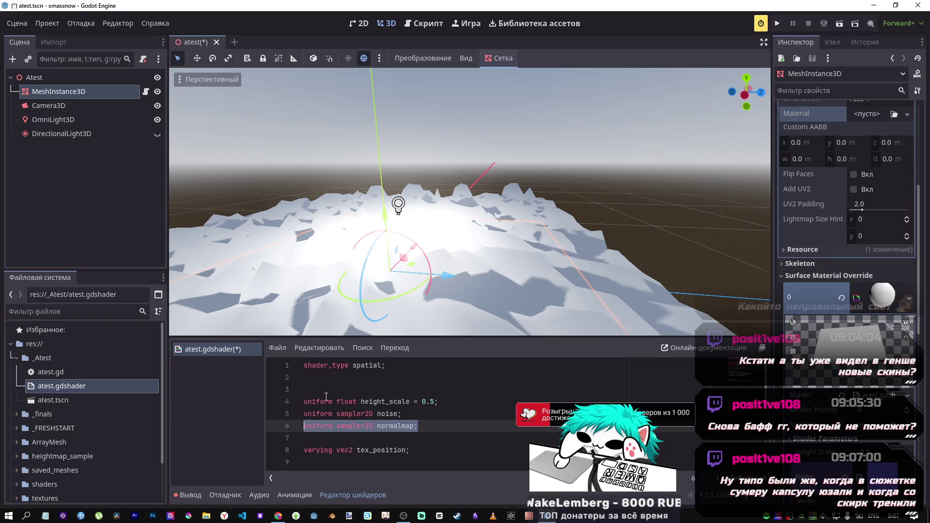
pyautogui.hotkey('ctrl', 'c')
pyautogui.press('Up')
pyautogui.press('Up')
pyautogui.press('Up')
pyautogui.hotkey('ctrl', 'v')
# - Rename the copied sampler2D uniform on line 3 to mattext
pyautogui.moveTo(413, 389); pyautogui.dragTo(375, 389)
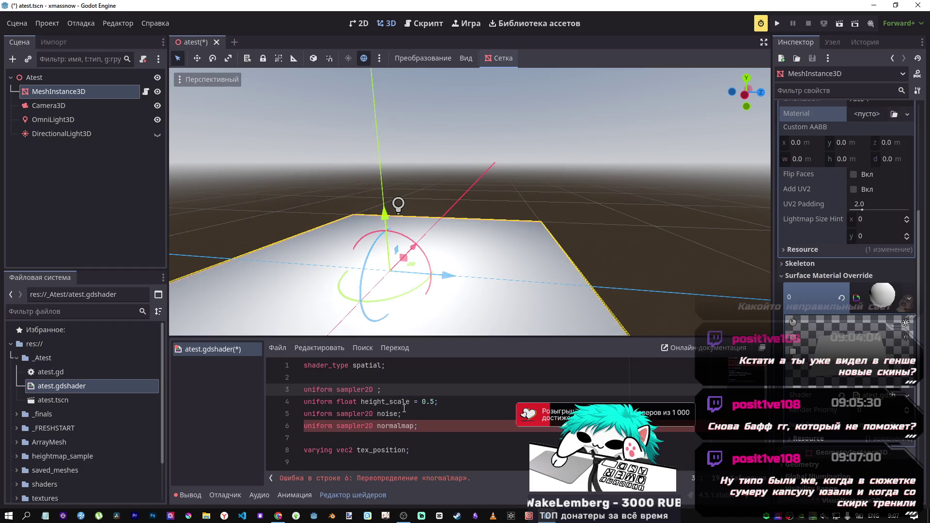
pyautogui.hotkey('ctrl', 'space')
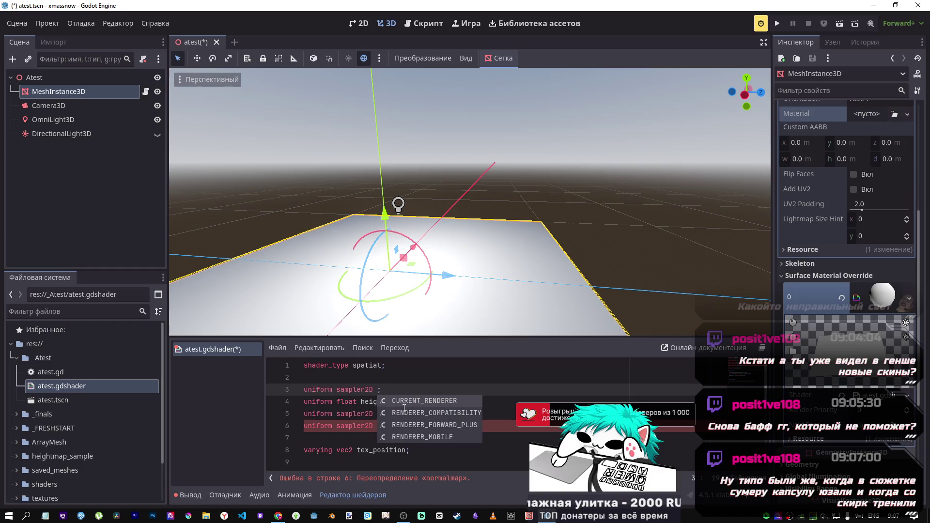
pyautogui.write('mattext')
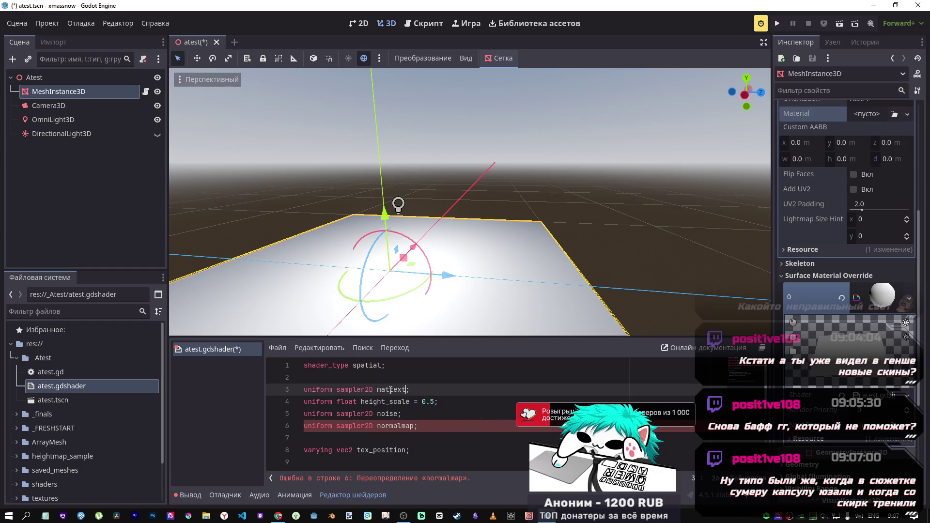
pyautogui.scroll(-3, 418, 387)
# - Add an indented blank line 18 in fragment() below the commented-out NORMAL_MAP line
pyautogui.scroll(-1, 418, 388)
pyautogui.scroll(3, 402, 407)
pyautogui.scroll(-3, 388, 427)
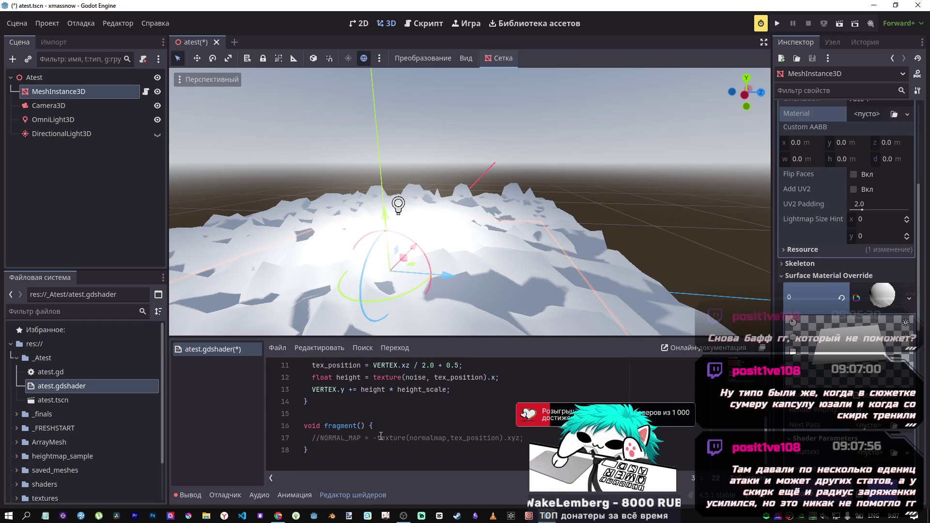
pyautogui.click(544, 438)
pyautogui.press('Return')
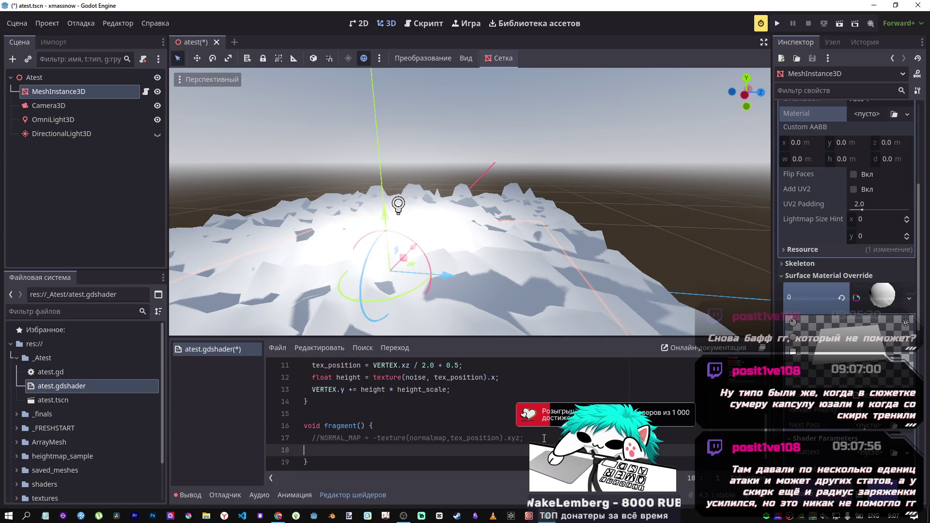
pyautogui.press('Tab')
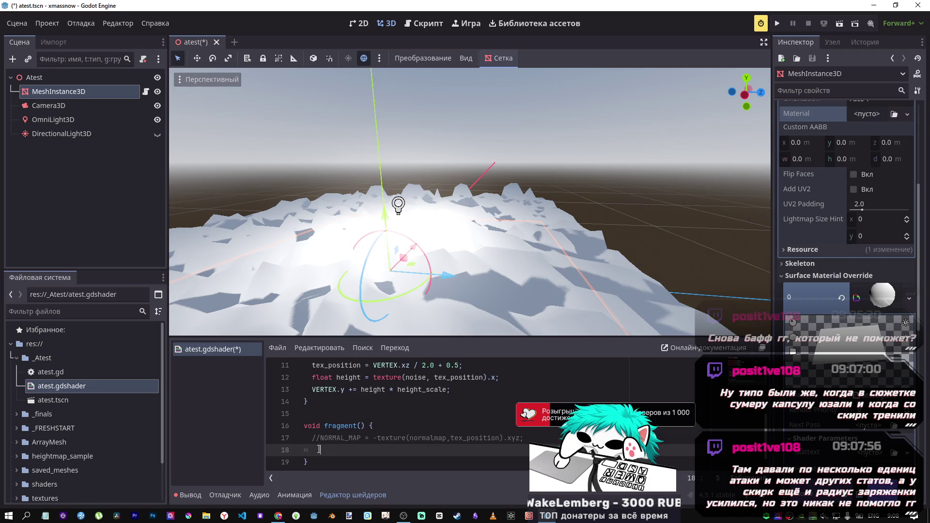
pyautogui.moveTo(320, 449); pyautogui.dragTo(304, 449)
pyautogui.press('BackSpace')
pyautogui.press('Up')
pyautogui.press('Tab')
pyautogui.click(538, 436)
pyautogui.press('Delete')
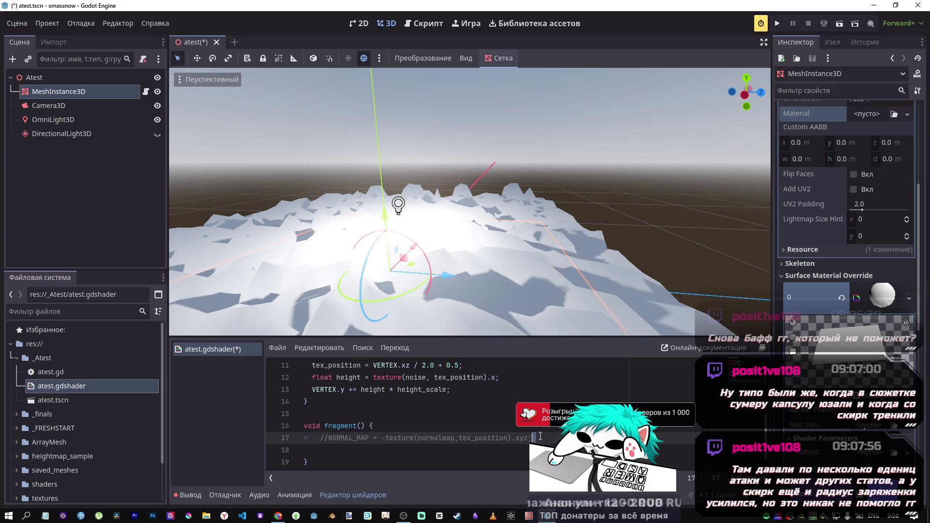
pyautogui.press('Return')
# - Return to the tutorial's full shader code listing in the browser
pyautogui.scroll(2, 330, 396)
pyautogui.scroll(2, 329, 395)
pyautogui.scroll(-4, 330, 392)
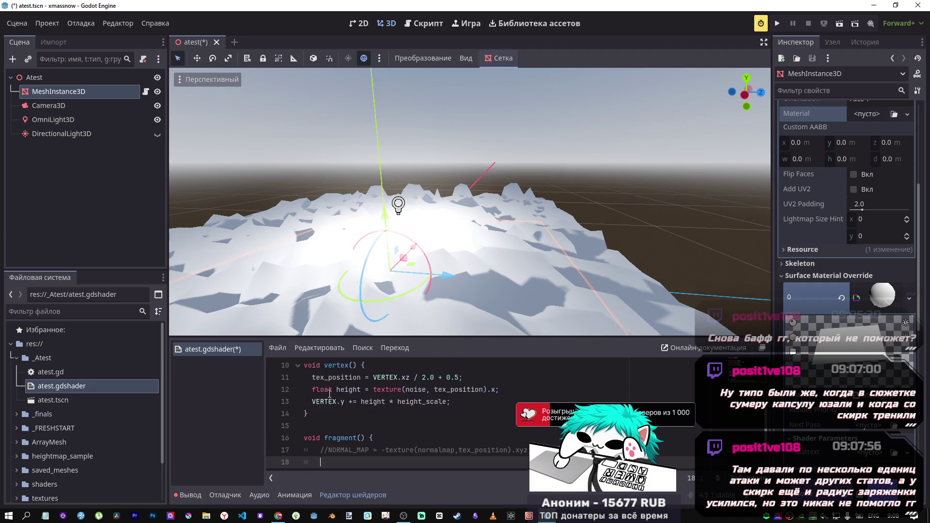
pyautogui.scroll(1, 329, 388)
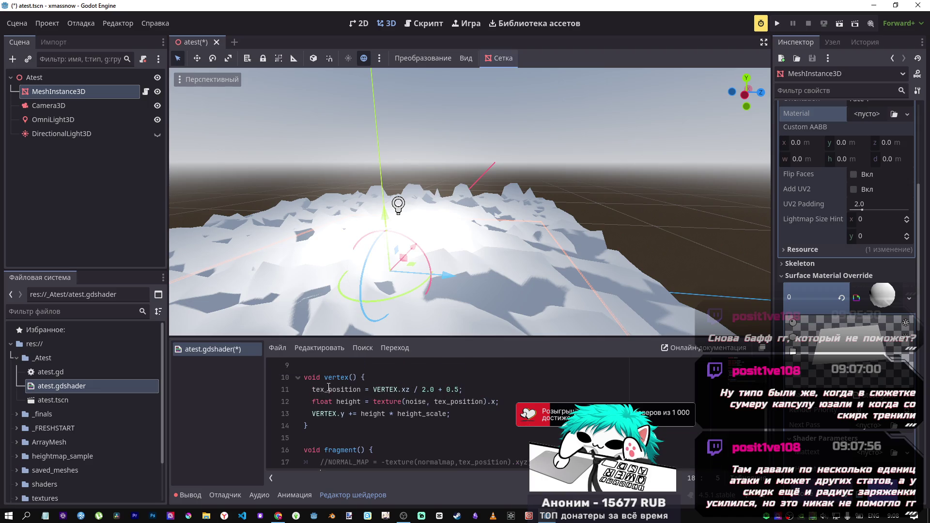
pyautogui.scroll(-1, 322, 385)
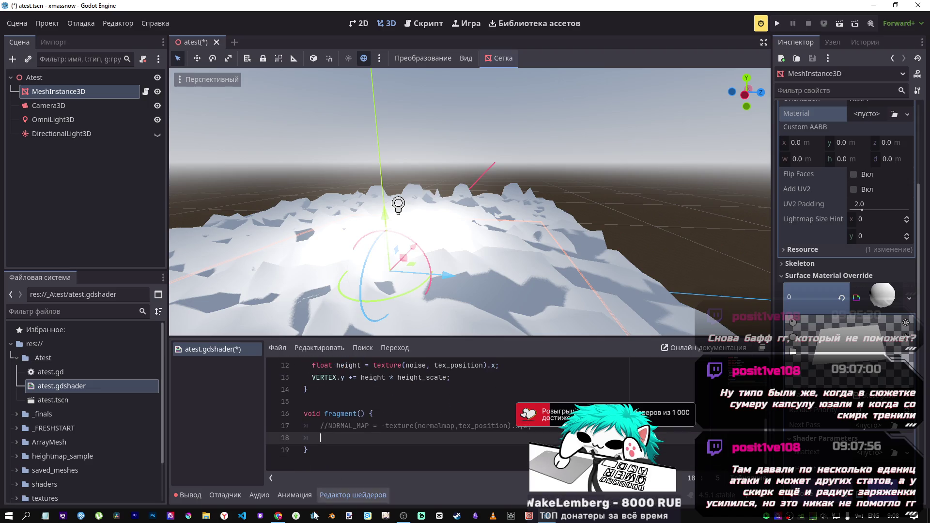
pyautogui.click(278, 515)
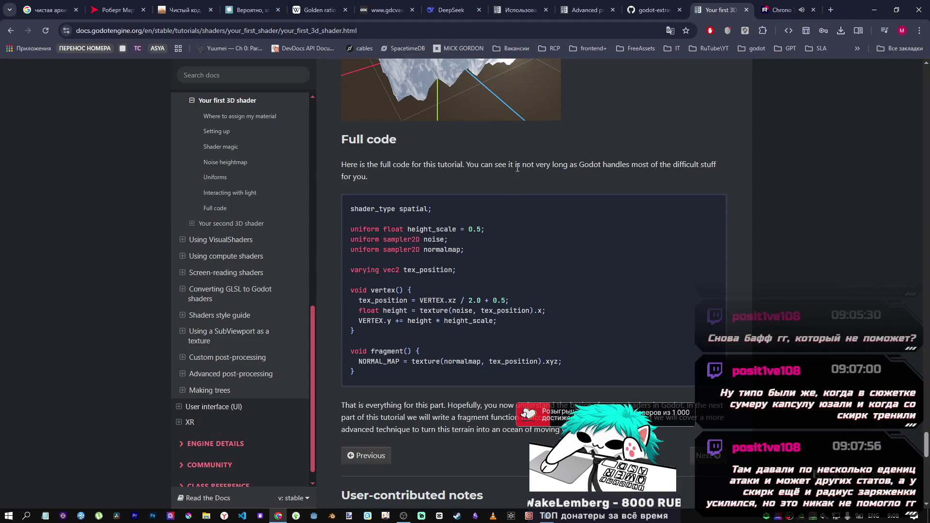
# - Open the 'Your first shader' docs page in a new browser tab
pyautogui.scroll(1, 223, 289)
pyautogui.scroll(3, 228, 272)
pyautogui.scroll(5, 334, 276)
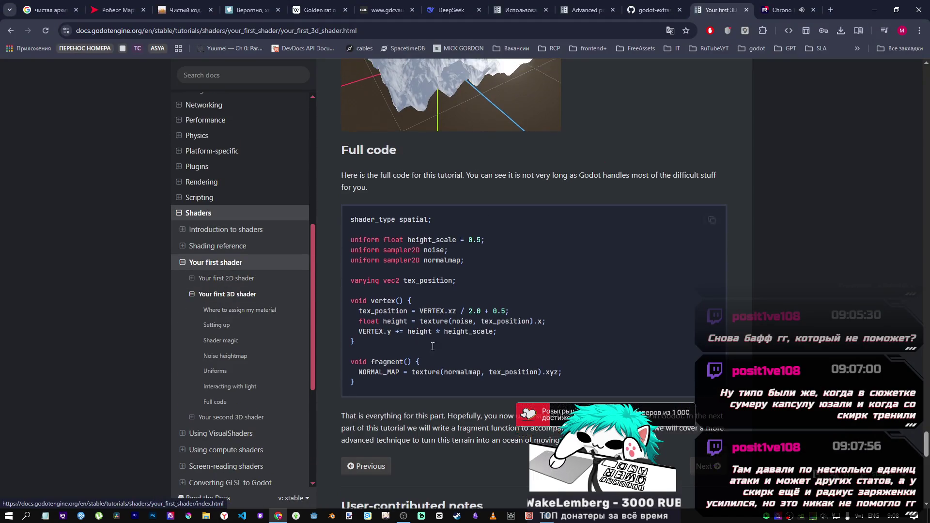
pyautogui.middleClick(248, 262)
pyautogui.click(757, 7)
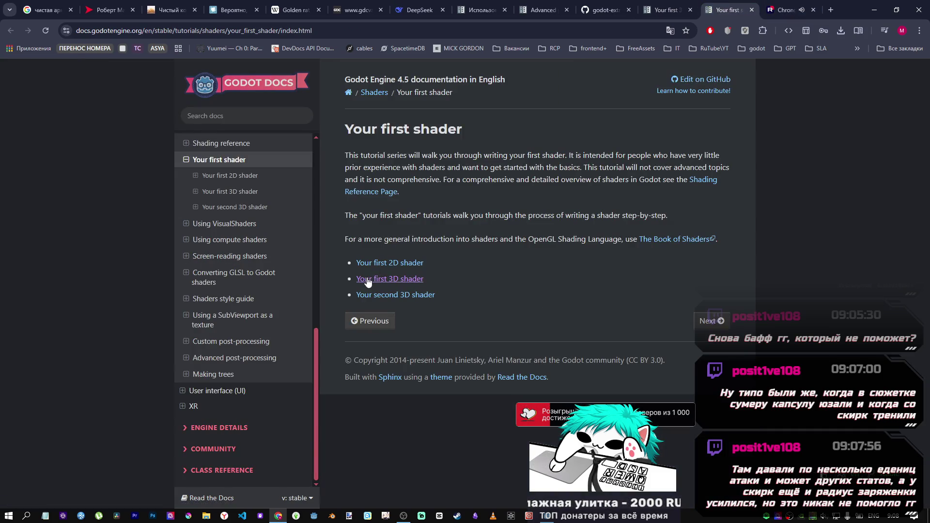
# - Go to the Shading reference page and open its Built-in functions article
pyautogui.click(378, 193)
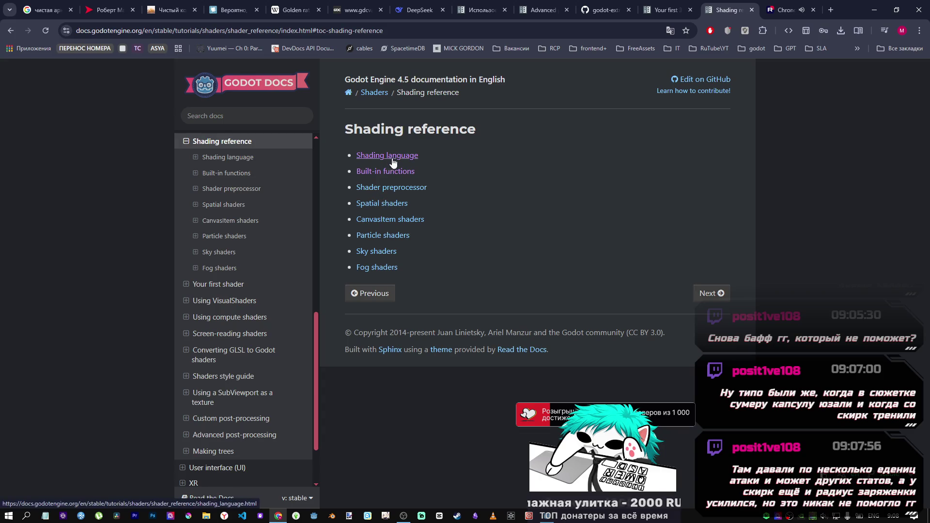
pyautogui.click(401, 171)
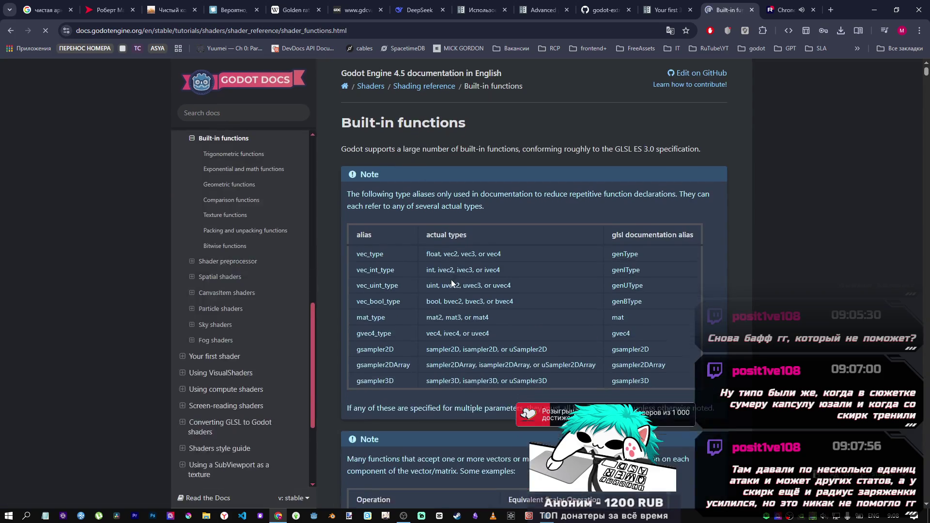
pyautogui.scroll(-10, 441, 274)
pyautogui.scroll(-4, 442, 275)
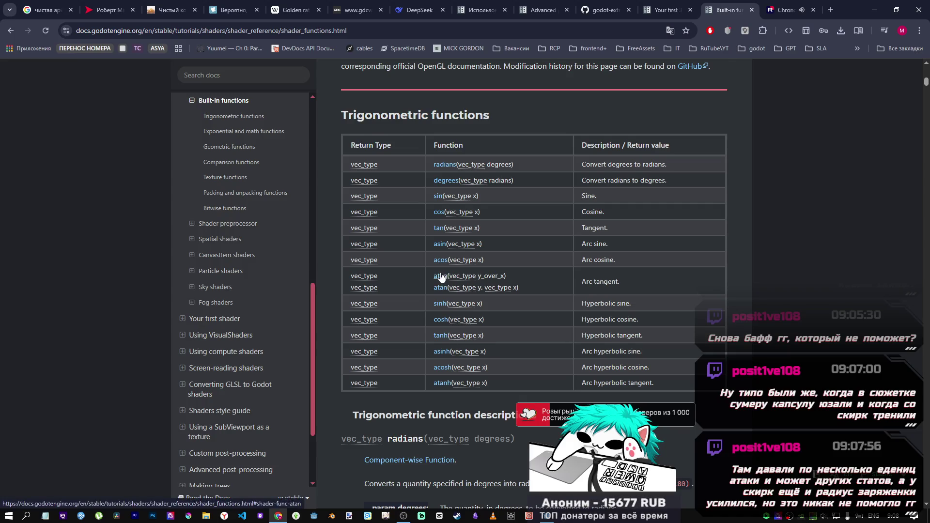
pyautogui.scroll(5, 145, 194)
pyautogui.click(13, 31)
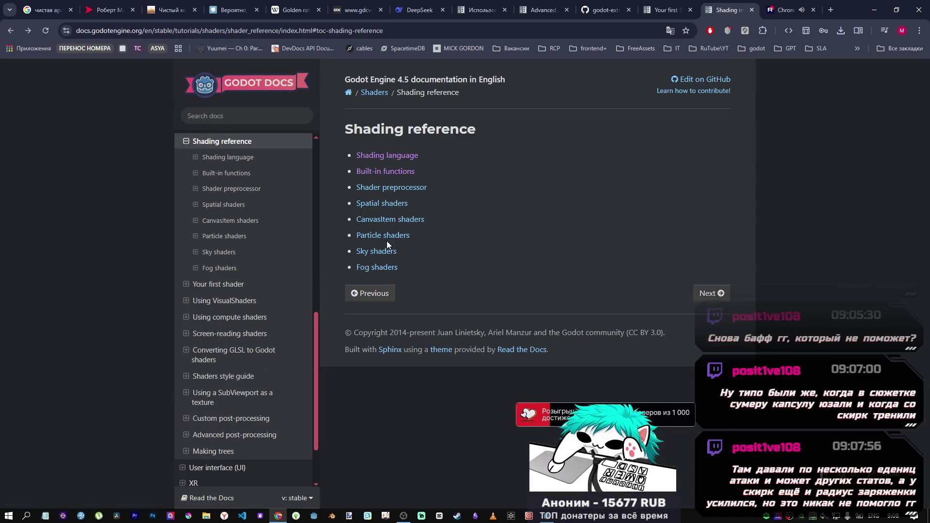
pyautogui.click(382, 172)
# - Read through the trigonometric functions in the Built-in functions reference
pyautogui.scroll(-12, 588, 257)
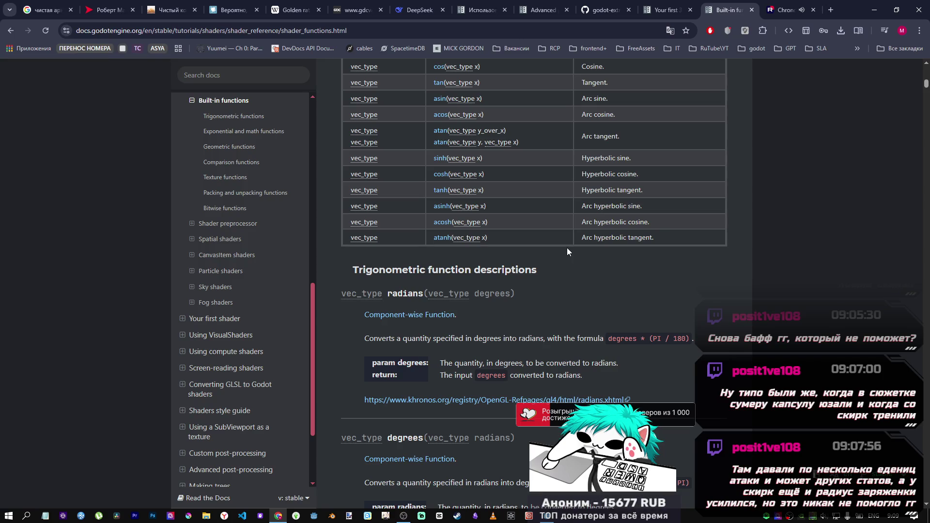
pyautogui.scroll(-3, 562, 235)
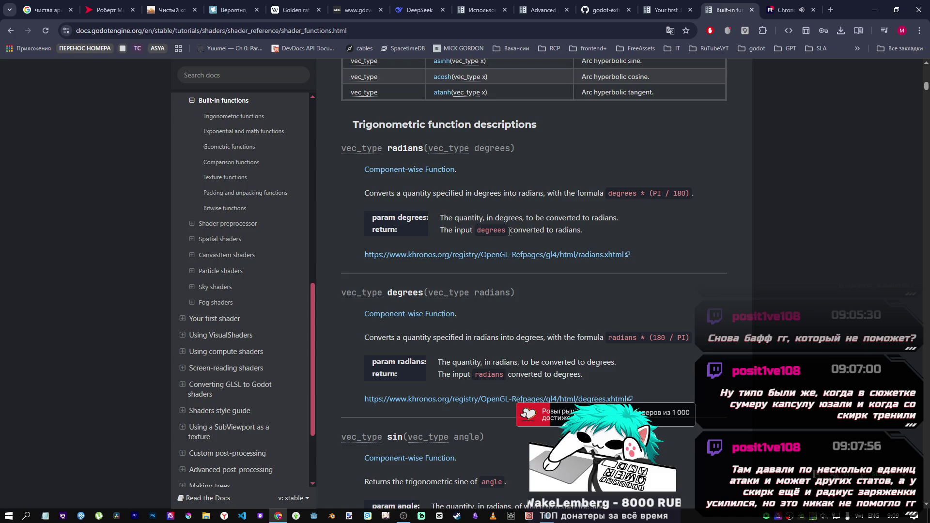
pyautogui.scroll(2, 475, 245)
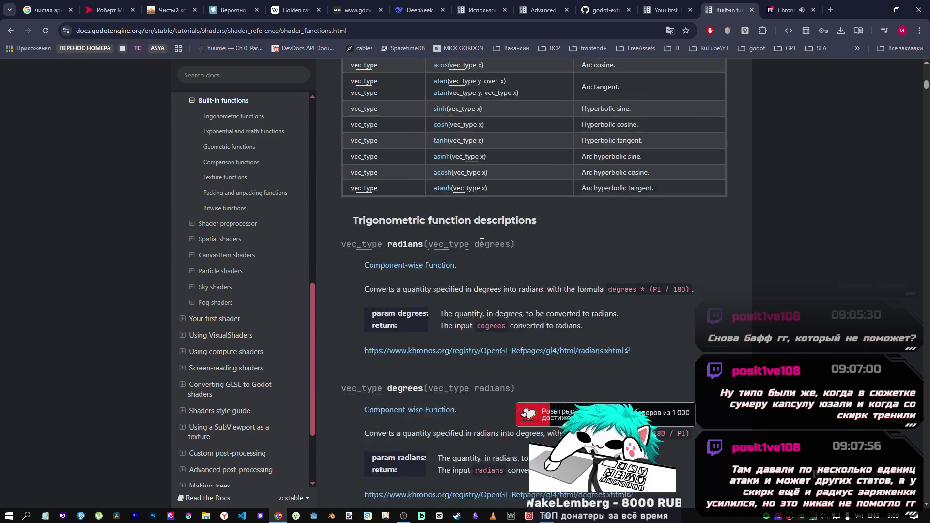
pyautogui.scroll(6, 475, 245)
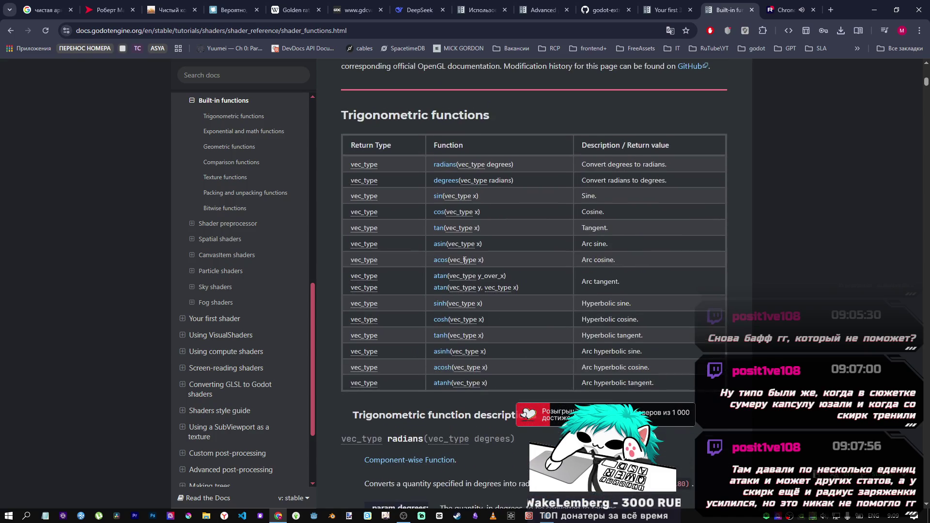
pyautogui.scroll(-6, 460, 265)
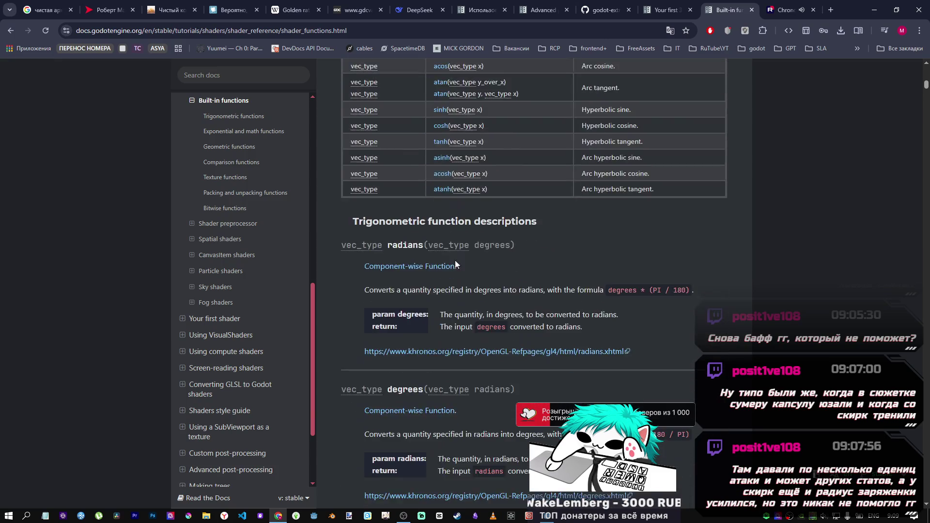
pyautogui.scroll(-9, 458, 263)
pyautogui.scroll(-7, 445, 258)
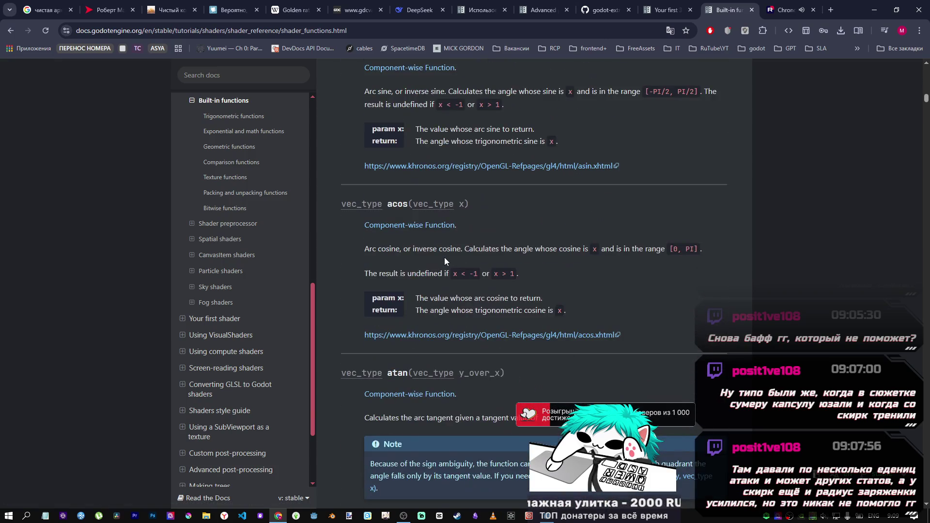
pyautogui.scroll(-6, 441, 259)
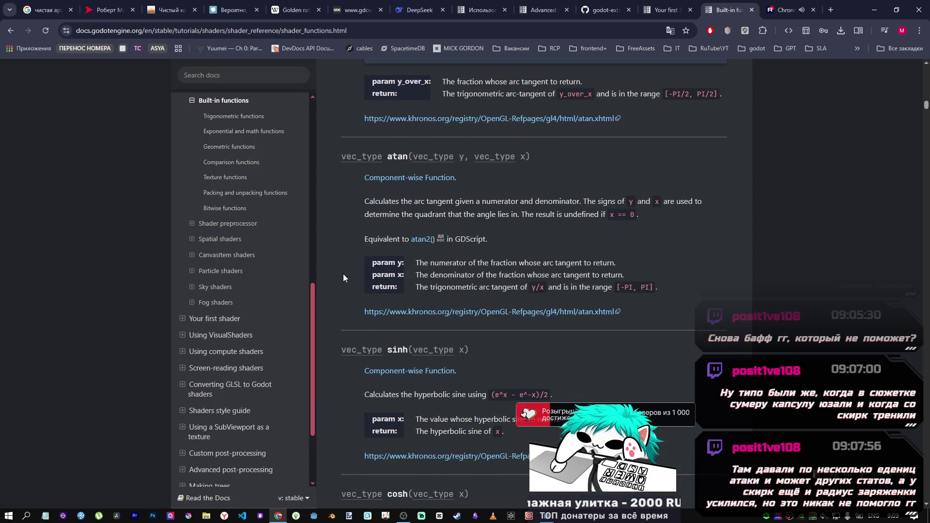
pyautogui.moveTo(925, 106)
pyautogui.mouseDown()
pyautogui.moveTo(922, 145)
pyautogui.moveTo(920, 60)
pyautogui.mouseUp()
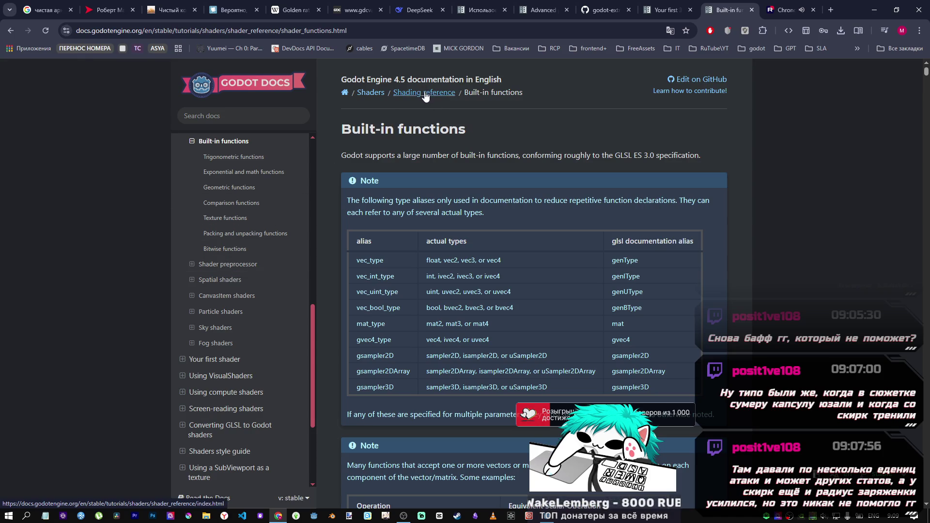
# - Open the Shading language reference, read its Arrays and Constants sections, then return to Godot
pyautogui.click(427, 93)
pyautogui.click(377, 156)
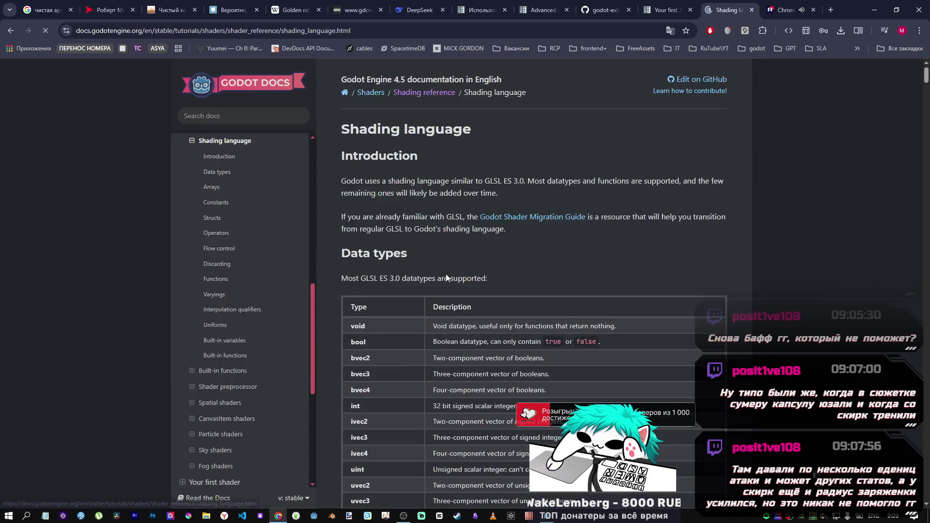
pyautogui.scroll(-8, 444, 290)
pyautogui.scroll(-10, 444, 290)
pyautogui.scroll(15, 444, 291)
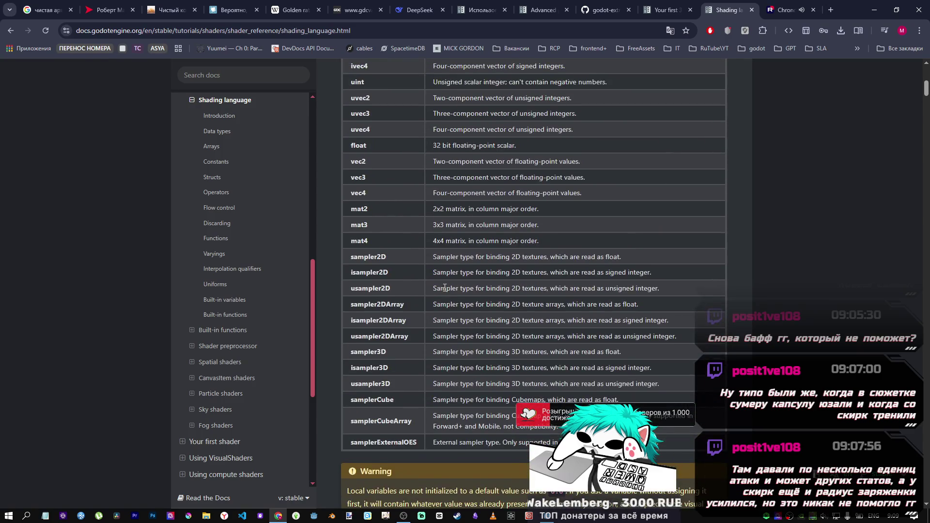
pyautogui.scroll(-20, 444, 290)
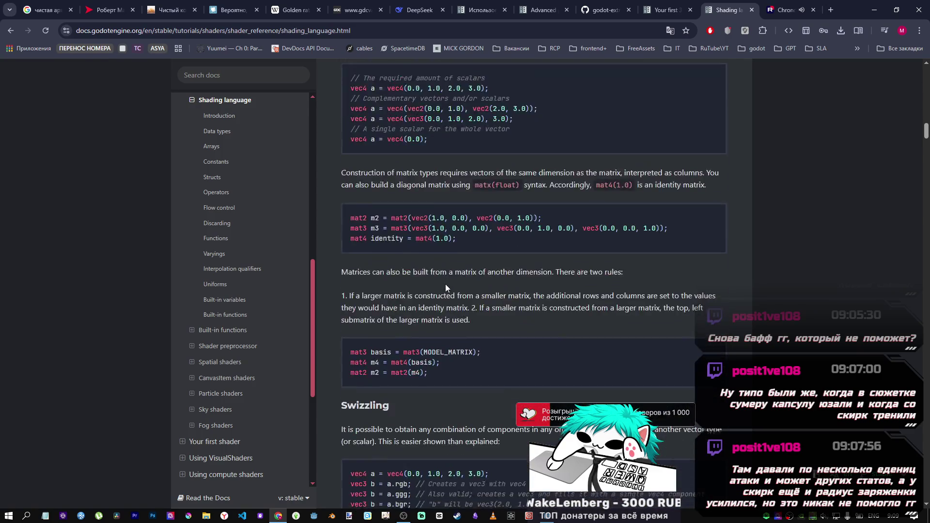
pyautogui.scroll(-10, 446, 283)
pyautogui.scroll(5, 262, 293)
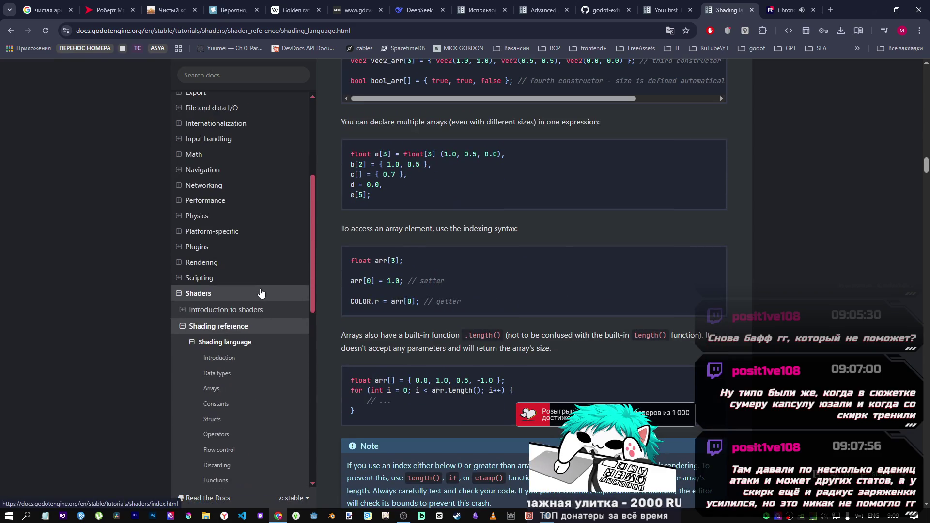
pyautogui.scroll(-5, 261, 293)
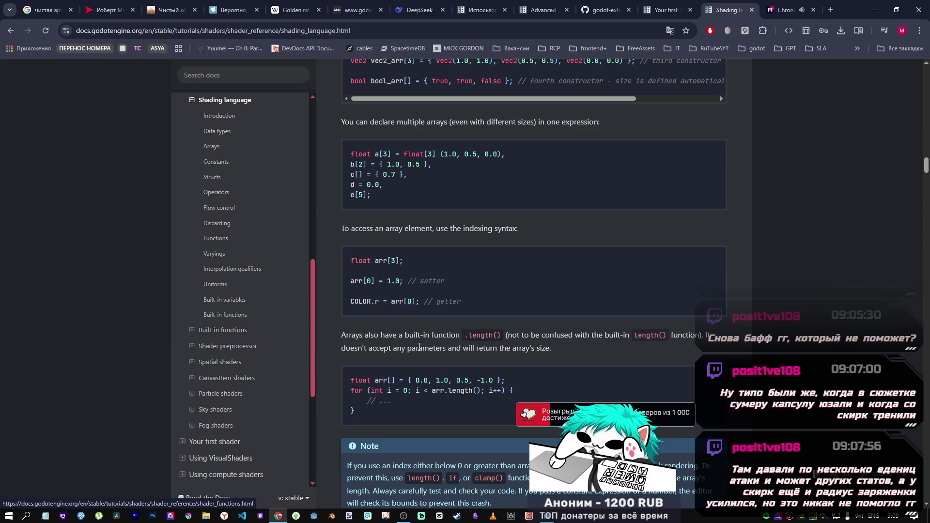
pyautogui.scroll(-10, 367, 339)
pyautogui.scroll(1, 329, 331)
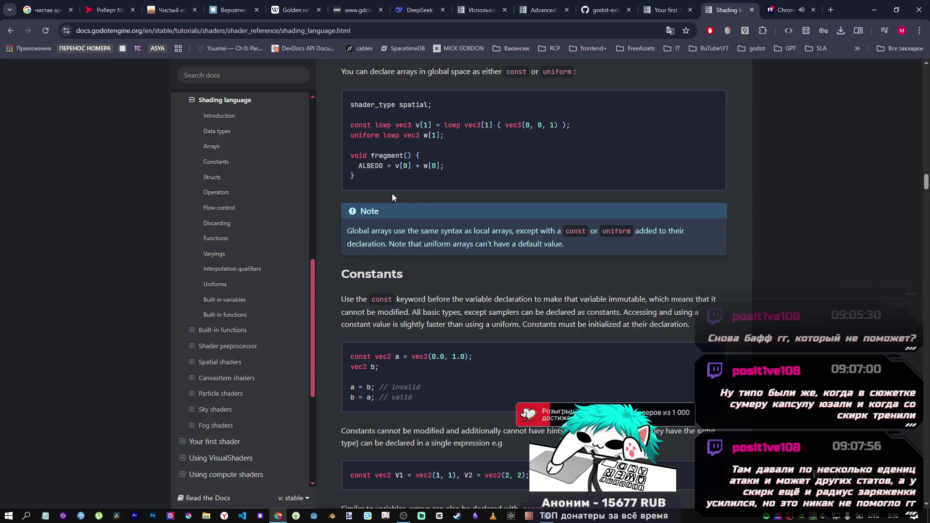
pyautogui.click(548, 515)
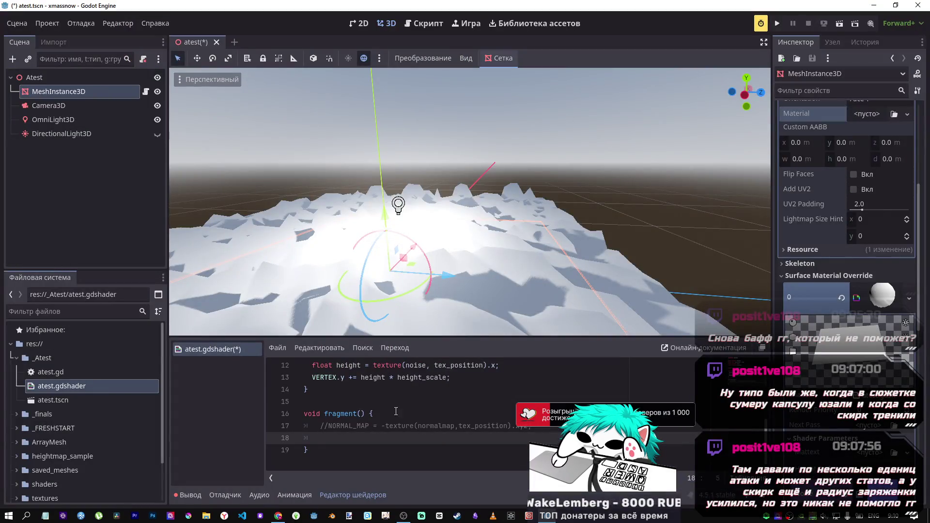
# - Write ALBEDO = texture(mattext) on line 18 in fragment()
pyautogui.click(361, 433)
pyautogui.write('ALBEDO ')
pyautogui.write('=')
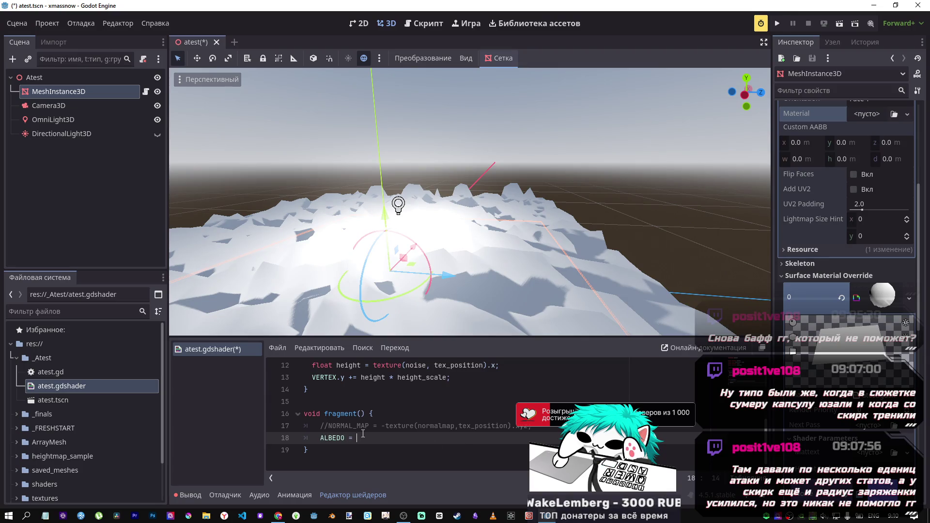
pyautogui.click(387, 377)
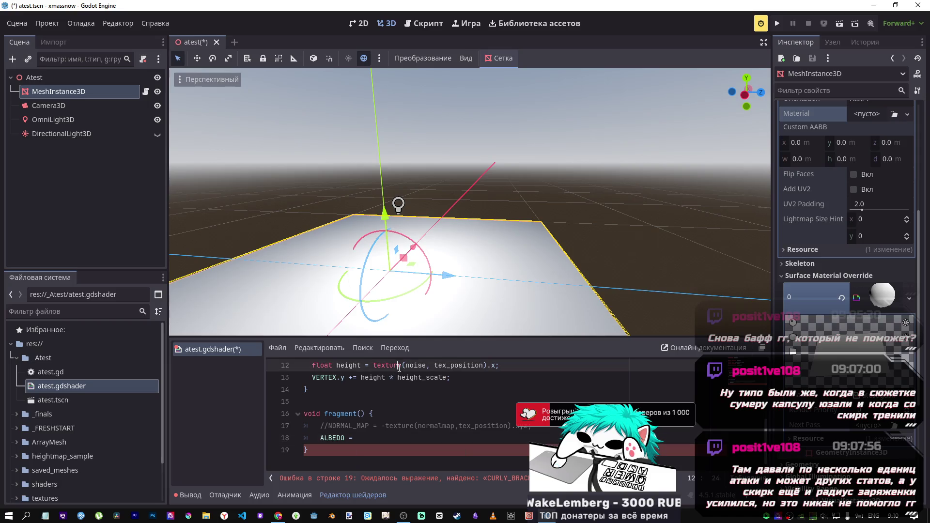
pyautogui.click(381, 437)
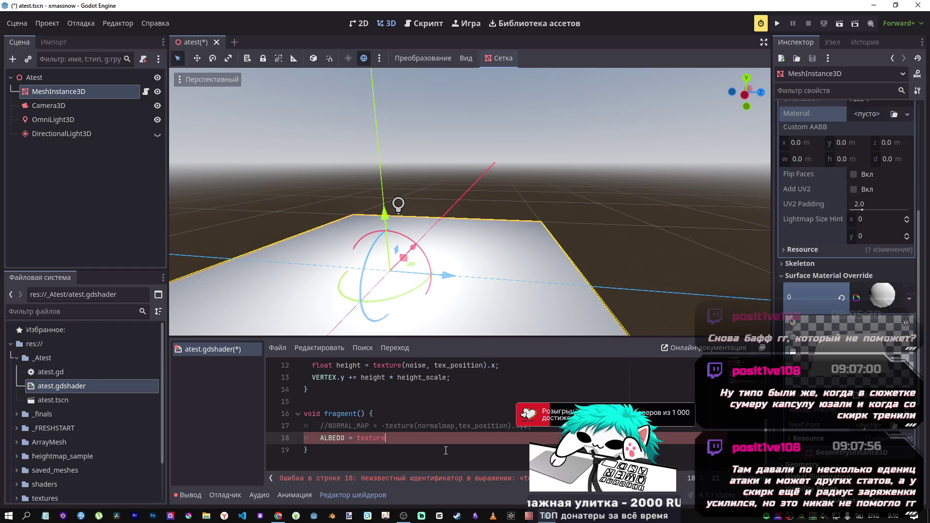
pyautogui.write('(')
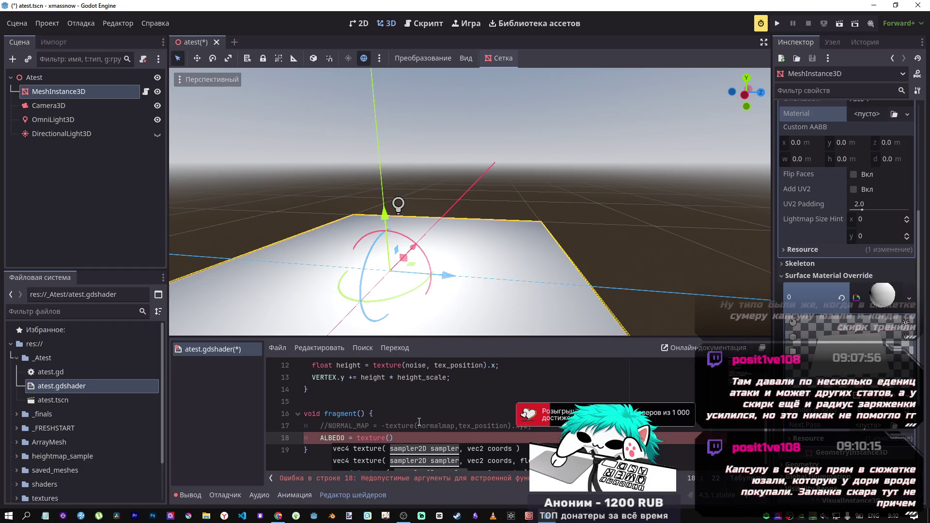
pyautogui.scroll(4, 419, 421)
pyautogui.click(408, 391)
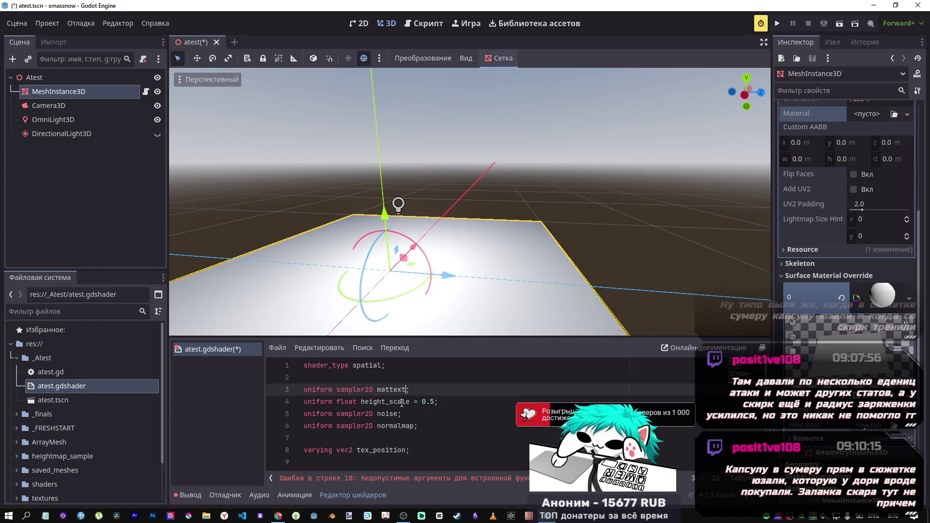
pyautogui.scroll(-4, 392, 426)
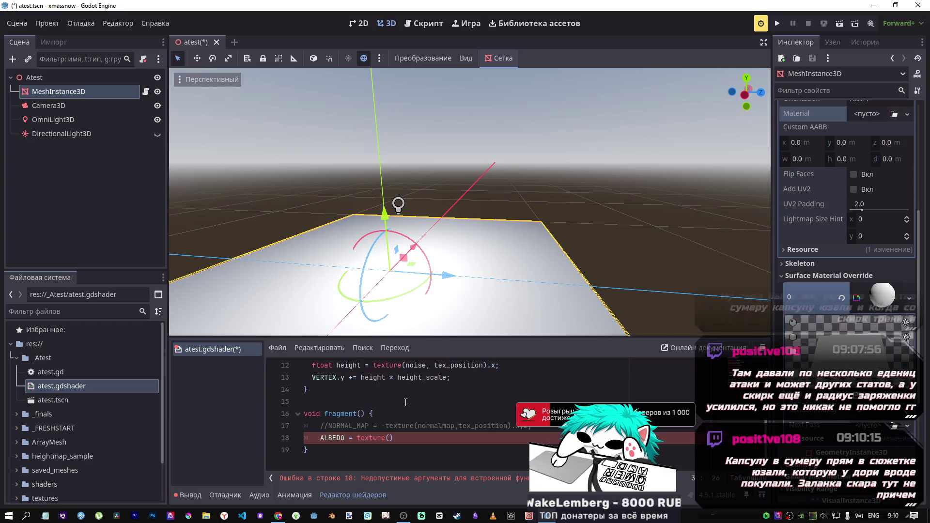
pyautogui.click(389, 436)
pyautogui.write('mattext')
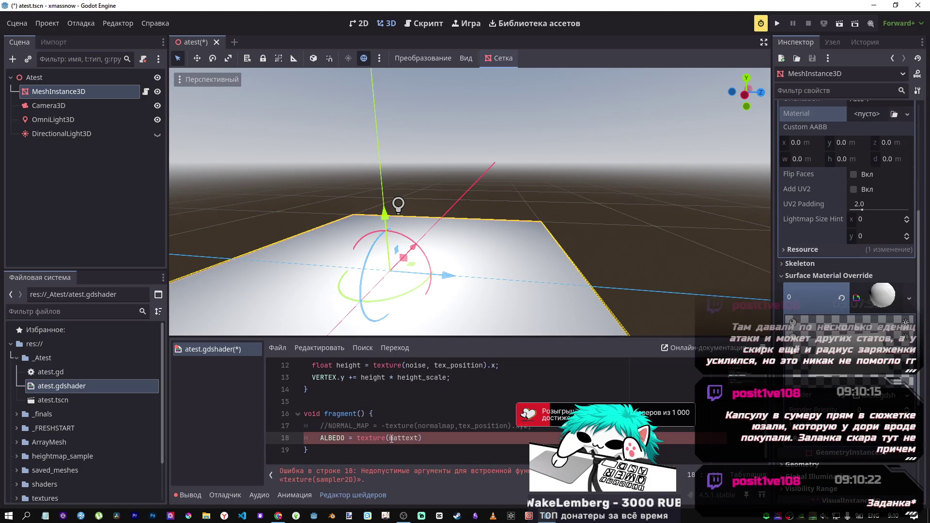
# - Strip the texture() wrapper so line 18 reads ALBEDO = mattext
pyautogui.moveTo(390, 438); pyautogui.dragTo(357, 437)
pyautogui.press('BackSpace')
pyautogui.click(407, 441)
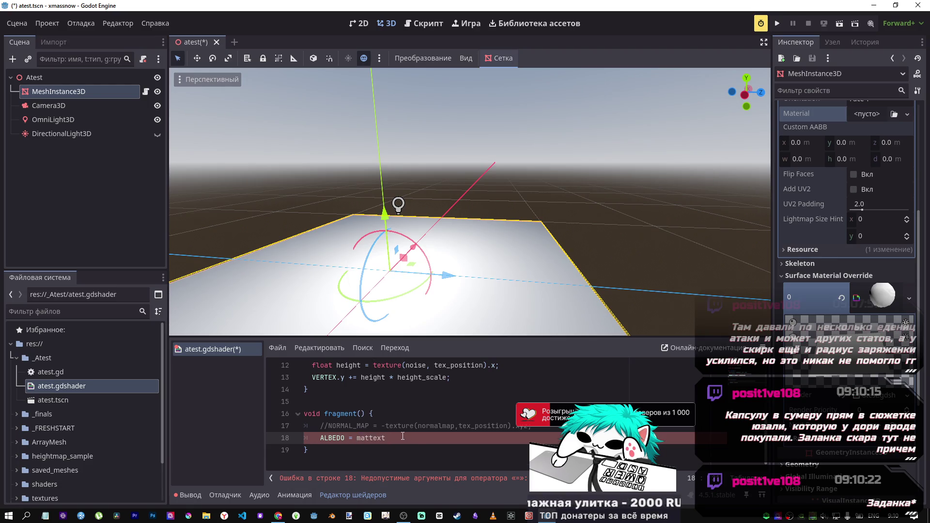
pyautogui.scroll(4, 383, 426)
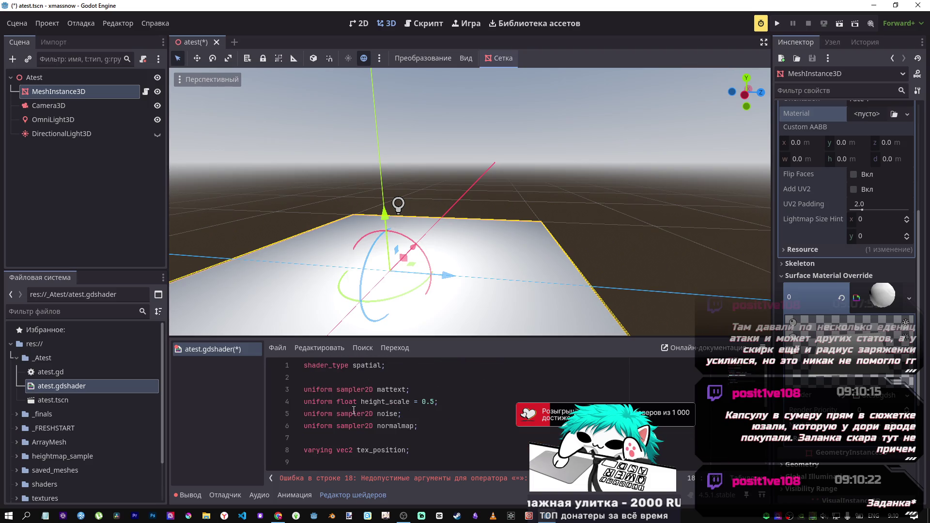
pyautogui.press('BackSpace')
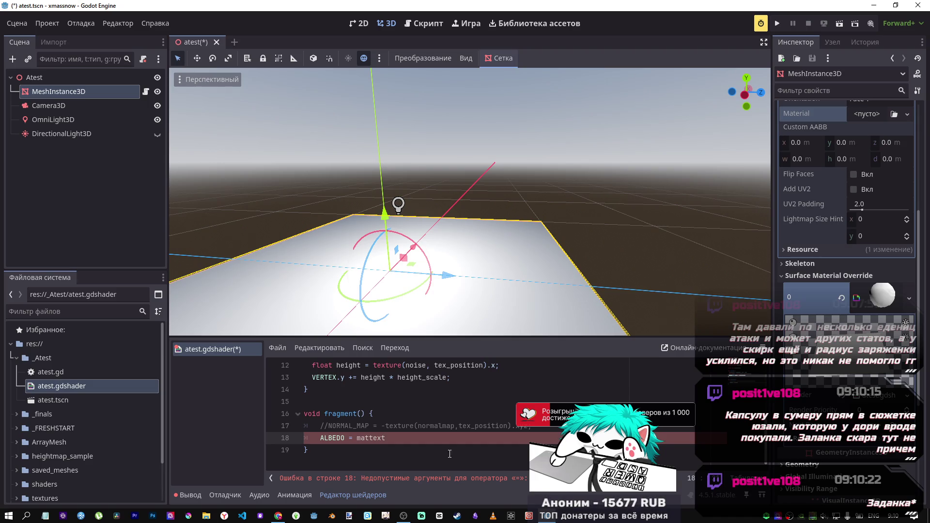
pyautogui.write('.rgb')
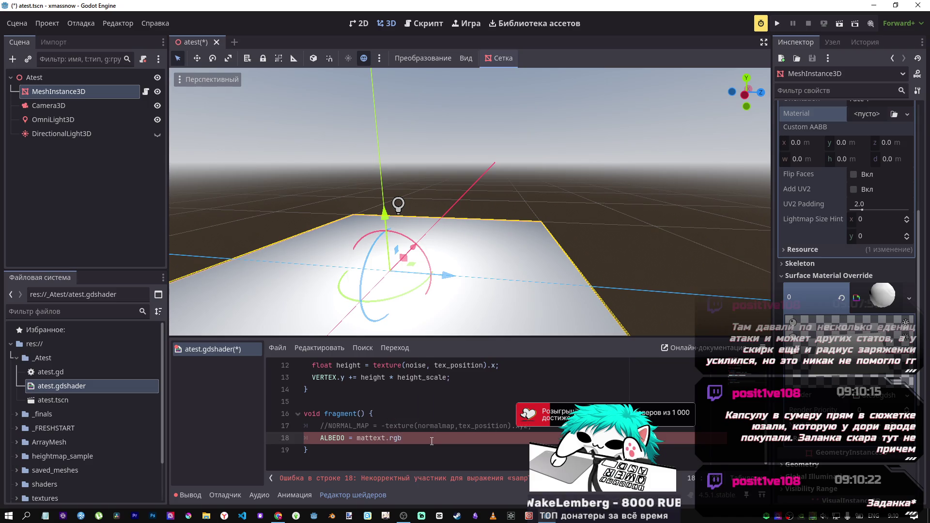
pyautogui.press('BackSpace')
pyautogui.press('BackSpace')
pyautogui.press('BackSpace')
pyautogui.scroll(-3, 99, 433)
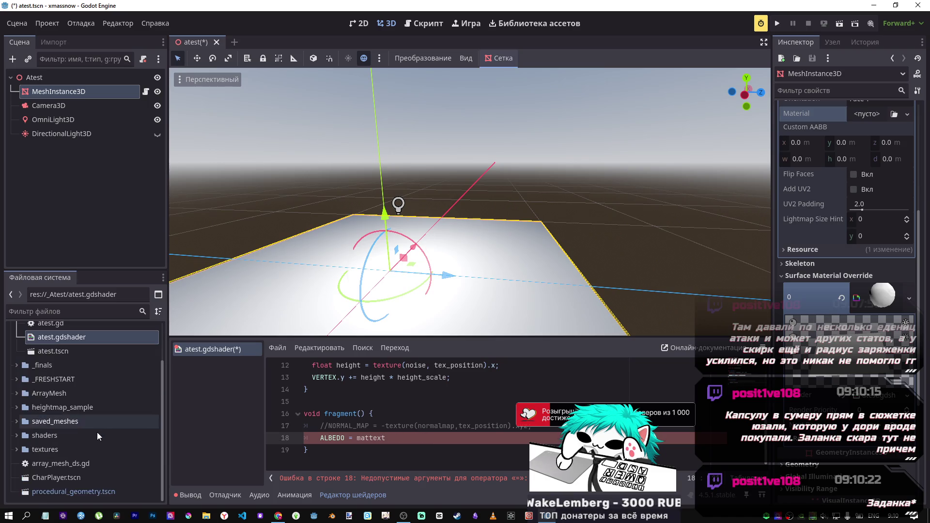
# - Preview snow_shader.gdshader and depth.gdshader from the _FRESHSTART folder, closing each afterwards
pyautogui.click(59, 380)
pyautogui.click(15, 379)
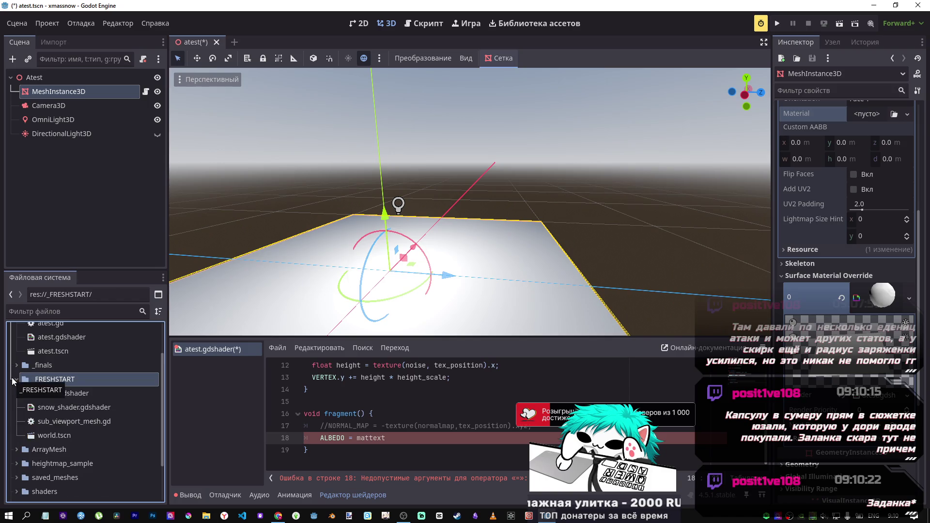
pyautogui.doubleClick(73, 407)
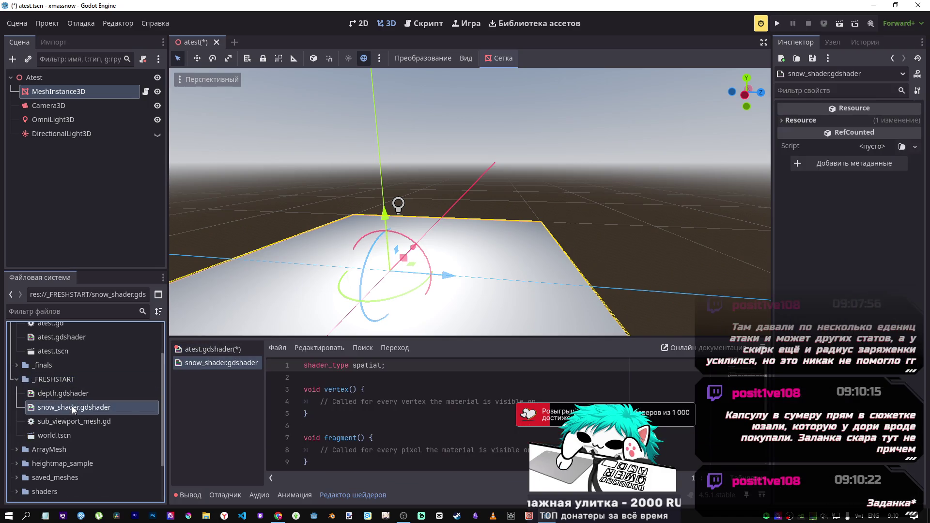
pyautogui.middleClick(211, 363)
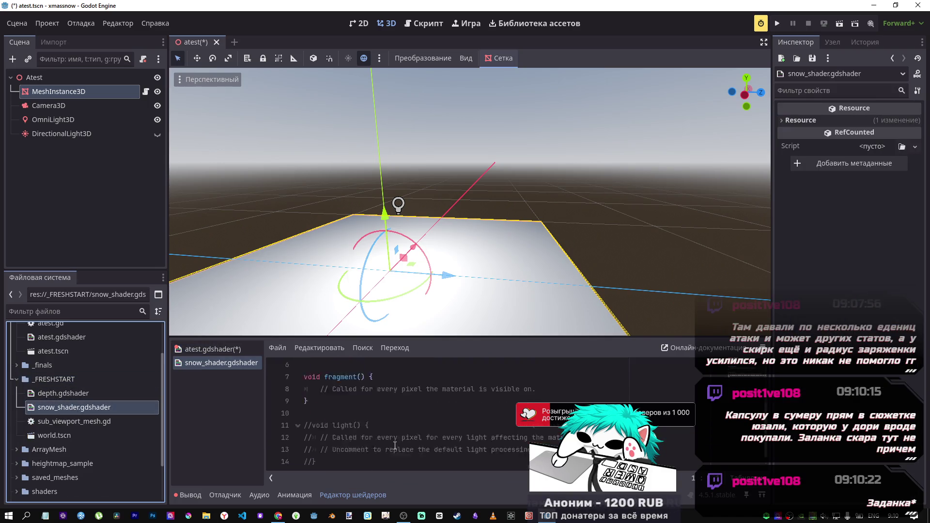
pyautogui.doubleClick(68, 393)
pyautogui.scroll(-4, 394, 425)
pyautogui.scroll(2, 394, 424)
pyautogui.hotkey('ctrl', 'w')
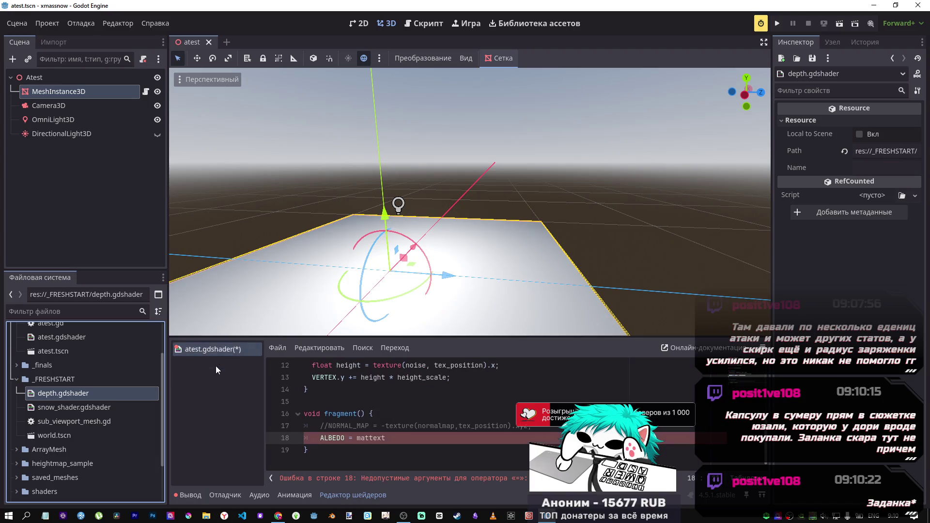
# - Expand the shaders folder and open new_shader.gdshader in the shader editor
pyautogui.scroll(2, 68, 431)
pyautogui.scroll(-4, 57, 417)
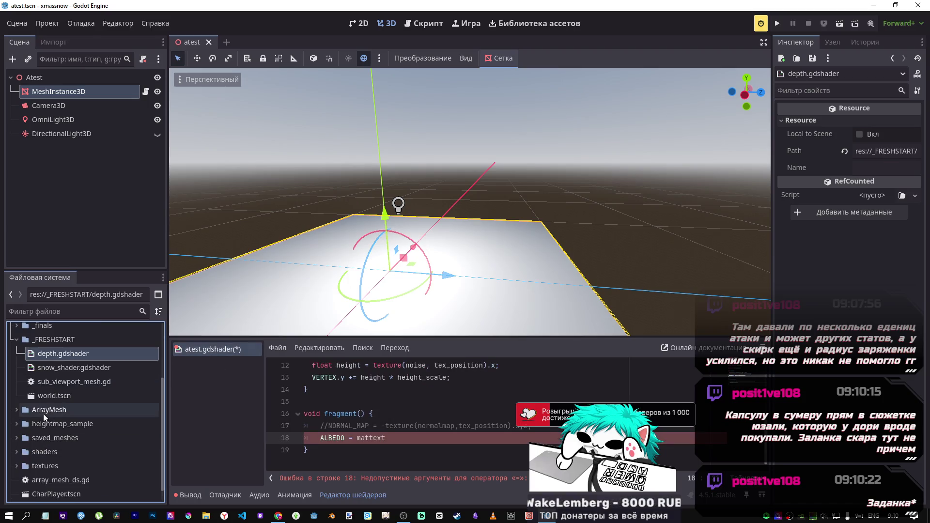
pyautogui.scroll(-1, 25, 429)
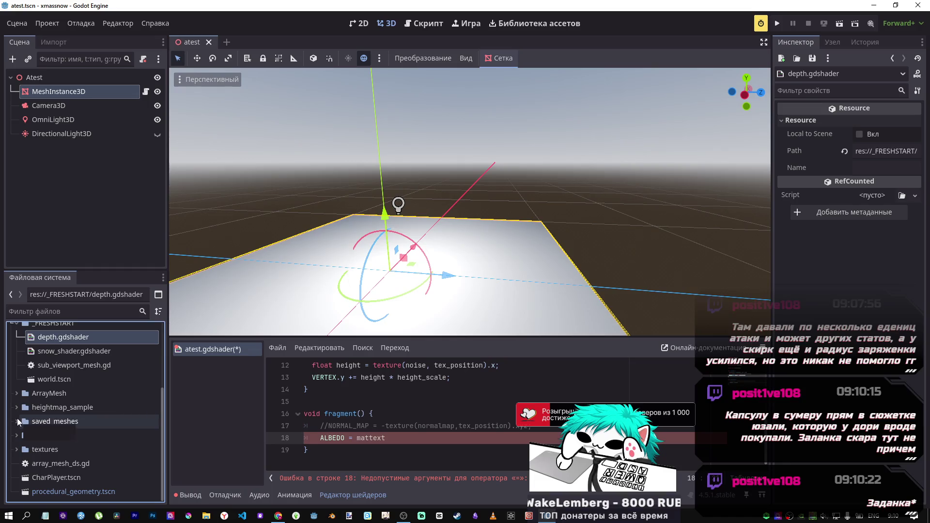
pyautogui.click(16, 434)
pyautogui.scroll(-3, 54, 444)
pyautogui.scroll(-3, 54, 445)
pyautogui.doubleClick(62, 417)
pyautogui.scroll(2, 381, 429)
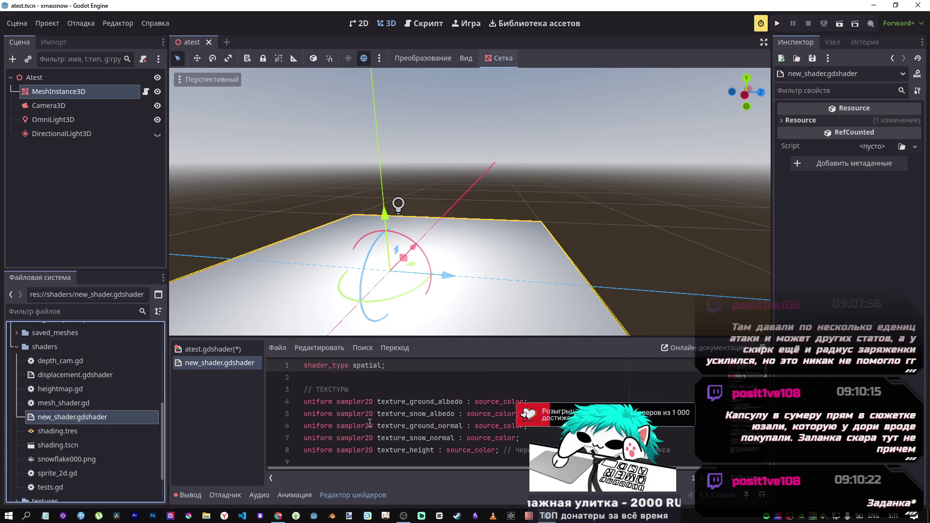
# - Copy the ': source_color' hint from new_shader line 4 onto atest's mattext uniform and save
pyautogui.click(201, 350)
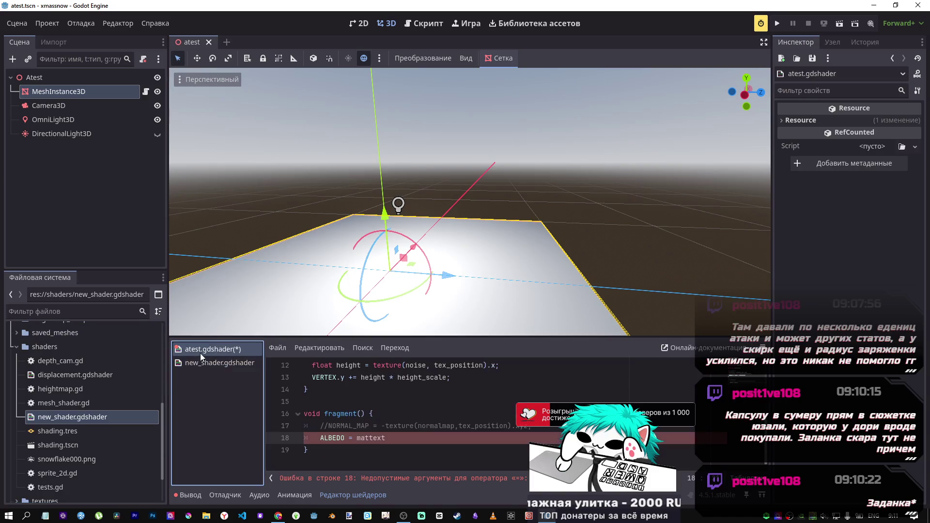
pyautogui.click(213, 363)
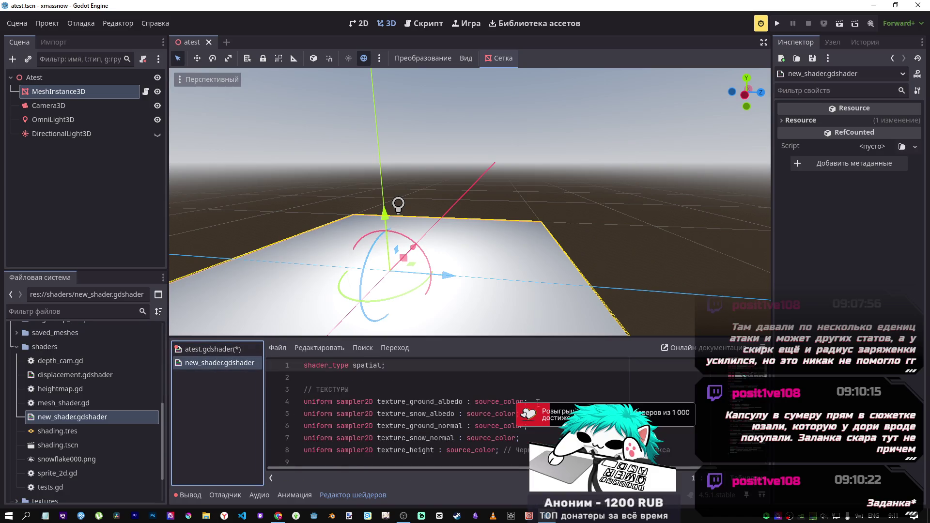
pyautogui.moveTo(538, 401); pyautogui.dragTo(467, 402)
pyautogui.hotkey('ctrl', 'c')
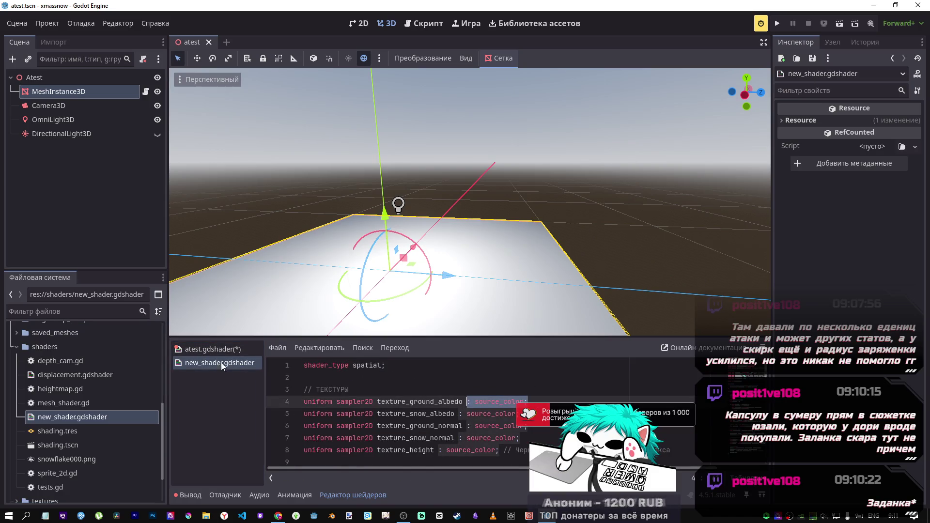
pyautogui.click(213, 350)
pyautogui.scroll(5, 431, 389)
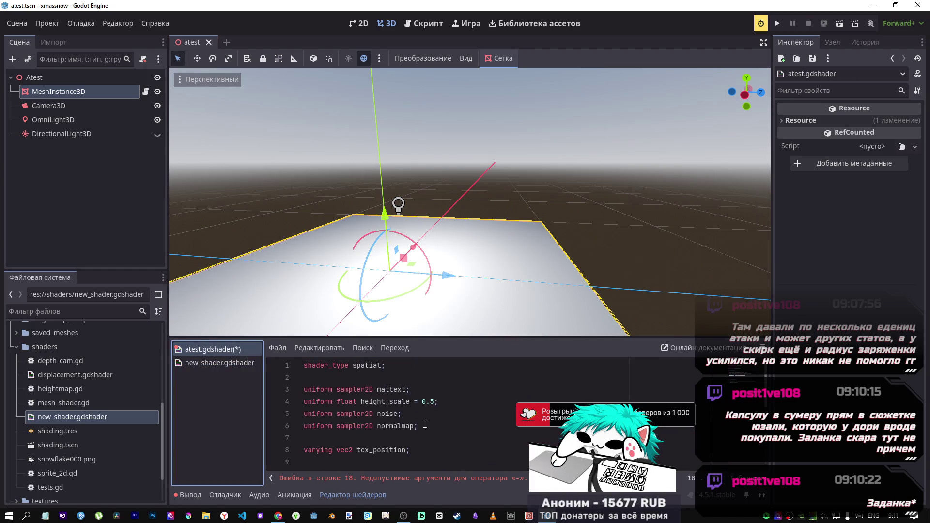
pyautogui.click(415, 392)
pyautogui.press('BackSpace')
pyautogui.hotkey('ctrl', 'v')
pyautogui.hotkey('ctrl', 's')
# - Compare against new_shader's code, then write ALBEDO = mattext.rgb in atest's fragment function
pyautogui.scroll(-4, 458, 421)
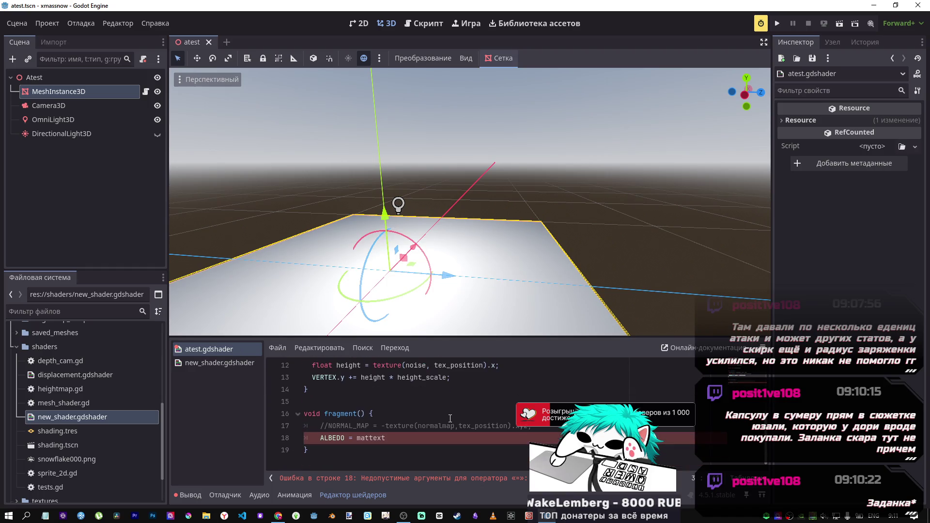
pyautogui.click(232, 363)
pyautogui.scroll(-5, 425, 429)
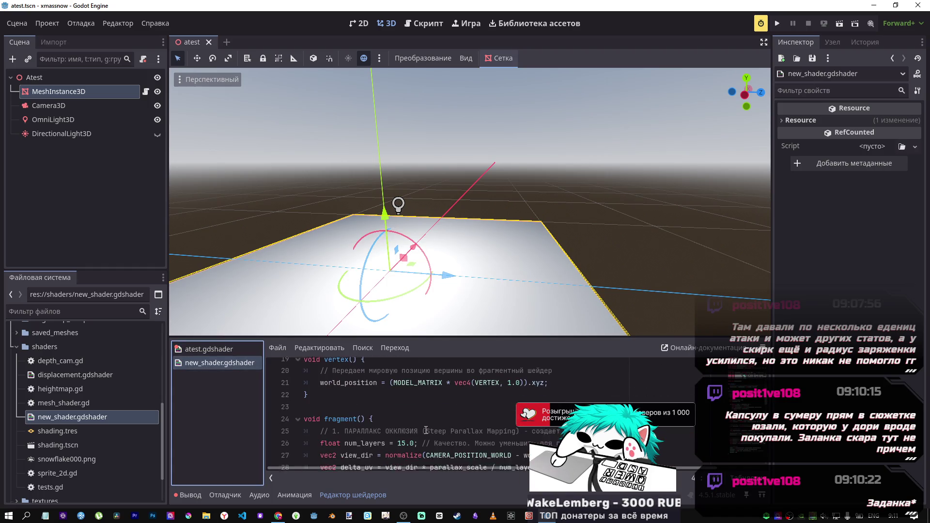
pyautogui.scroll(-5, 425, 429)
pyautogui.scroll(3, 424, 428)
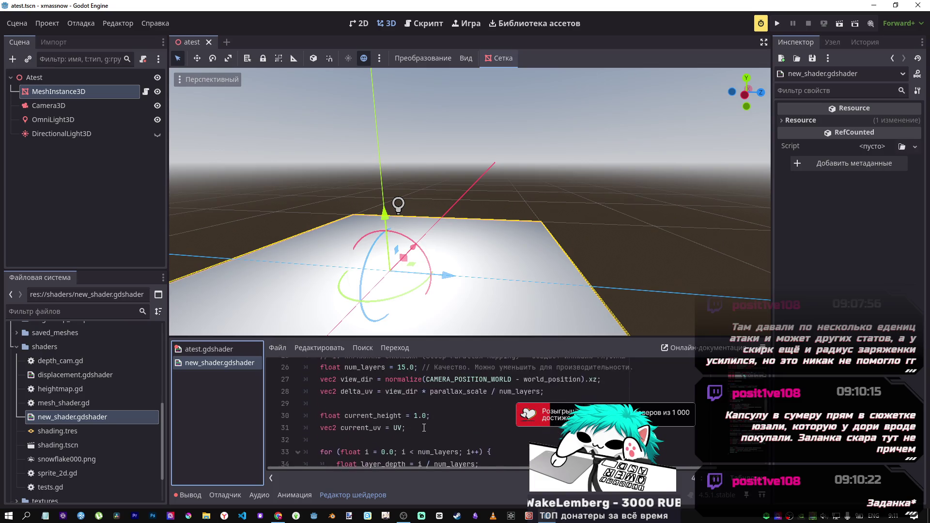
pyautogui.scroll(-7, 424, 428)
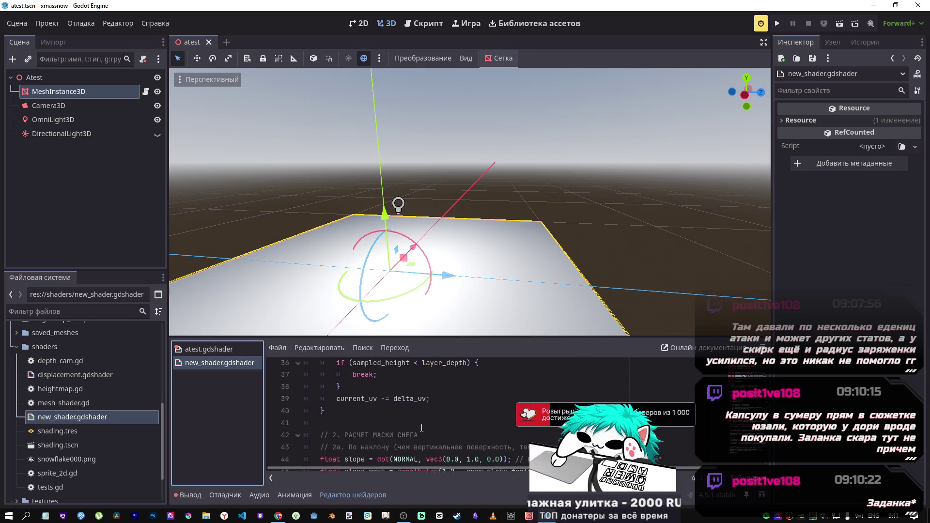
pyautogui.scroll(-6, 420, 428)
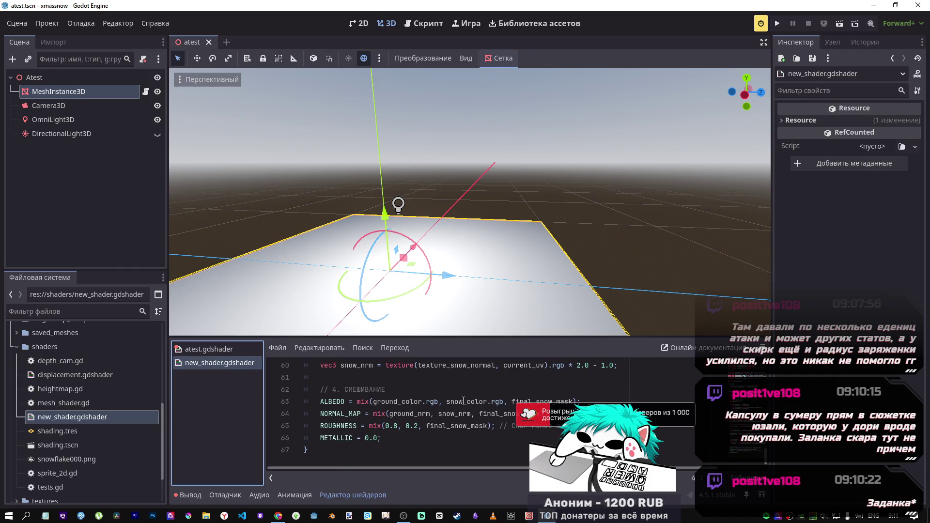
pyautogui.click(232, 351)
pyautogui.write('ALBEDO = mattext.')
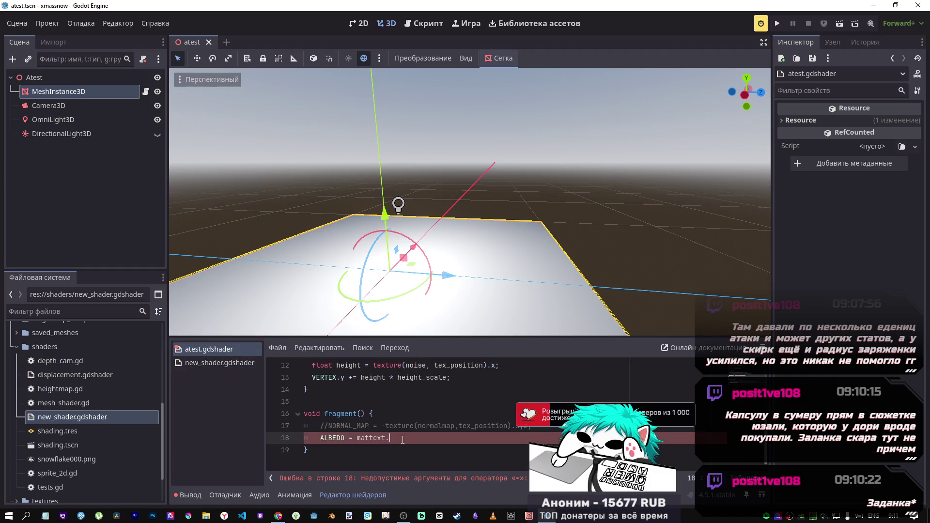
pyautogui.write('rgb')
# - Review atest's vertex function and new_shader.gdshader's code for reference
pyautogui.click(379, 414)
pyautogui.click(306, 389)
pyautogui.scroll(2, 290, 383)
pyautogui.click(229, 360)
pyautogui.scroll(5, 419, 409)
pyautogui.scroll(2, 420, 409)
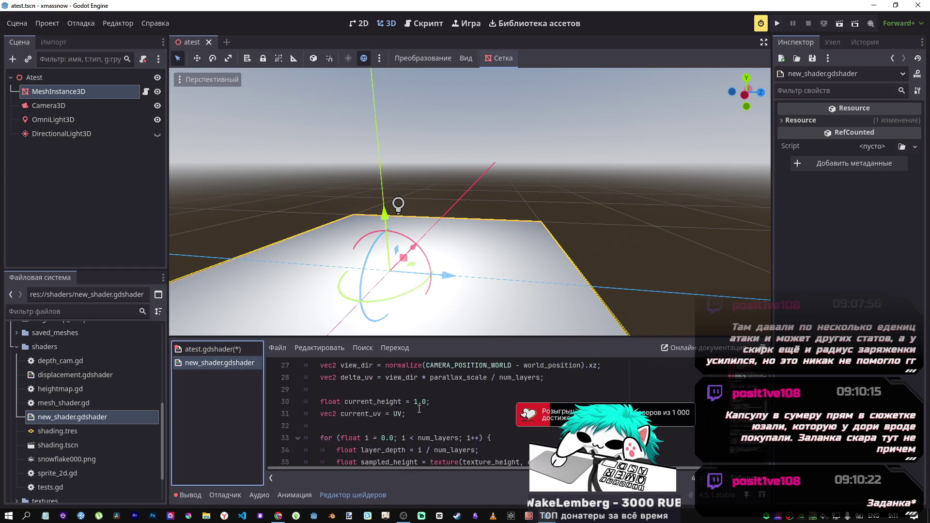
pyautogui.scroll(-5, 417, 407)
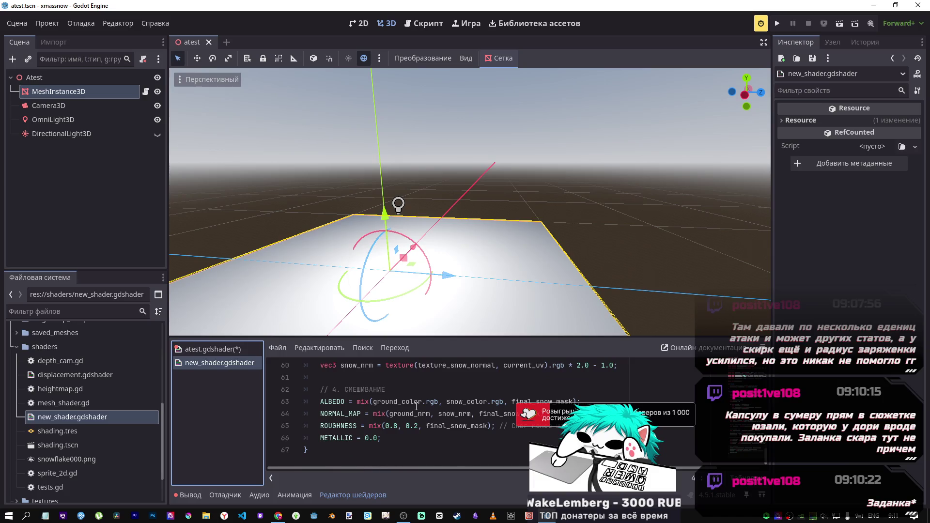
pyautogui.scroll(-1, 416, 406)
pyautogui.scroll(-1, 416, 407)
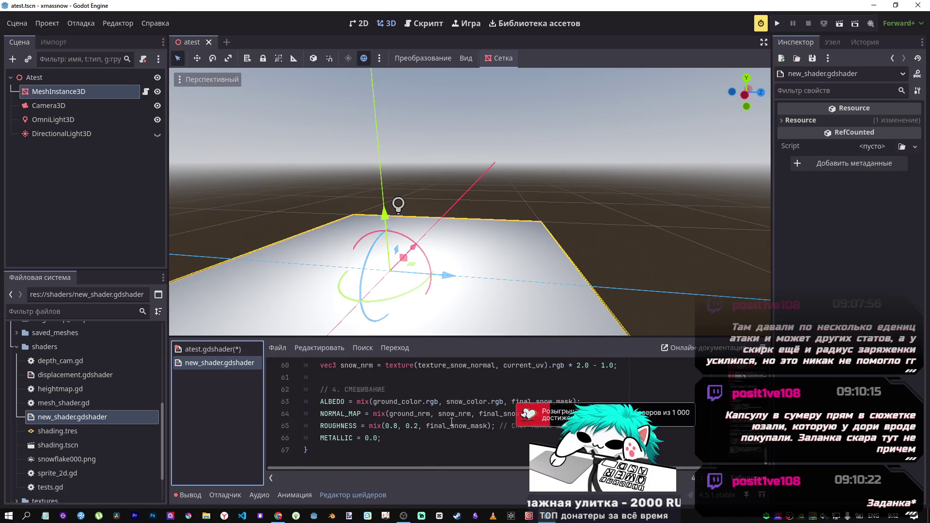
pyautogui.click(213, 349)
# - Remove the rgb swizzle after mattext and put the closing brace back on its own line
pyautogui.scroll(-2, 377, 437)
pyautogui.click(441, 448)
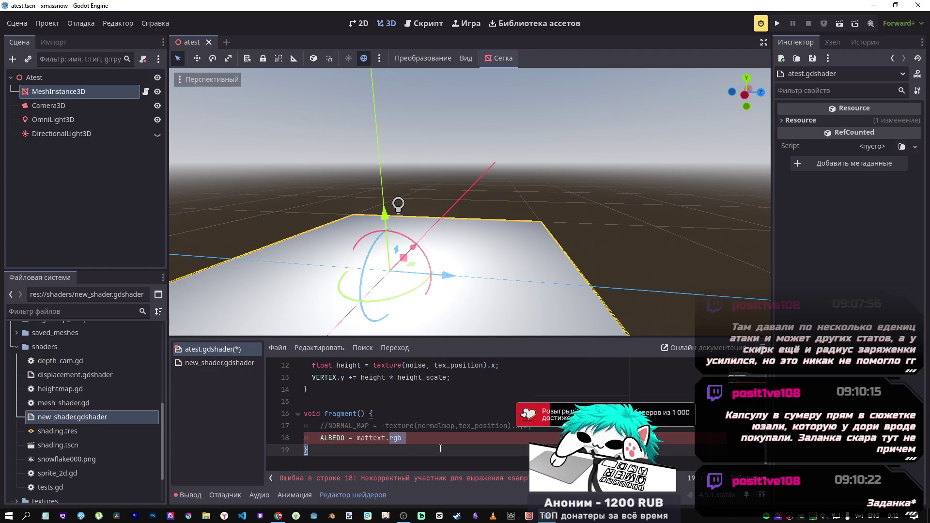
pyautogui.press('BackSpace')
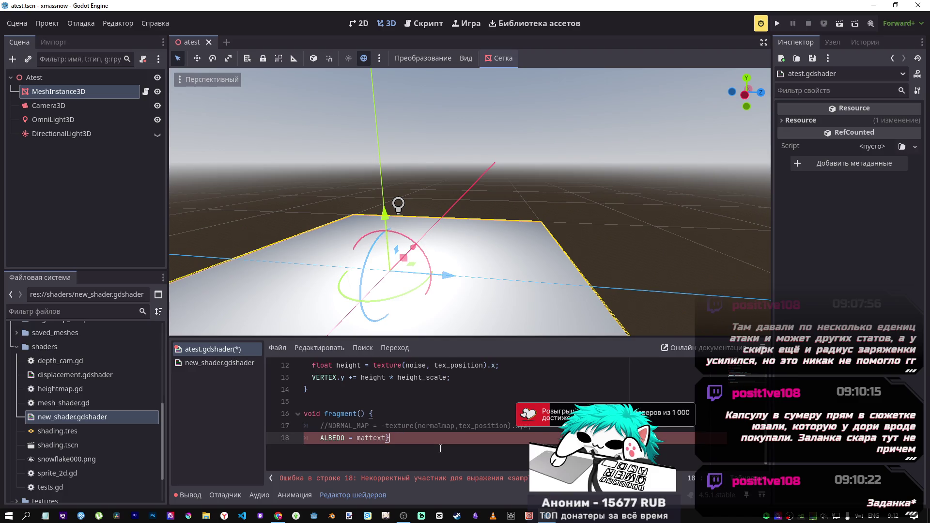
pyautogui.press('Return')
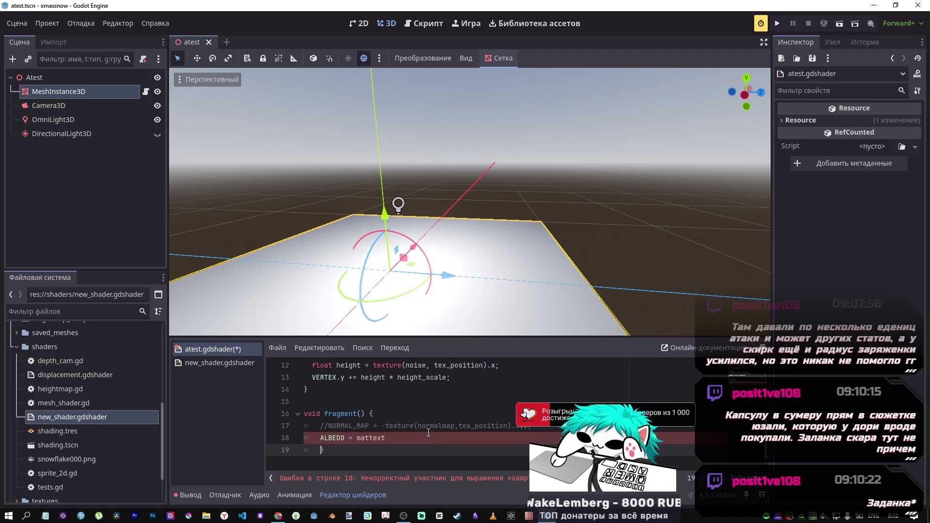
pyautogui.click(427, 425)
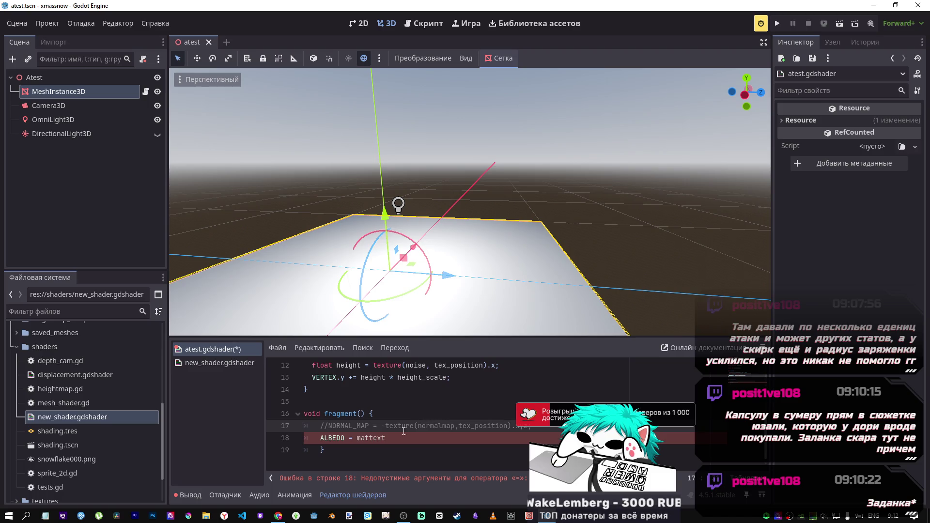
pyautogui.click(321, 450)
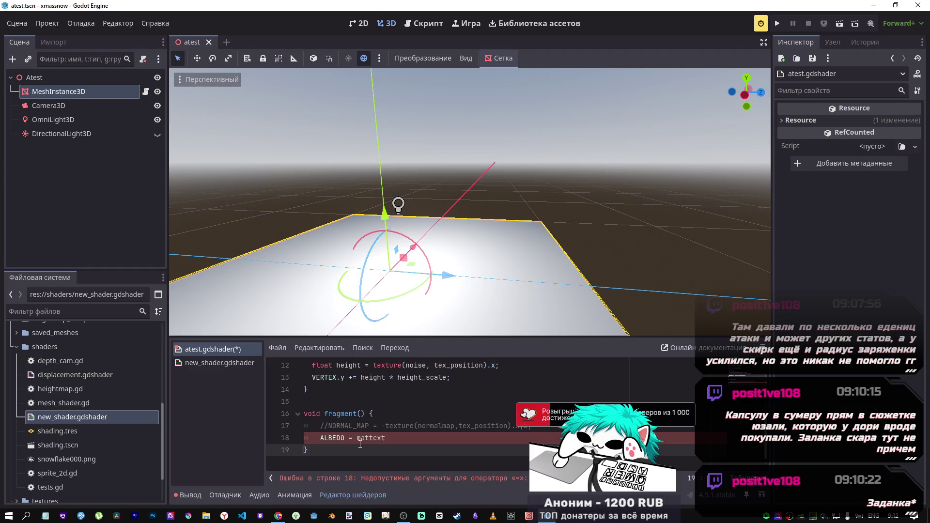
pyautogui.scroll(3, 360, 444)
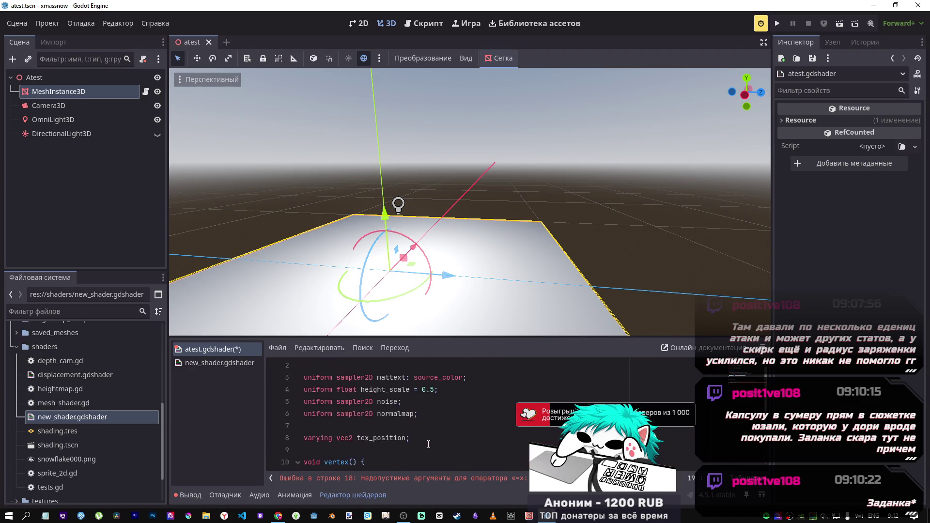
pyautogui.scroll(-3, 426, 443)
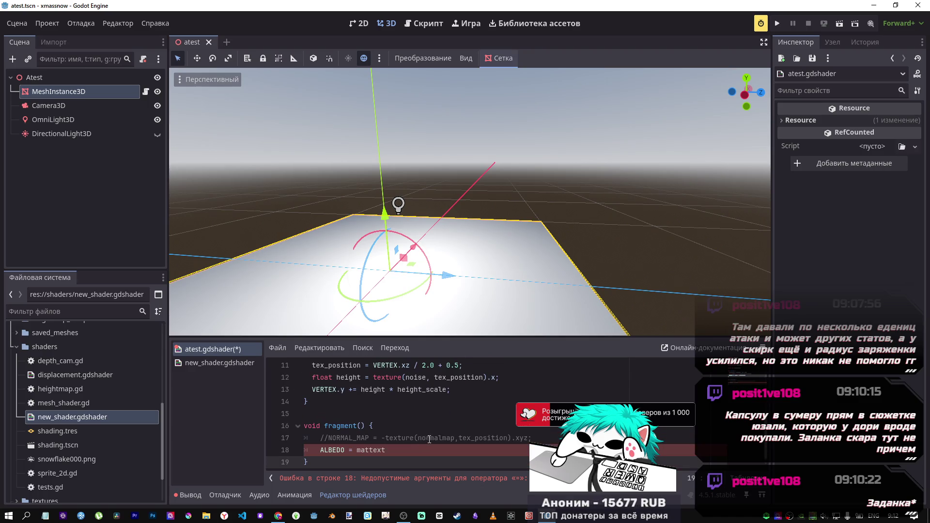
# - Reuse line 17's texture( call so line 18 reads ALBEDO = texture(mattext,UV)
pyautogui.doubleClick(429, 439)
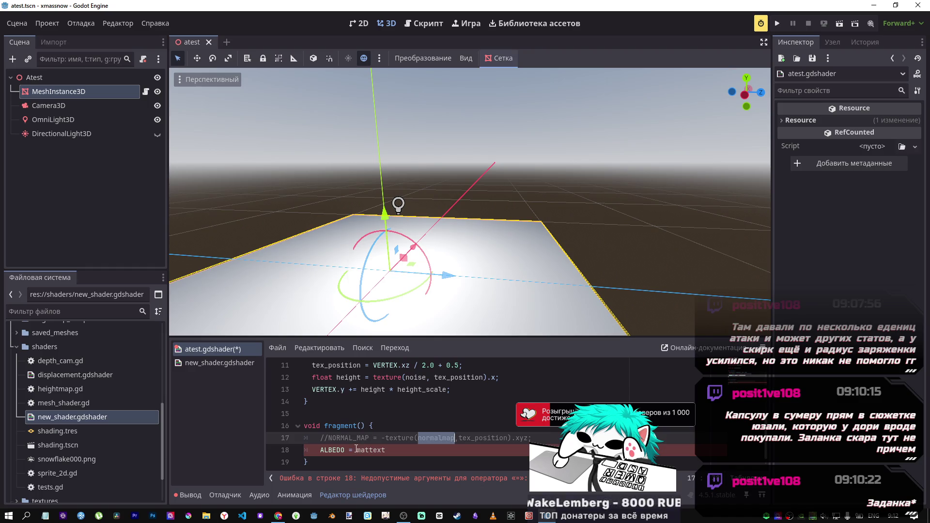
pyautogui.moveTo(418, 438); pyautogui.dragTo(394, 439)
pyautogui.hotkey('ctrl', 'c')
pyautogui.click(358, 449)
pyautogui.hotkey('ctrl', 'v')
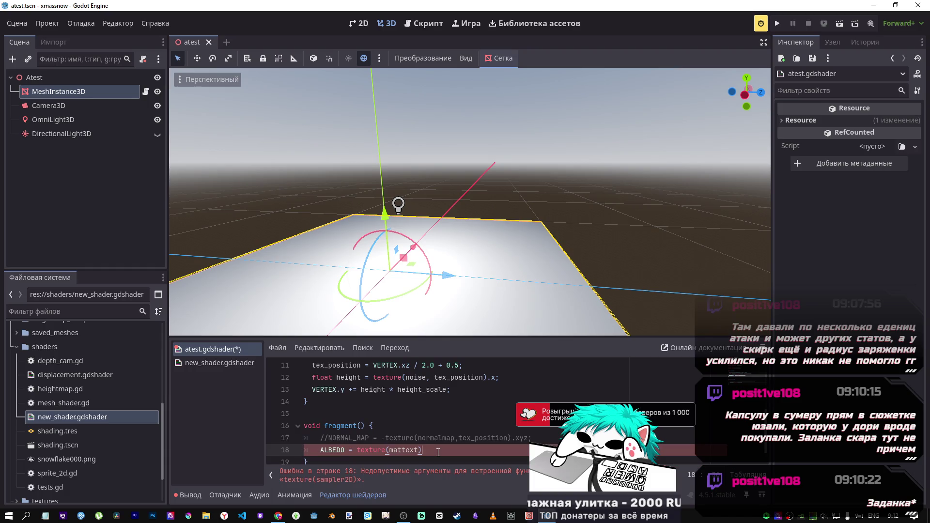
pyautogui.write(',')
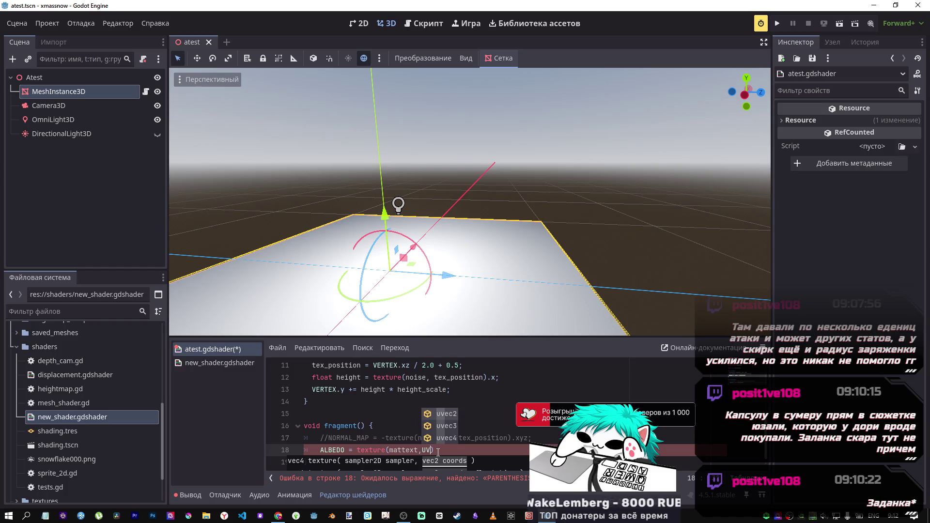
pyautogui.write('UV)')
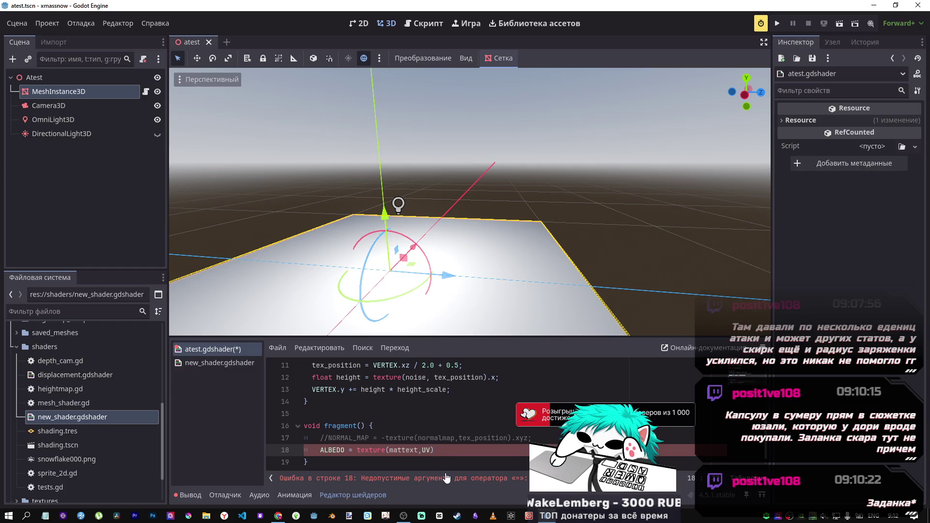
pyautogui.write('xz')
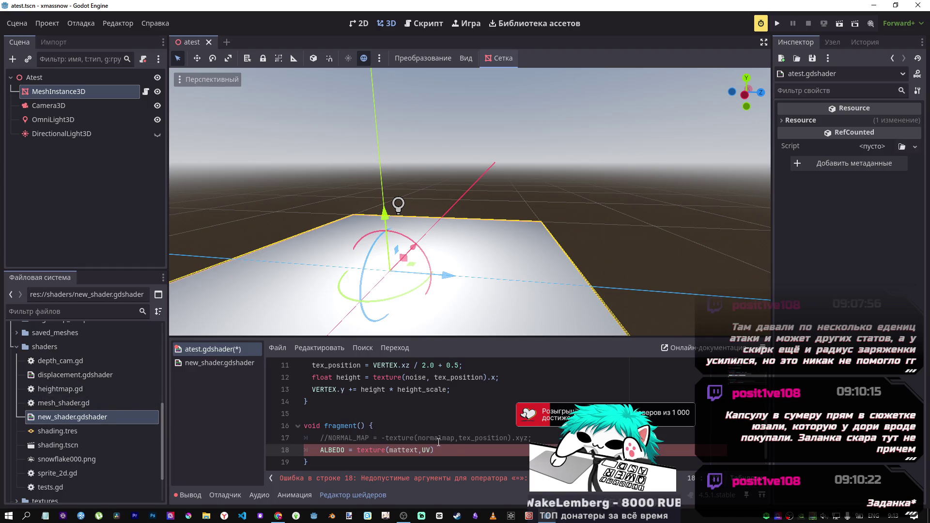
pyautogui.moveTo(443, 449); pyautogui.dragTo(321, 450)
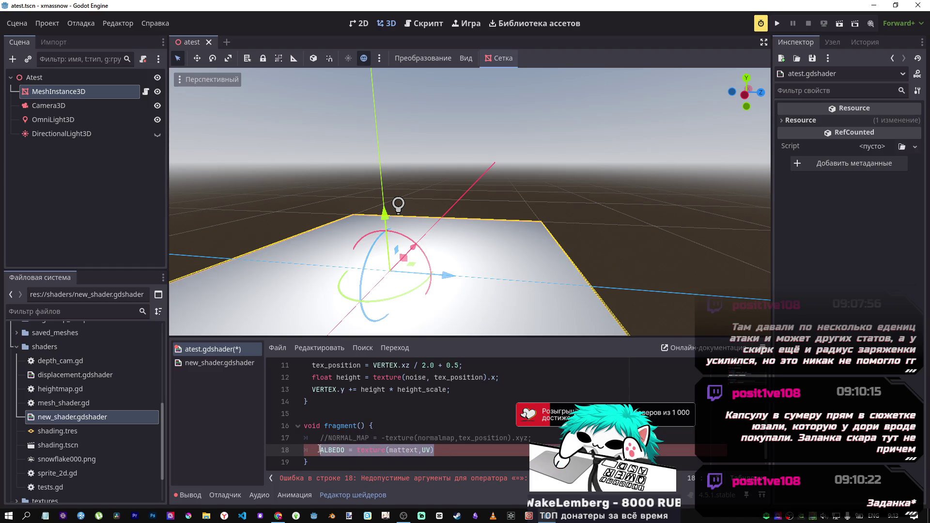
pyautogui.hotkey('alt', 'Tab')
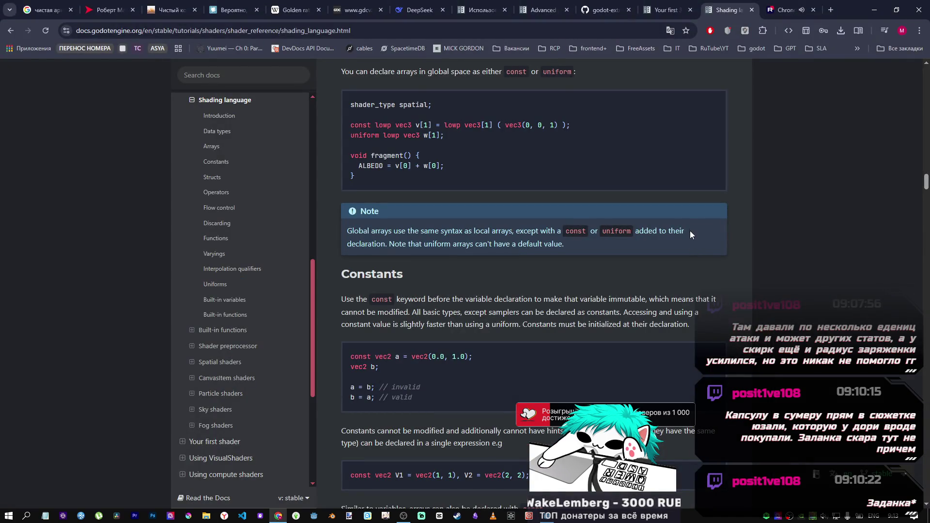
# - Ask DeepSeek in Russian for a one-sentence answer on applying the texture, including the ALBEDO line
pyautogui.click(423, 11)
pyautogui.write('rf')
pyautogui.press('BackSpace')
pyautogui.press('BackSpace')
pyautogui.hotkey('alt', 'shift')
pyautogui.write('как мне н')
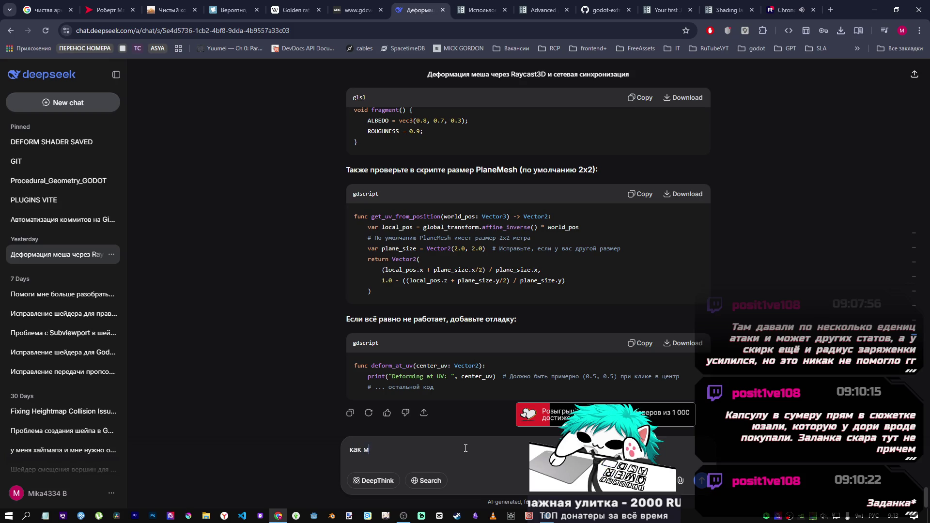
pyautogui.write('аложить т')
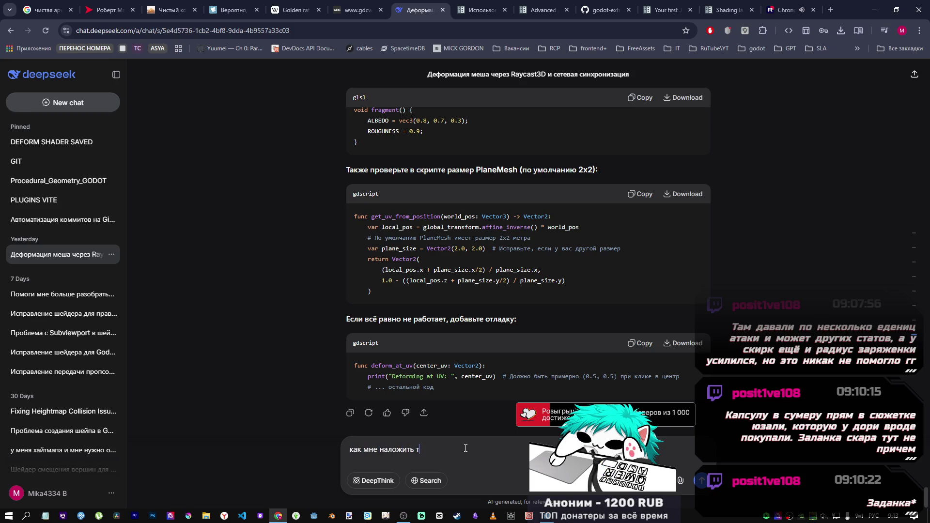
pyautogui.write('екстуру 1 предл')
pyautogui.write('ожением ответ')
pyautogui.hotkey('ctrl', 'v')
pyautogui.press('Return')
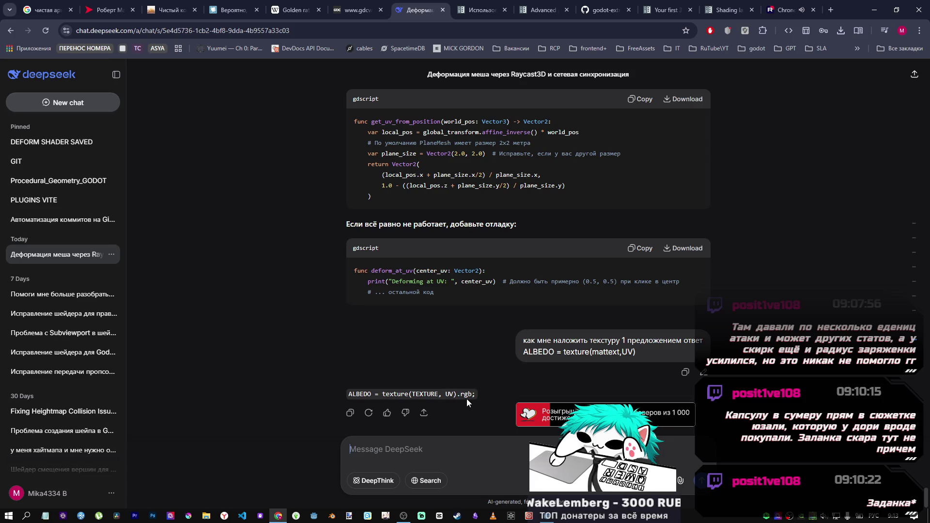
pyautogui.hotkey('alt', 'Tab')
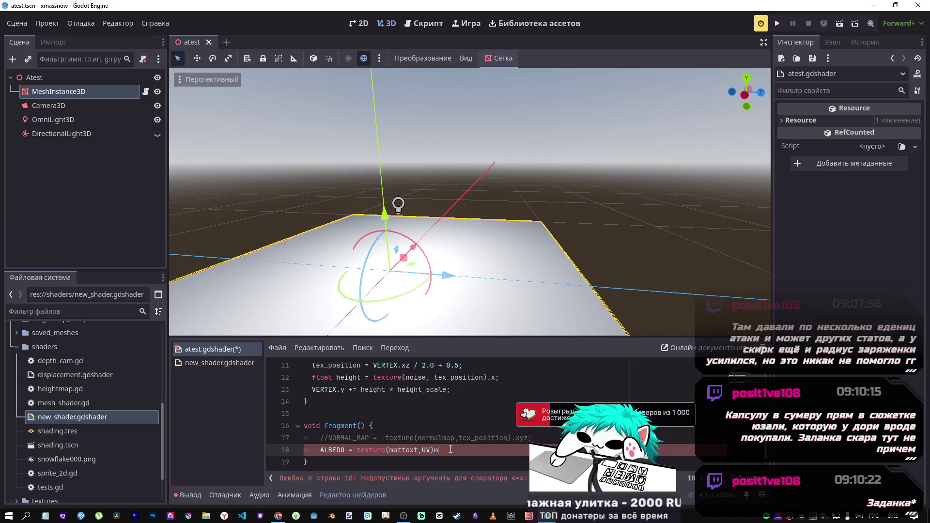
# - Change line 18 to ALBEDO = texture(mattext,UV).rgb; and save to recompile
pyautogui.write('кпи')
pyautogui.hotkey('ctrl', 's')
pyautogui.press('BackSpace')
pyautogui.press('BackSpace')
pyautogui.press('BackSpace')
pyautogui.hotkey('alt', 'shift')
pyautogui.write('.rgb')
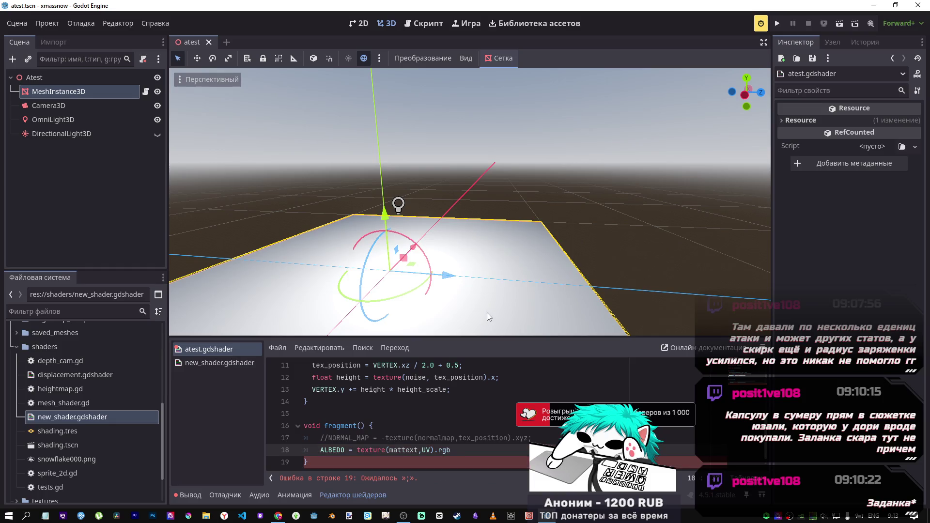
pyautogui.scroll(-10, 486, 313)
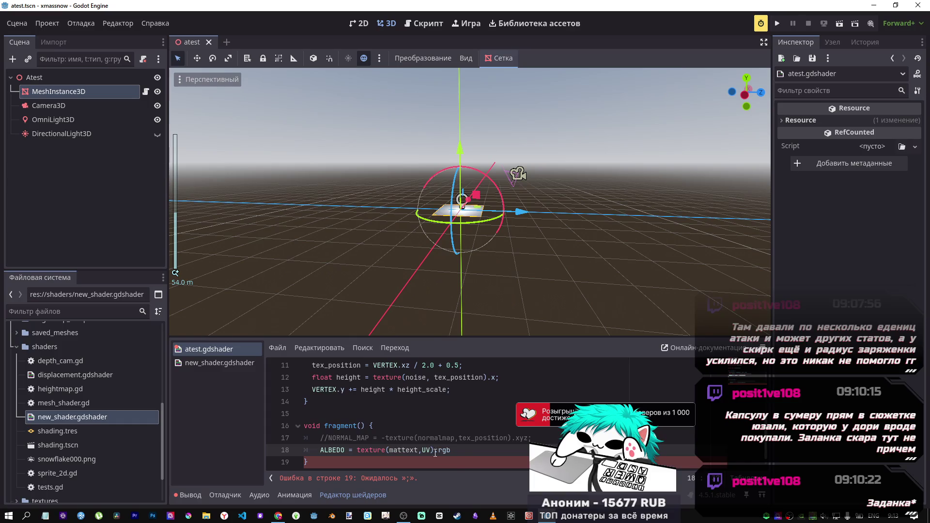
pyautogui.write(';')
pyautogui.hotkey('ctrl', 's')
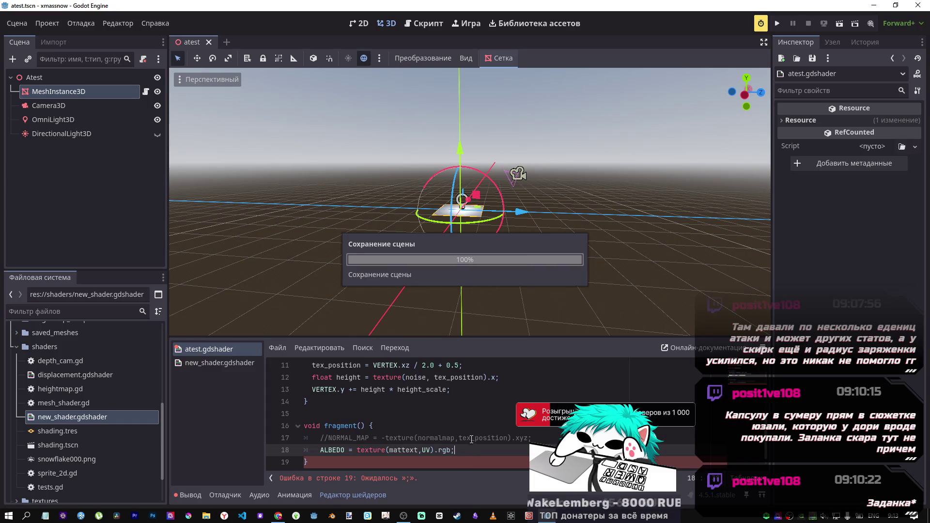
# - Frame the recompiled terrain in the viewport and select MeshInstance3D to edit its material
pyautogui.scroll(3, 465, 203)
pyautogui.press('w')
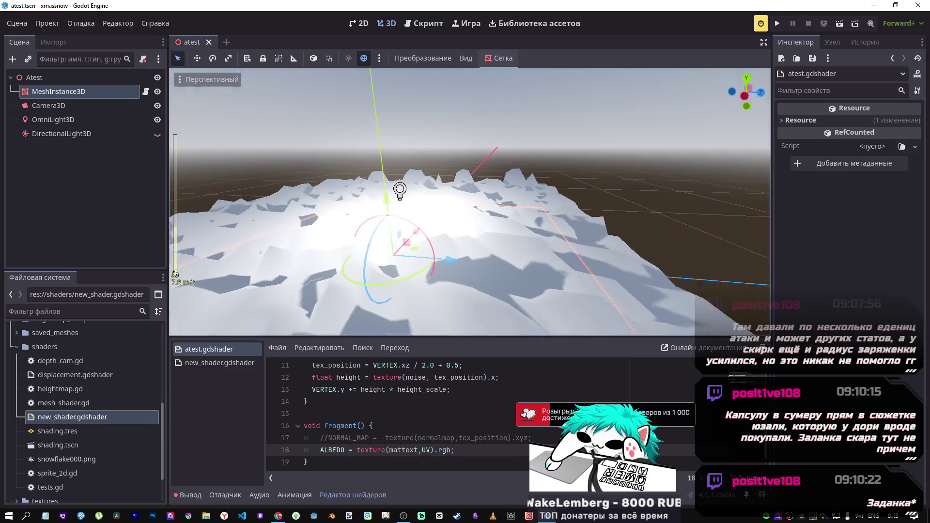
pyautogui.press('s')
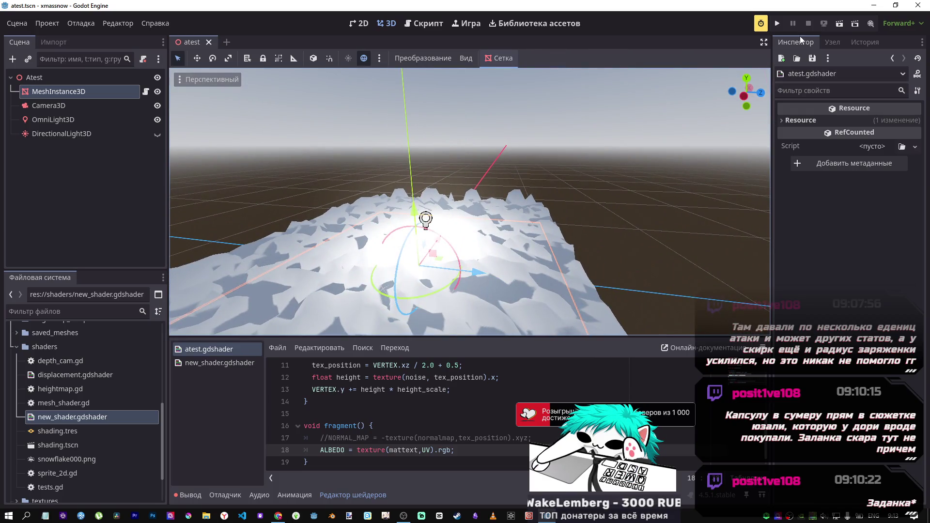
pyautogui.scroll(5, 53, 431)
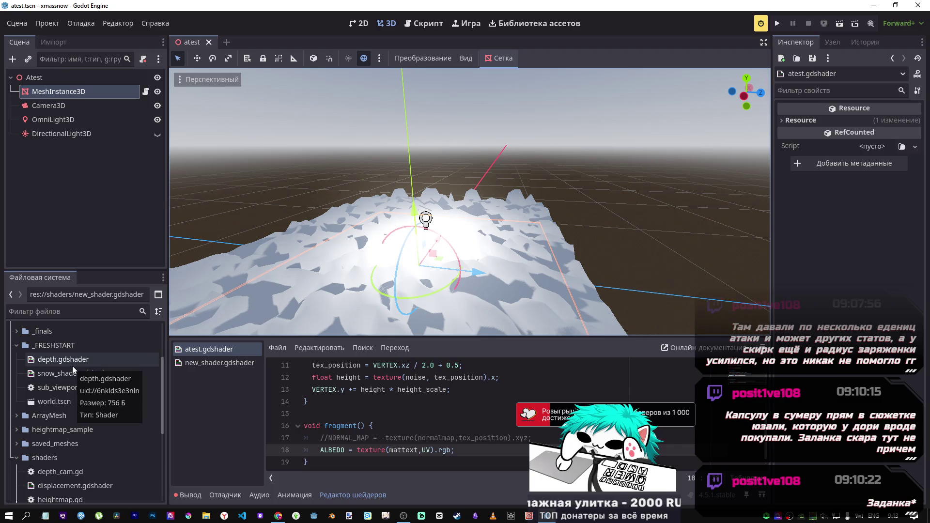
pyautogui.click(17, 345)
pyautogui.click(115, 96)
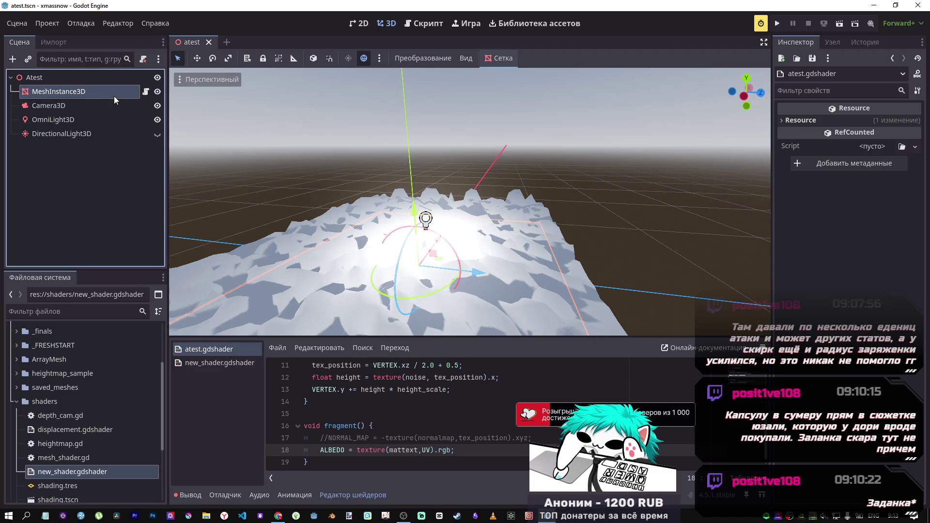
# - Inspect the empty Mattext slot and expand textures/rock_053 in the FileSystem dock
pyautogui.scroll(-5, 869, 411)
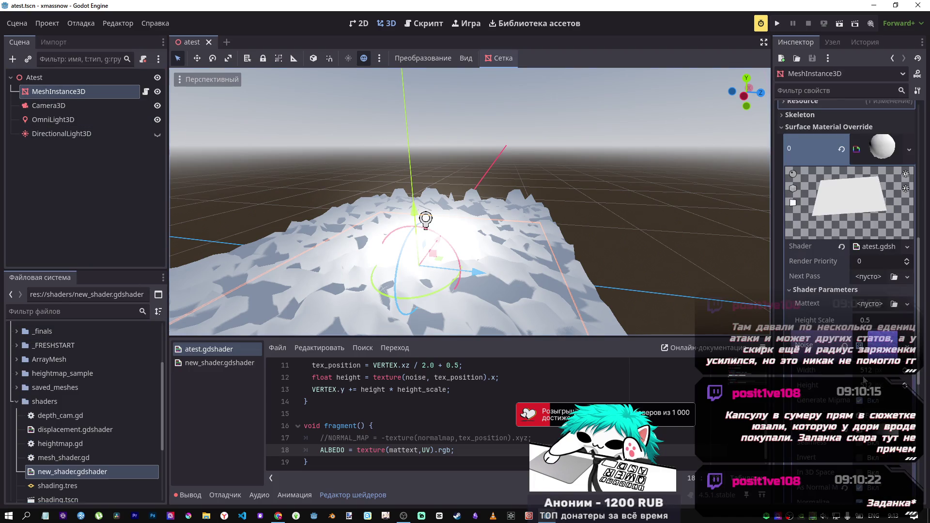
pyautogui.click(867, 305)
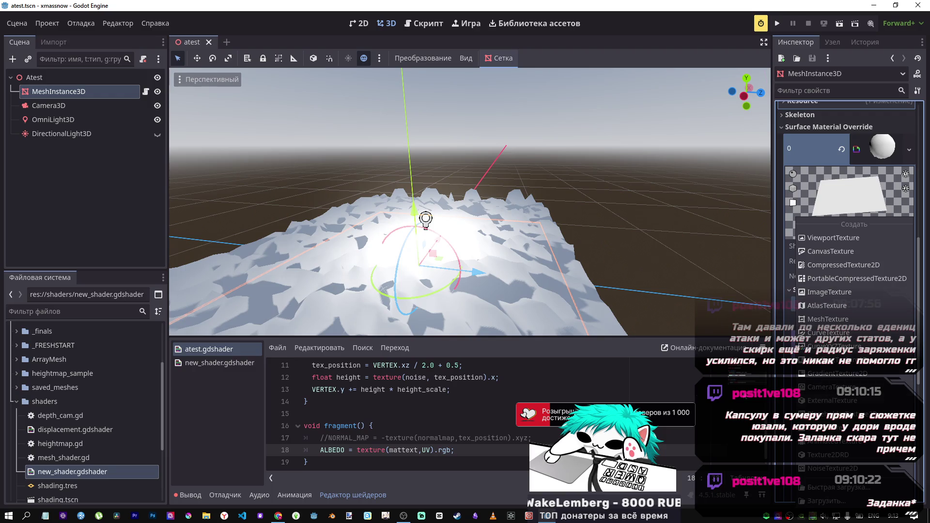
pyautogui.click(18, 401)
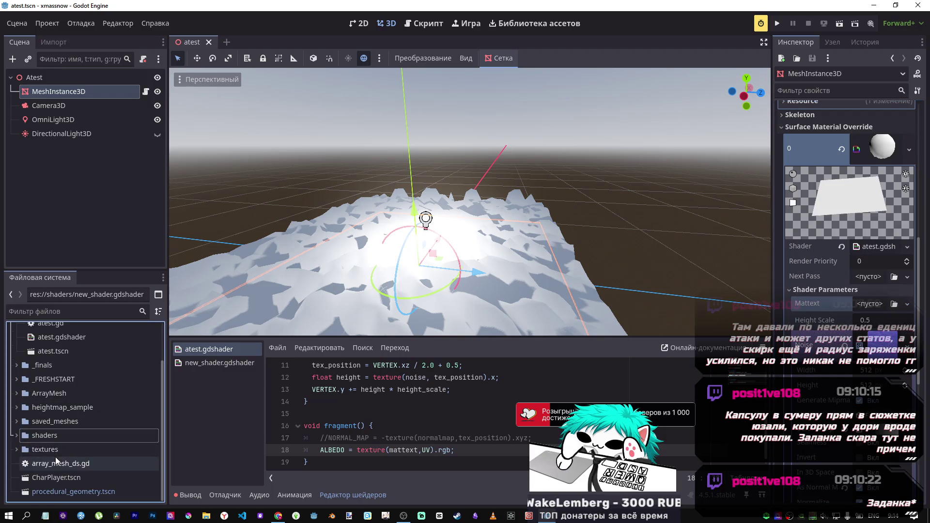
pyautogui.scroll(3, 55, 485)
pyautogui.click(14, 436)
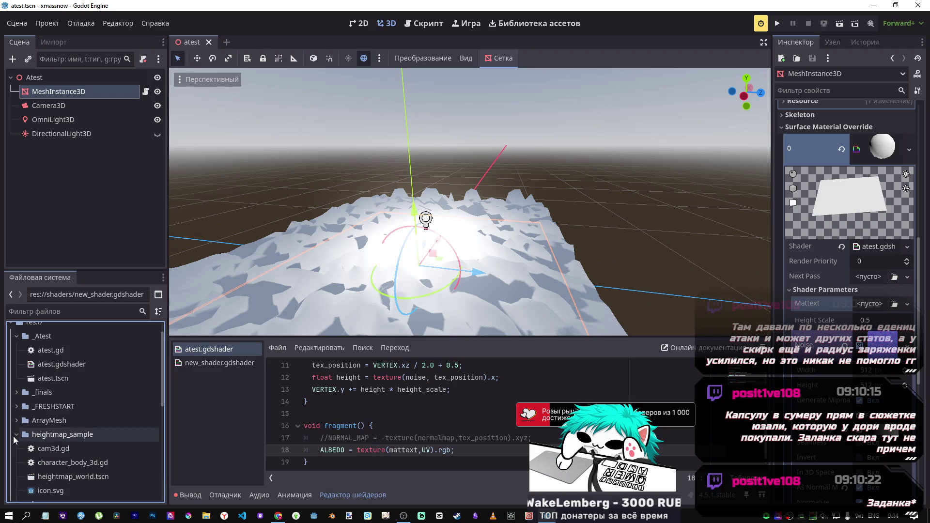
pyautogui.click(14, 436)
pyautogui.click(16, 407)
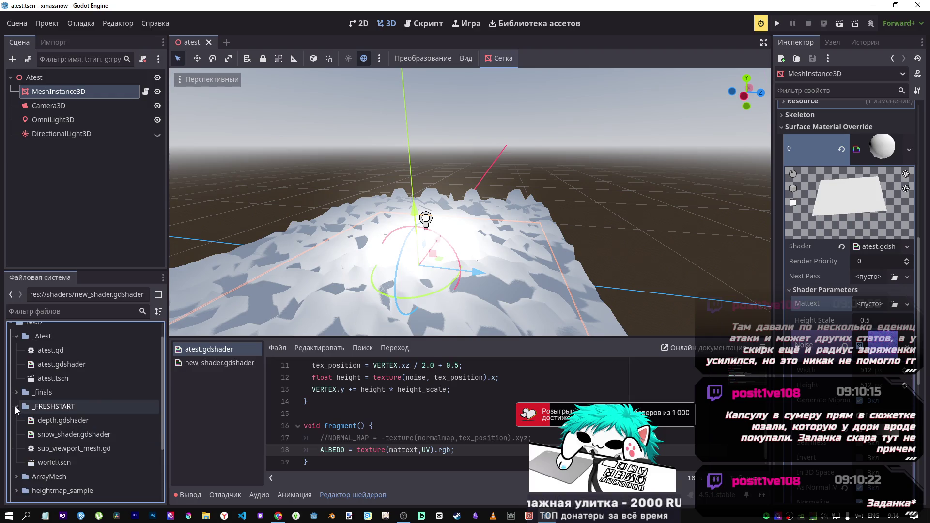
pyautogui.click(17, 407)
pyautogui.scroll(-1, 17, 460)
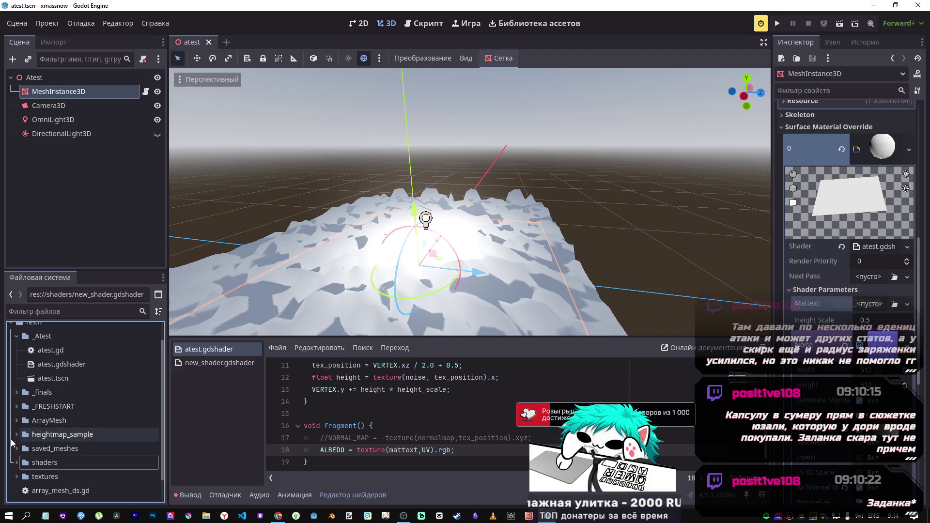
pyautogui.click(16, 450)
pyautogui.scroll(-4, 49, 455)
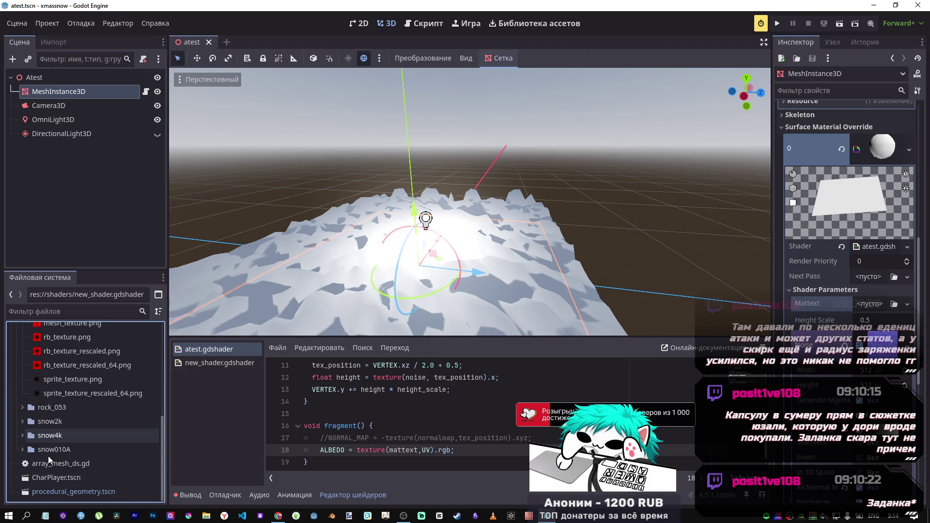
pyautogui.click(21, 408)
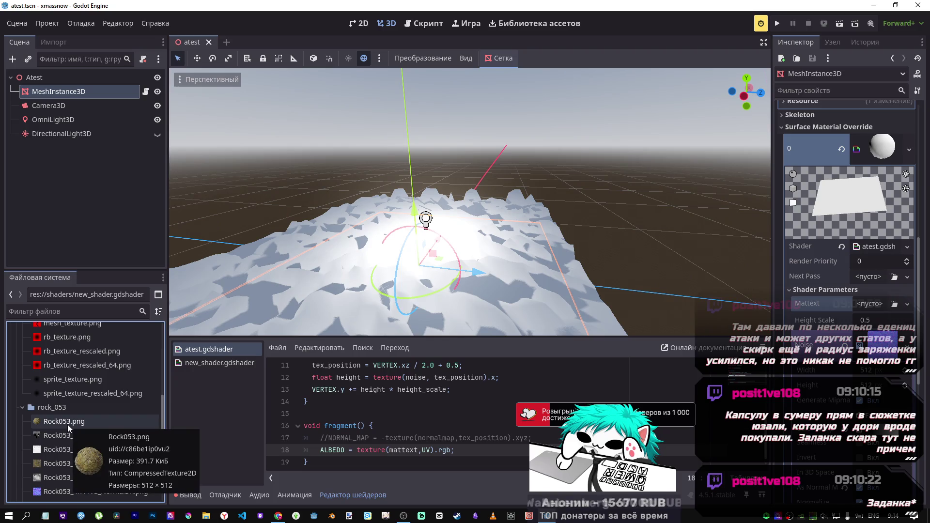
# - Drag Rock053_4K-PNG_Color.png onto the Mattext slot and check the rocky result
pyautogui.click(61, 463)
pyautogui.moveTo(88, 463); pyautogui.dragTo(872, 304)
pyautogui.scroll(5, 469, 201)
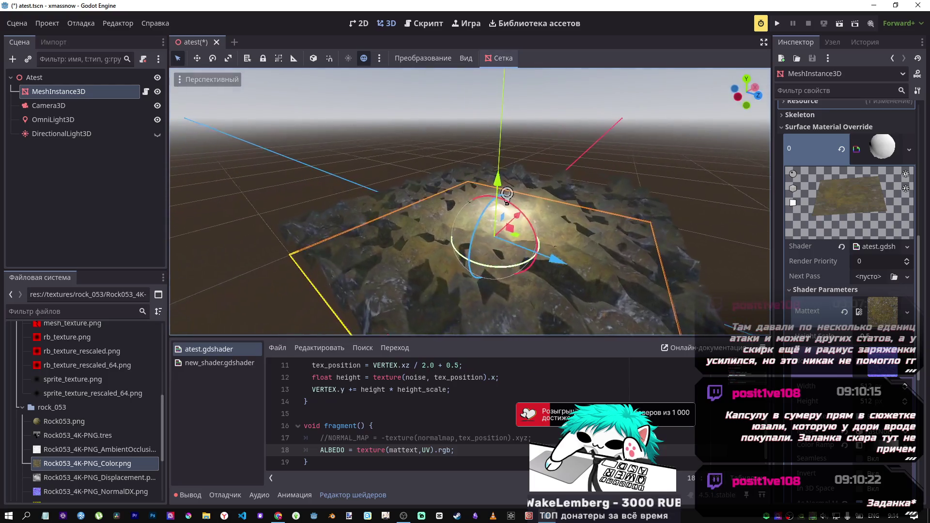
pyautogui.scroll(-5, 469, 201)
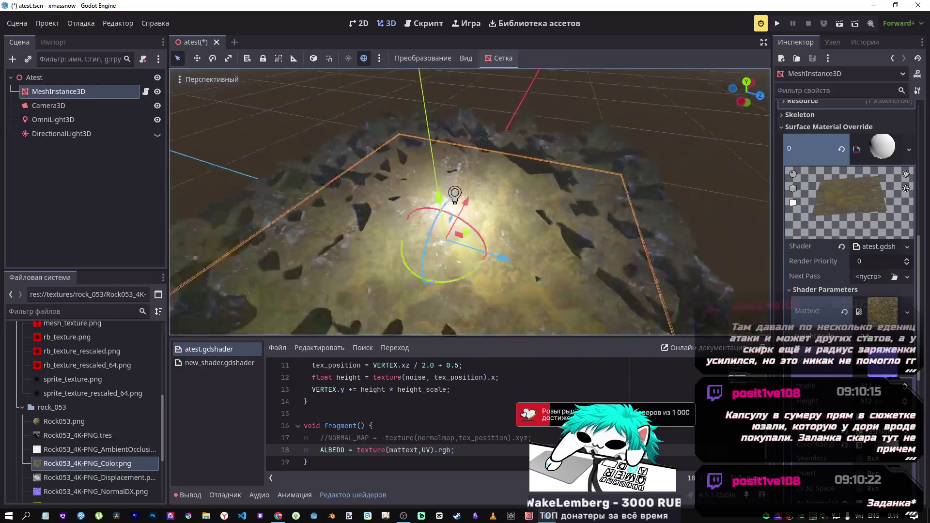
pyautogui.scroll(3, 469, 201)
pyautogui.scroll(-6, 469, 201)
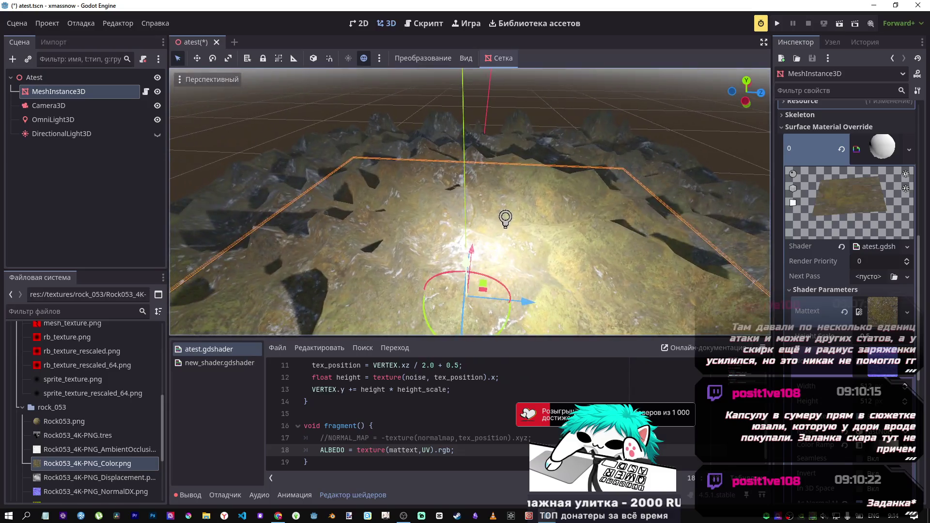
pyautogui.scroll(6, 469, 201)
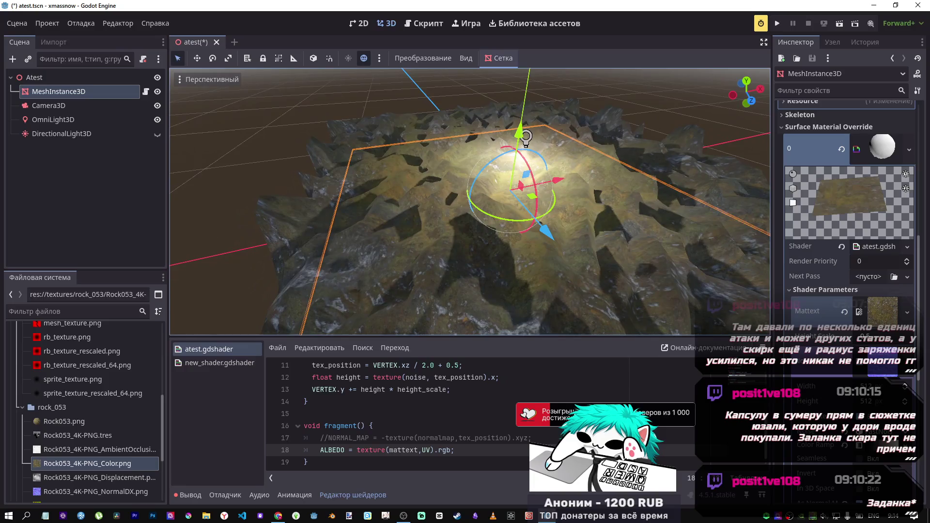
pyautogui.scroll(4, 469, 201)
pyautogui.scroll(-6, 479, 270)
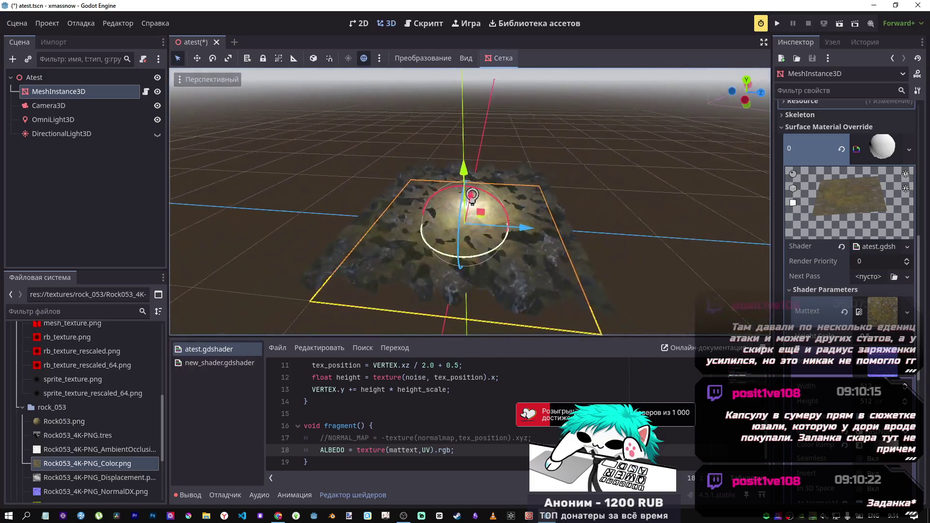
pyautogui.scroll(6, 480, 270)
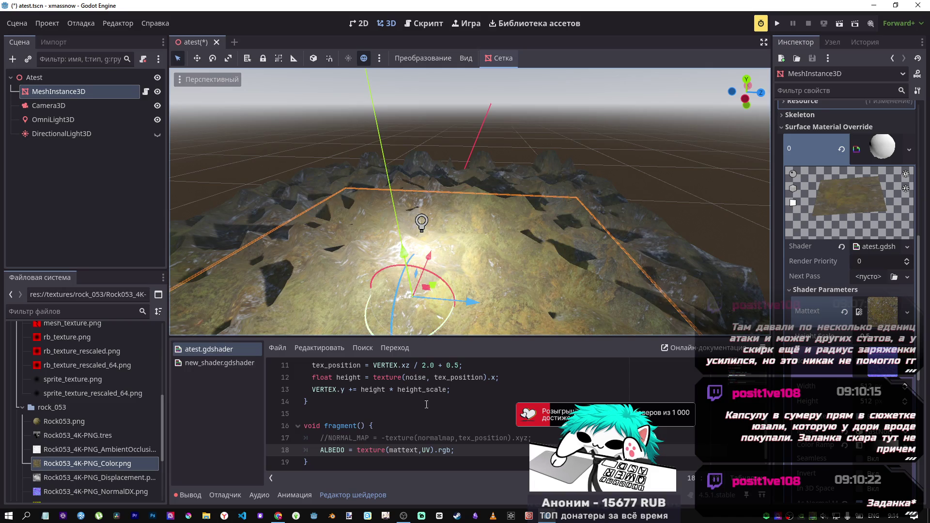
pyautogui.click(427, 450)
# - Test constant texture coordinates vec2(0.0,0.0), then vec2(1.0,1.0), saving after each change
pyautogui.doubleClick(425, 450)
pyautogui.press('BackSpace')
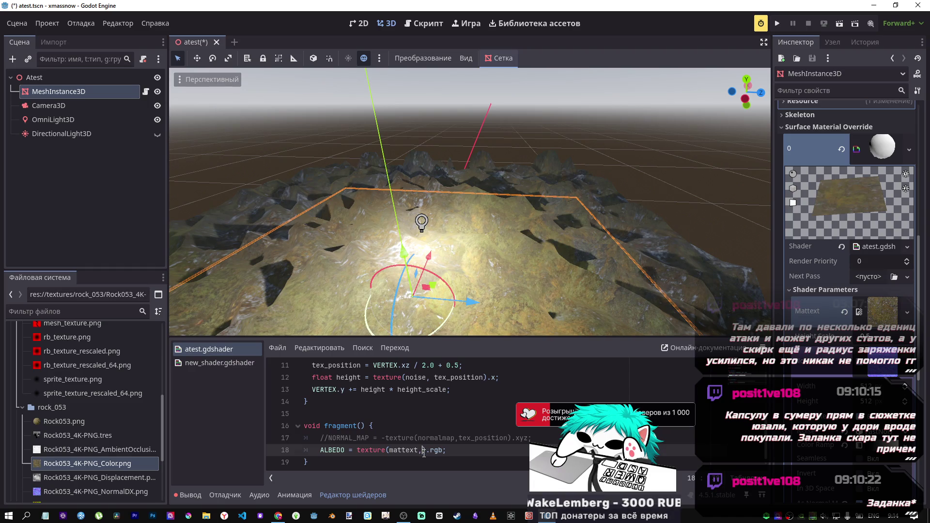
pyautogui.write('vec2(')
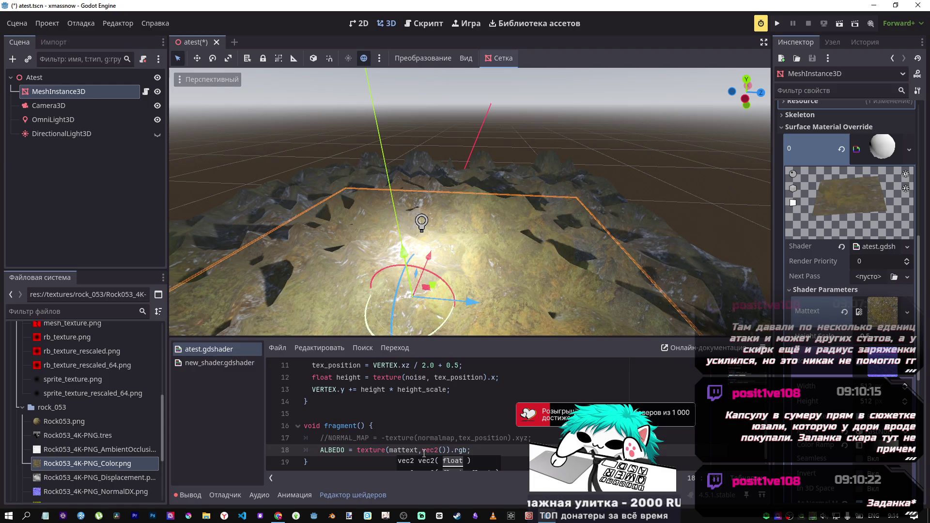
pyautogui.write('0.0,0.0')
pyautogui.hotkey('ctrl', 's')
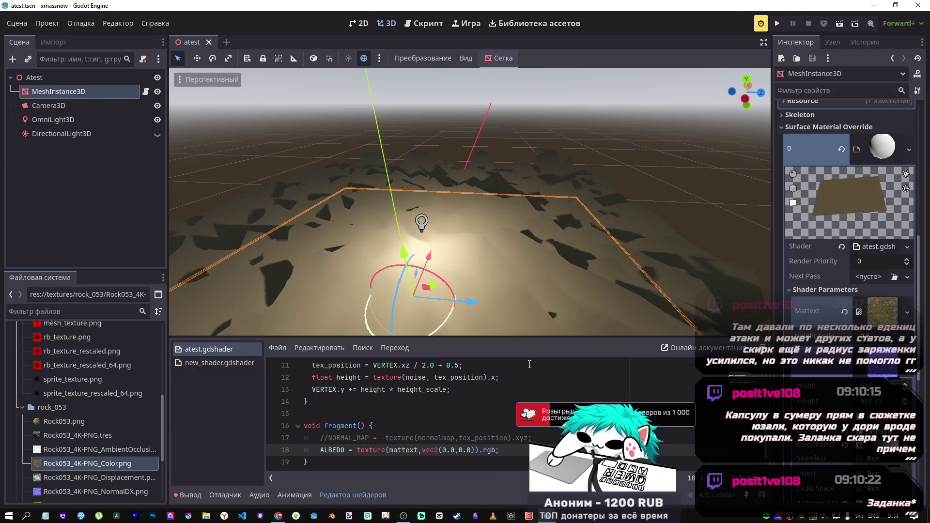
pyautogui.doubleClick(461, 450)
pyautogui.write('1')
pyautogui.hotkey('ctrl', 's')
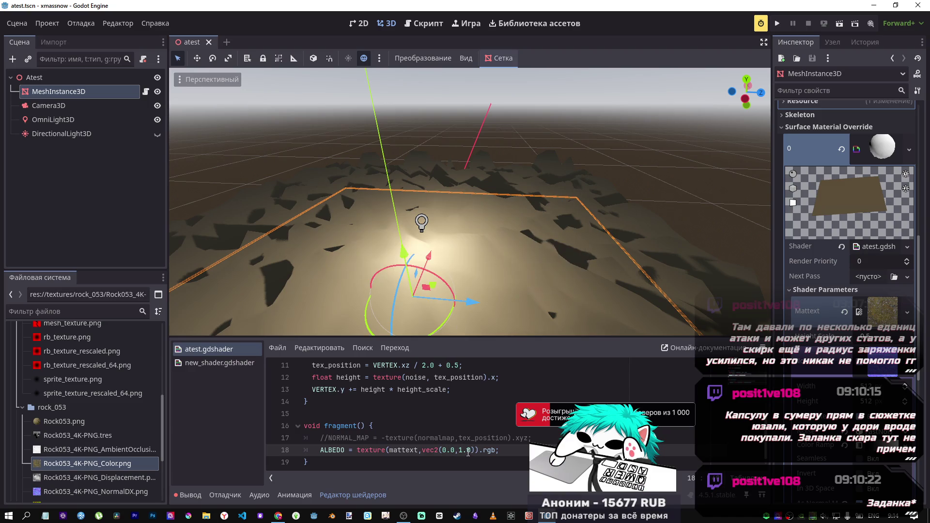
pyautogui.doubleClick(444, 449)
pyautogui.write('1')
pyautogui.hotkey('ctrl', 's')
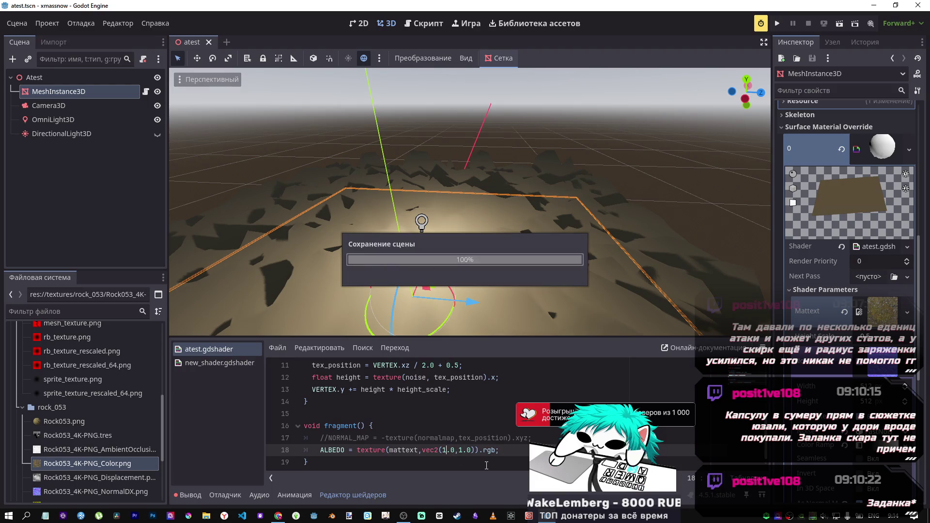
# - Restore UV as the texture coordinate in the ALBEDO line
pyautogui.moveTo(476, 450); pyautogui.dragTo(426, 450)
pyautogui.press('BackSpace')
pyautogui.press('BackSpace')
pyautogui.write('UV')
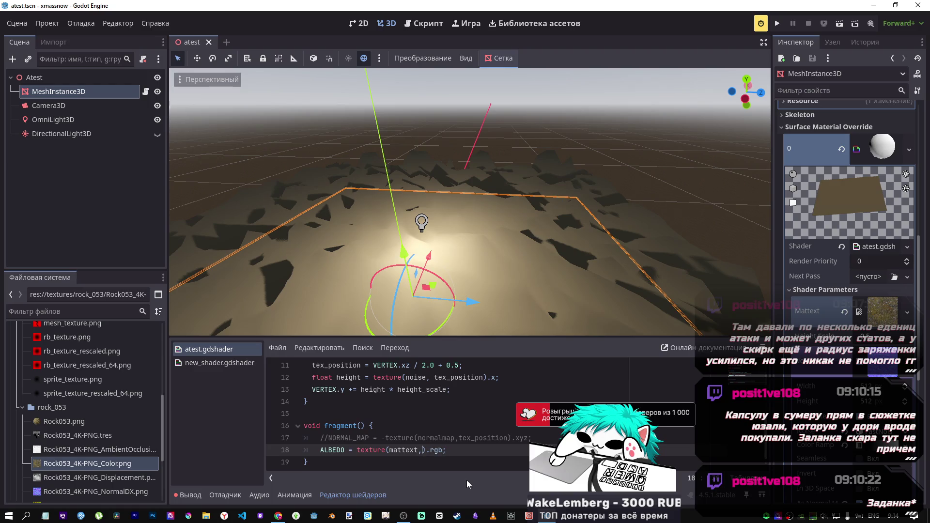
pyautogui.click(435, 438)
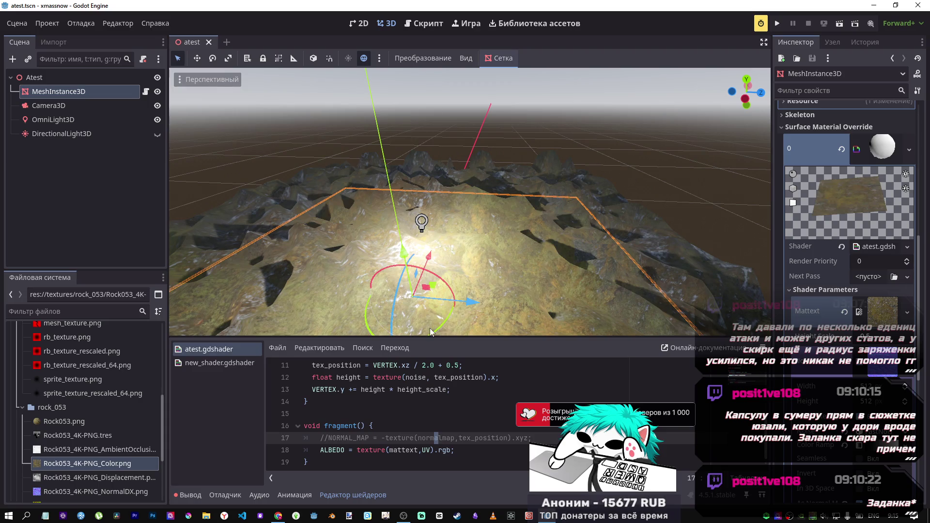
# - Enlarge the shader code editor and try VIEW in place of UV on line 18
pyautogui.click(430, 438)
pyautogui.click(426, 424)
pyautogui.doubleClick(427, 449)
pyautogui.write('I')
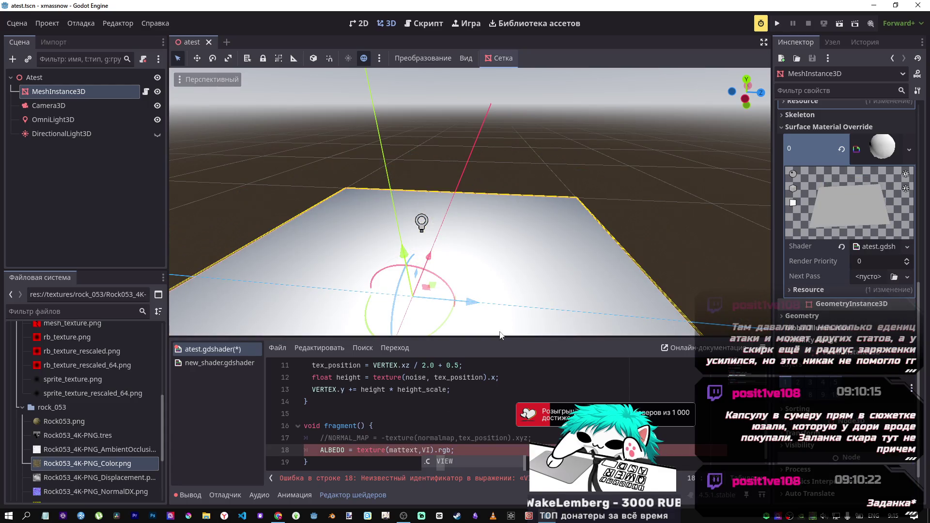
pyautogui.moveTo(498, 299)
pyautogui.mouseDown()
pyautogui.moveTo(485, 184)
pyautogui.moveTo(482, 237)
pyautogui.mouseUp()
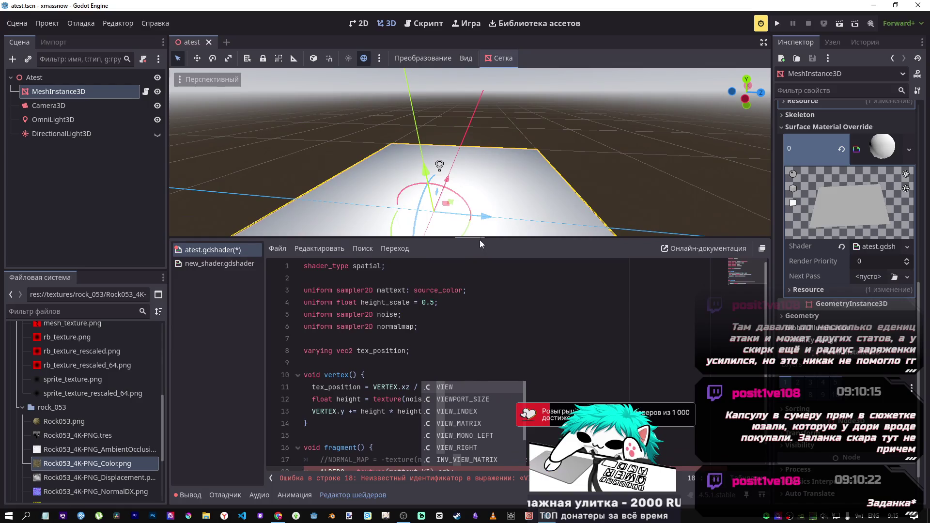
pyautogui.scroll(-3, 465, 448)
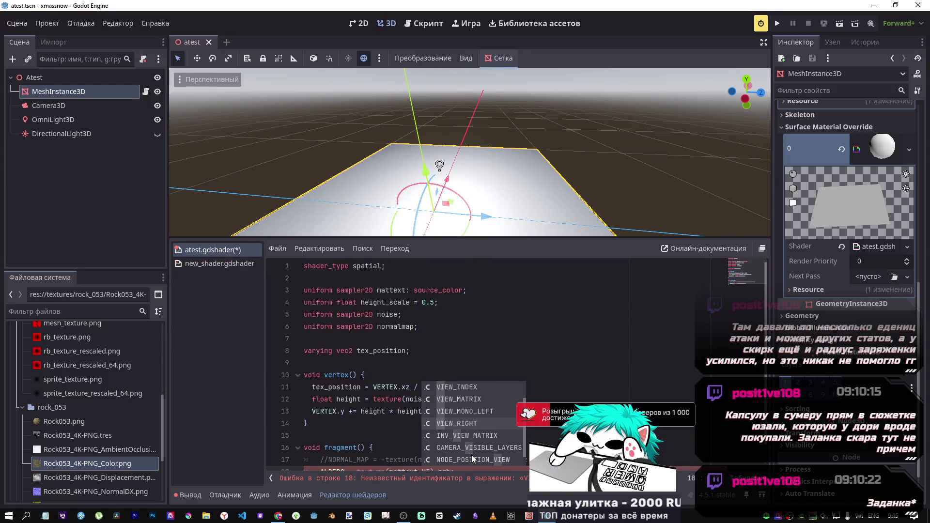
pyautogui.scroll(3, 472, 450)
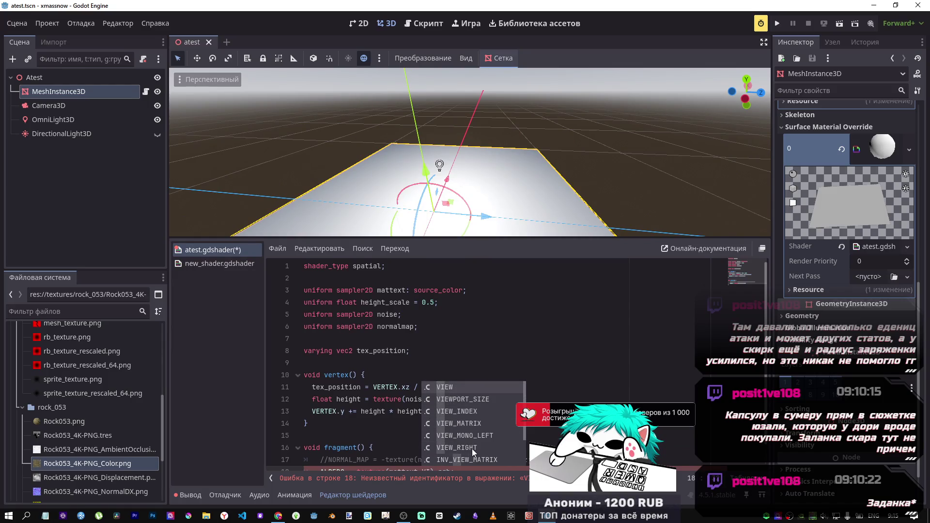
pyautogui.press('Escape')
# - Test MODEL_MATRIX as the texture coordinate, then revert to UV and save
pyautogui.scroll(-1, 420, 453)
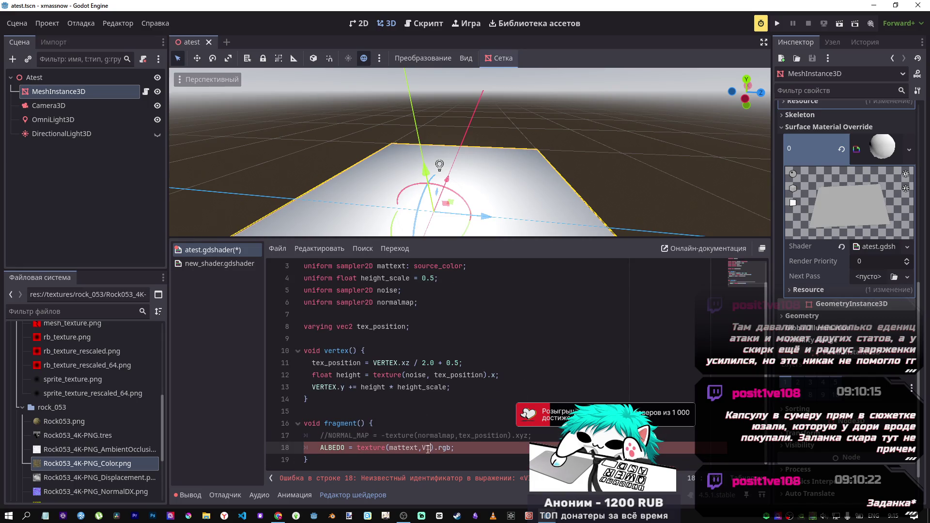
pyautogui.hotkey('ctrl', 'space')
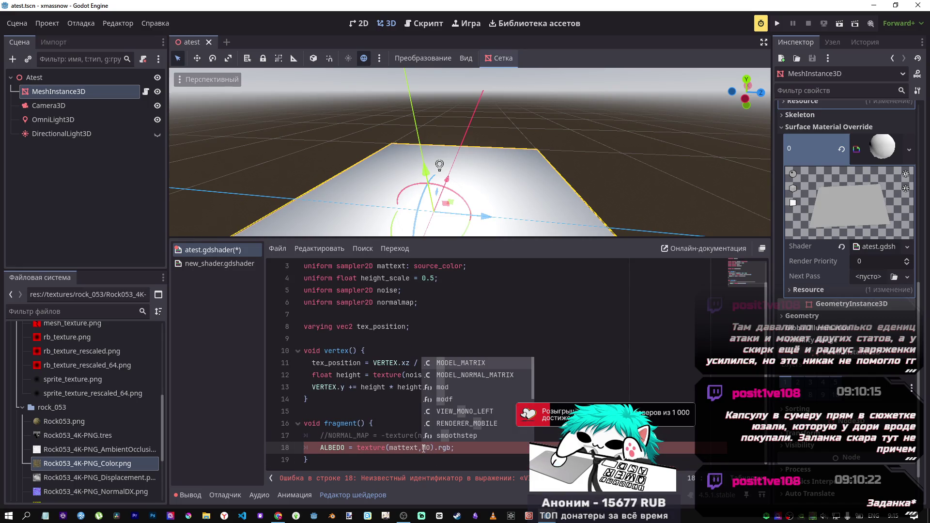
pyautogui.press('Return')
pyautogui.hotkey('ctrl', 's')
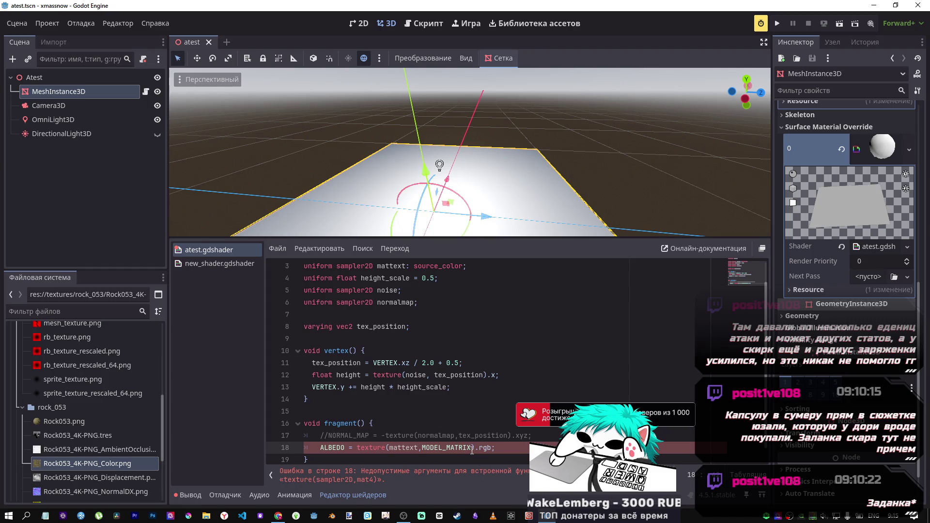
pyautogui.moveTo(469, 449); pyautogui.dragTo(422, 450)
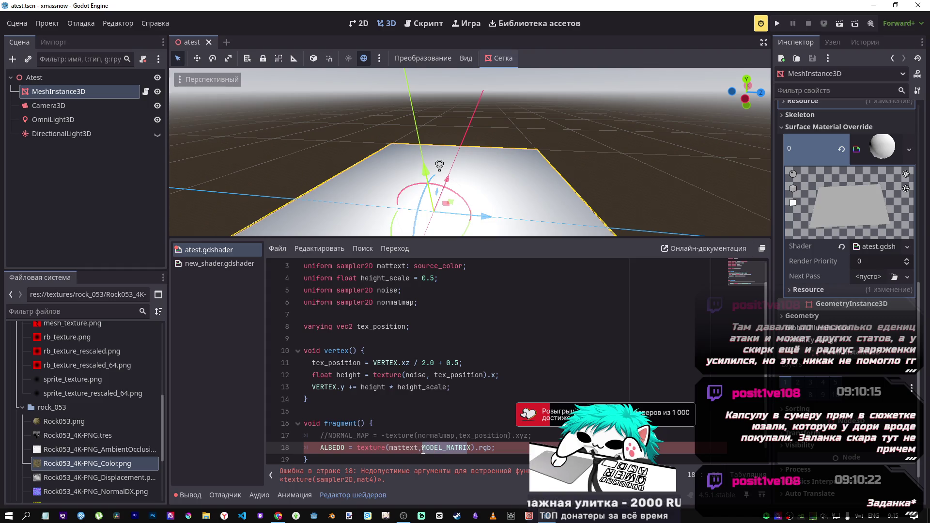
pyautogui.write('UV')
pyautogui.hotkey('ctrl', 's')
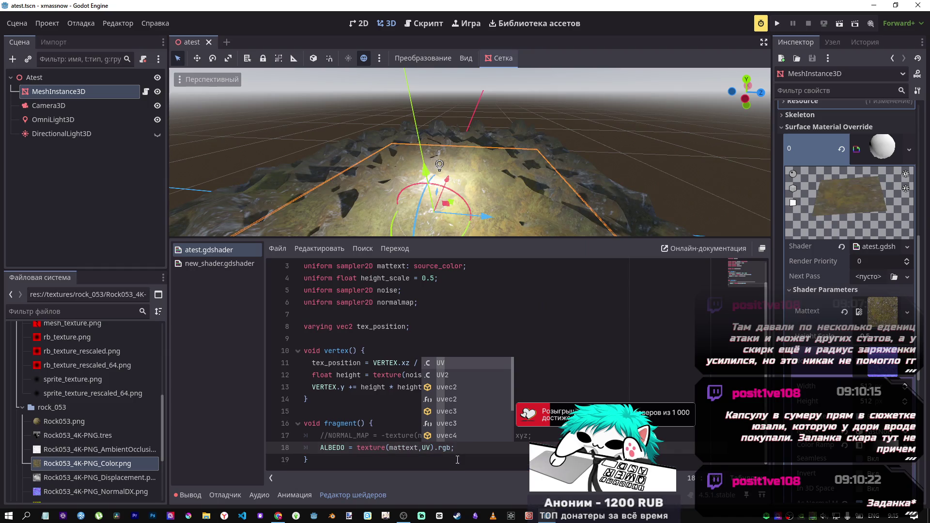
pyautogui.hotkey('alt', 'Tab')
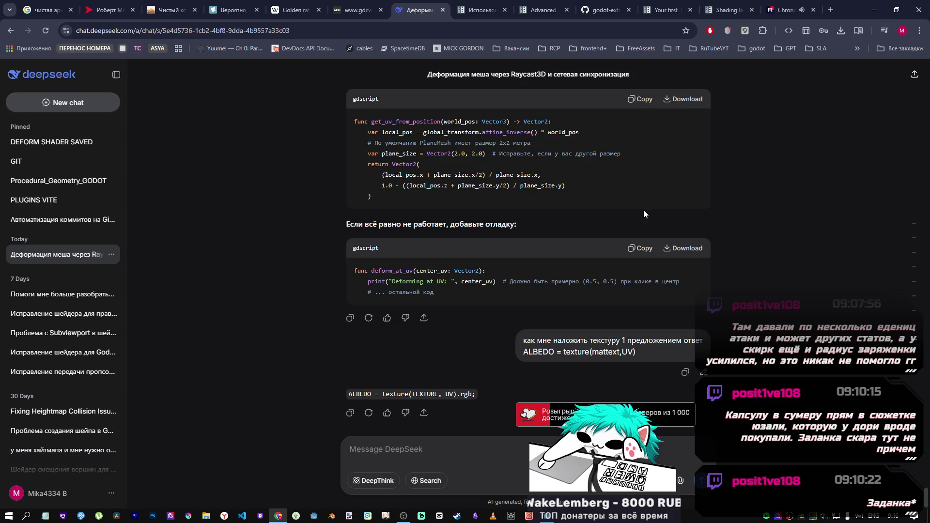
# - Switch from the DeepSeek tab to the Godot Shading language docs tab
pyautogui.hotkey('ctrl', 'Tab')
pyautogui.hotkey('ctrl', 'Tab')
pyautogui.hotkey('ctrl', 'Tab')
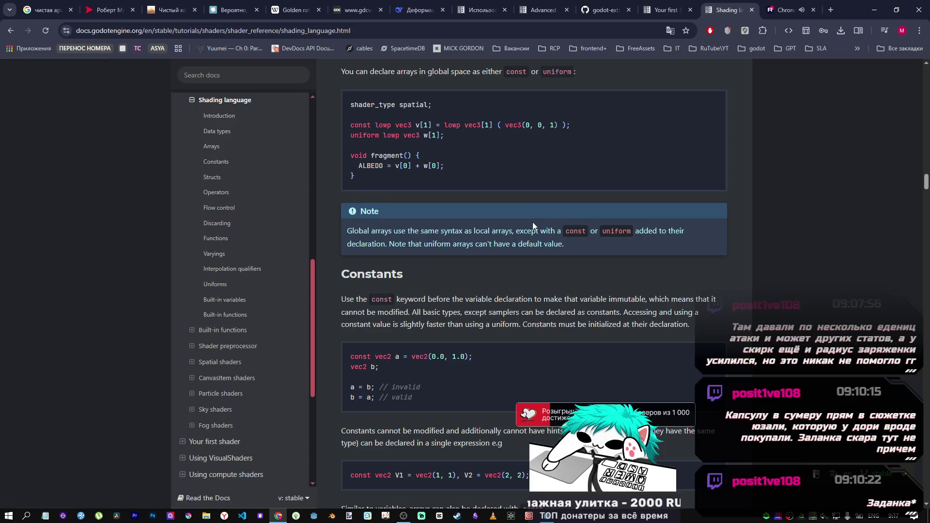
# - Browse the Built-in functions page of the Godot shader docs
pyautogui.scroll(3, 532, 222)
pyautogui.scroll(-1, 487, 231)
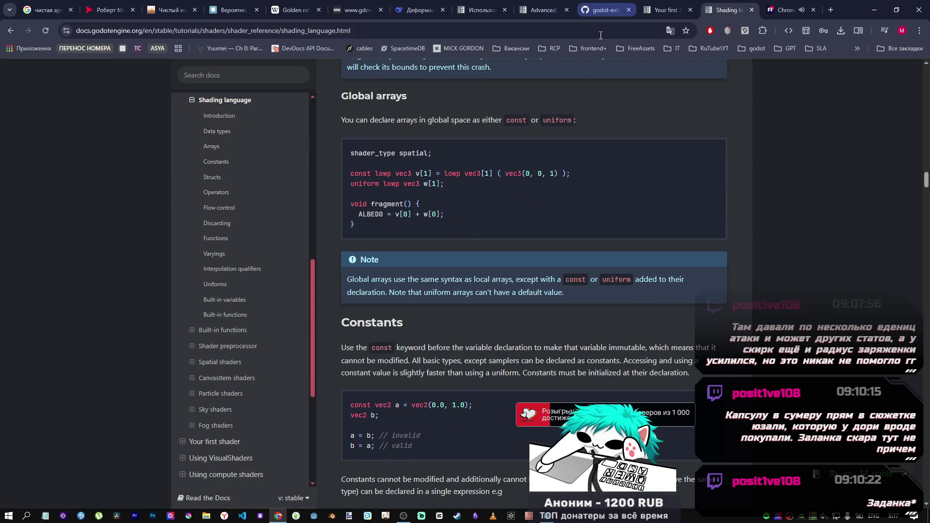
pyautogui.scroll(10, 394, 212)
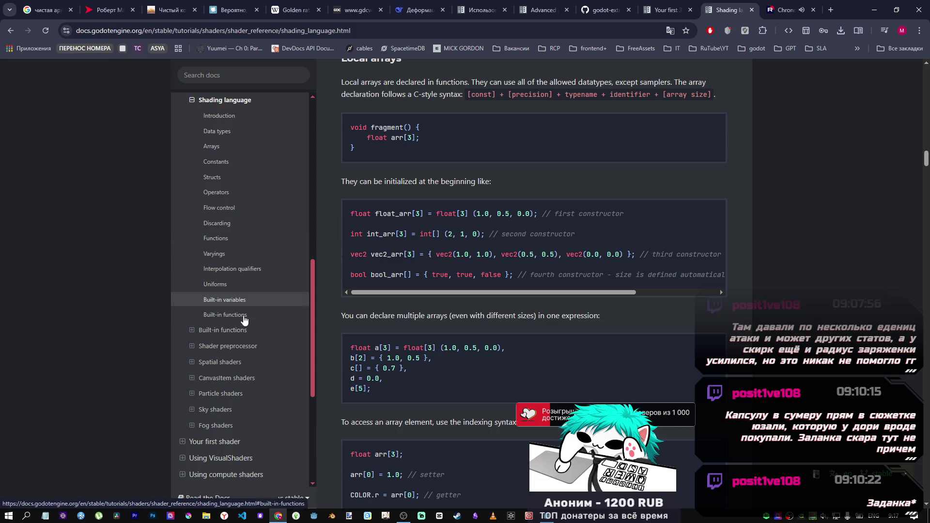
pyautogui.click(228, 330)
pyautogui.scroll(-8, 533, 292)
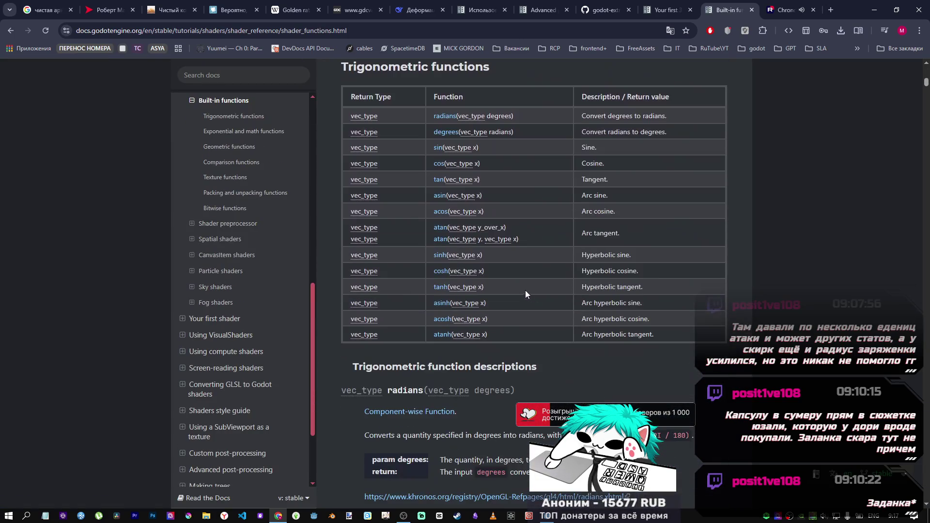
pyautogui.scroll(-20, 446, 309)
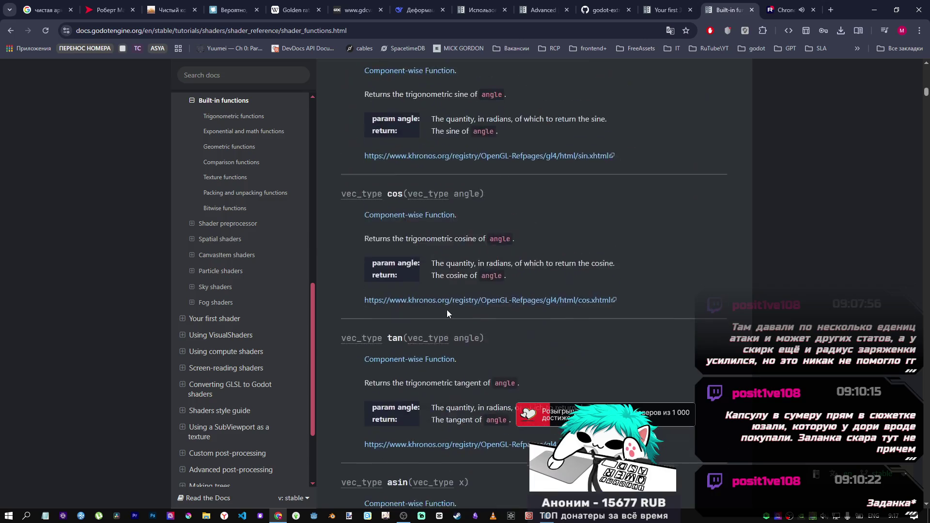
pyautogui.moveTo(926, 104); pyautogui.dragTo(926, 240)
pyautogui.scroll(9, 285, 241)
pyautogui.scroll(-4, 283, 238)
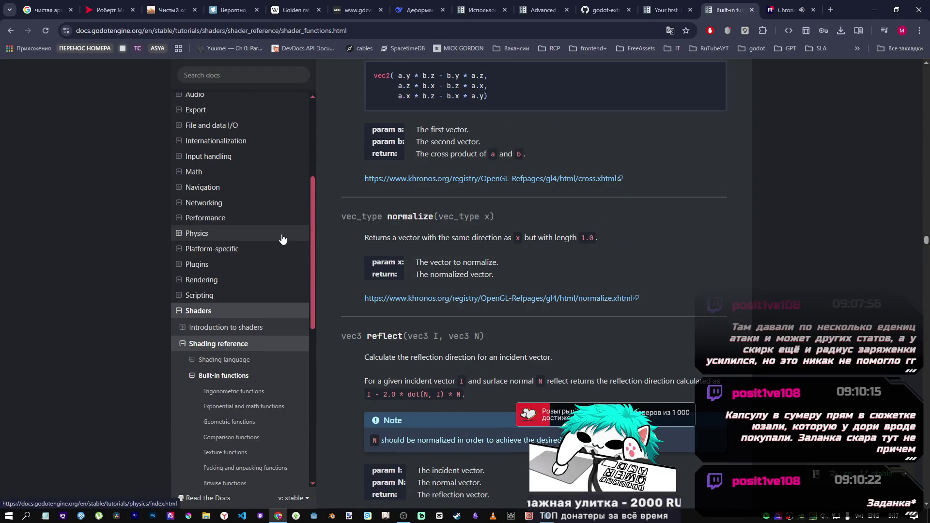
pyautogui.scroll(-2, 252, 261)
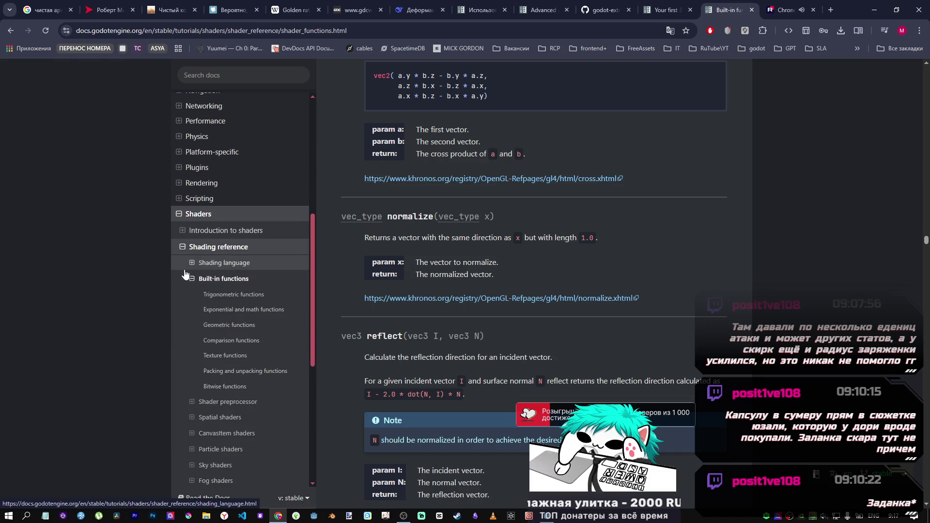
# - Read the Varyings section of the Shading language reference, then return to the Godot editor
pyautogui.click(214, 268)
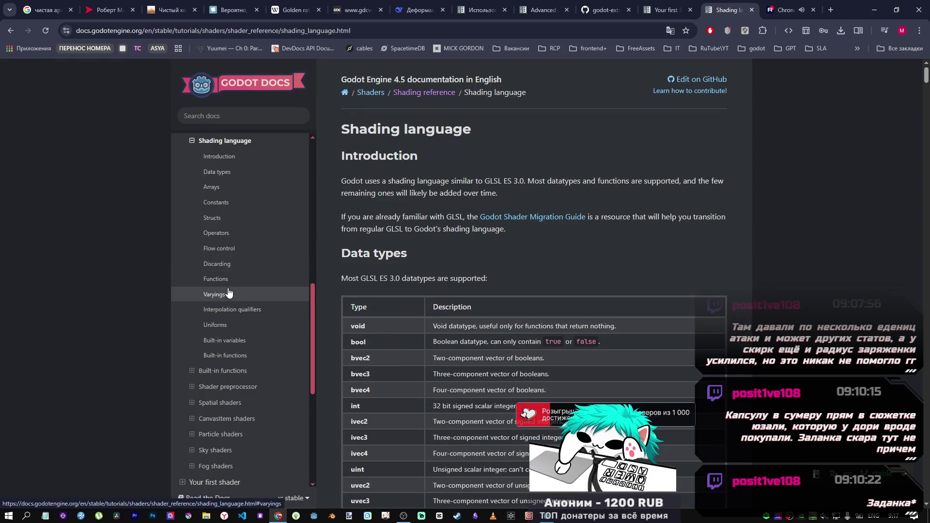
pyautogui.scroll(-10, 426, 307)
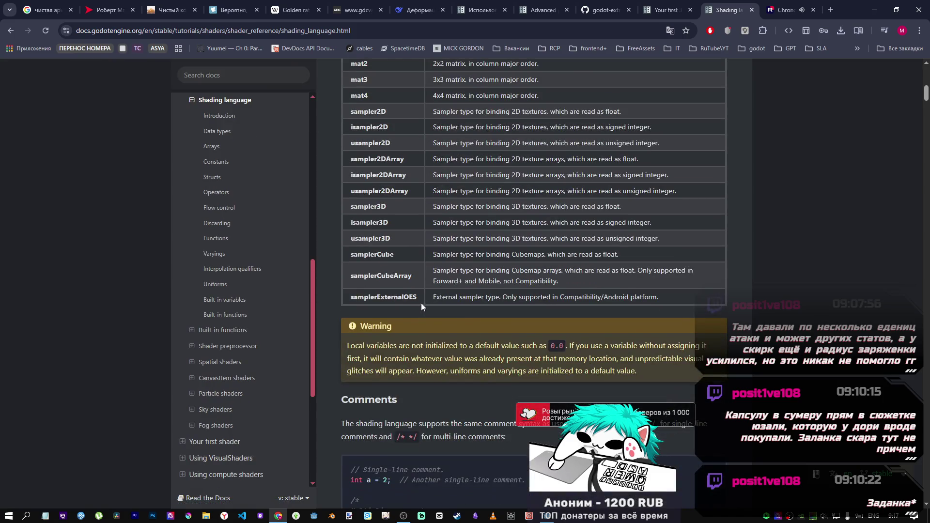
pyautogui.scroll(4, 414, 242)
pyautogui.scroll(-12, 417, 236)
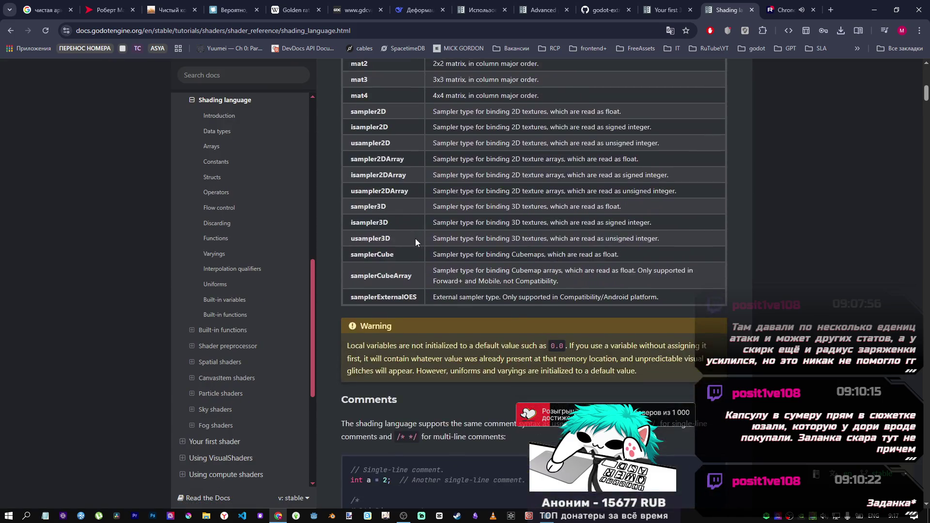
pyautogui.scroll(-15, 406, 236)
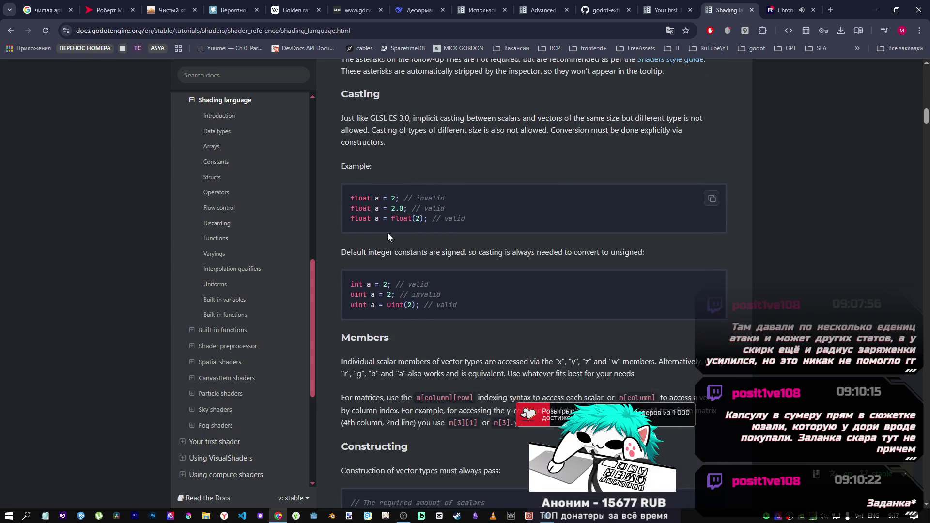
pyautogui.scroll(-7, 383, 235)
pyautogui.moveTo(926, 145)
pyautogui.mouseDown()
pyautogui.moveTo(926, 373)
pyautogui.moveTo(928, 307)
pyautogui.moveTo(927, 337)
pyautogui.moveTo(926, 319)
pyautogui.moveTo(914, 326)
pyautogui.mouseUp()
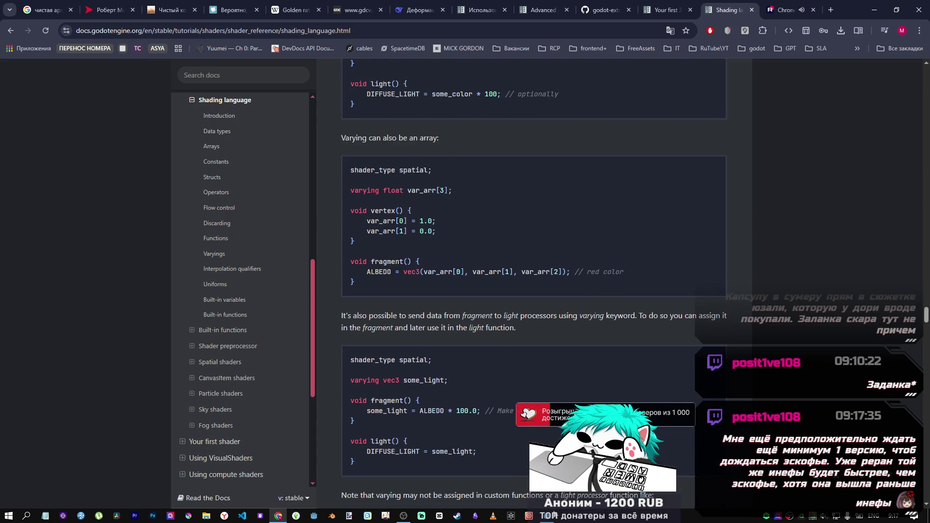
pyautogui.hotkey('alt', 'Tab')
pyautogui.click(358, 374)
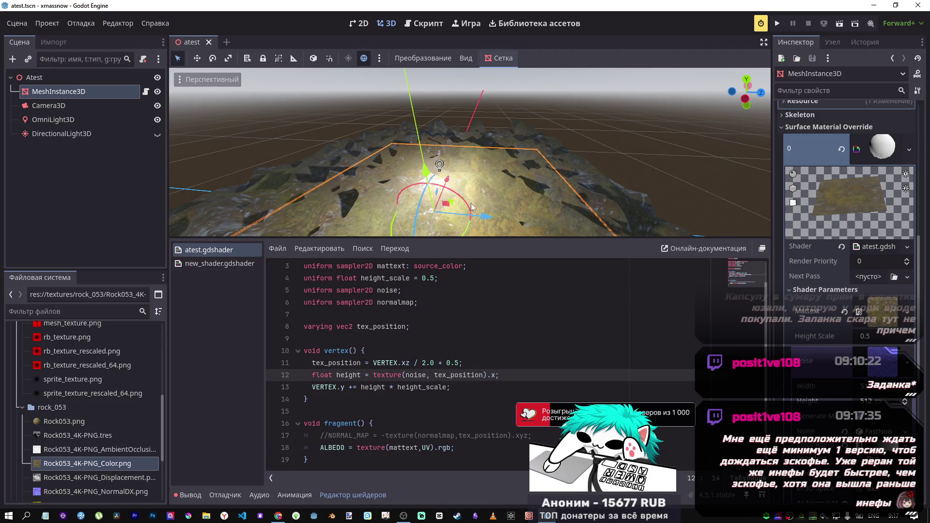
# - Try moving the omni light along X, undo it, and frame the view on it
pyautogui.click(53, 119)
pyautogui.moveTo(495, 170)
pyautogui.mouseDown()
pyautogui.moveTo(644, 163)
pyautogui.moveTo(290, 159)
pyautogui.moveTo(440, 141)
pyautogui.moveTo(644, 162)
pyautogui.moveTo(655, 19)
pyautogui.mouseUp()
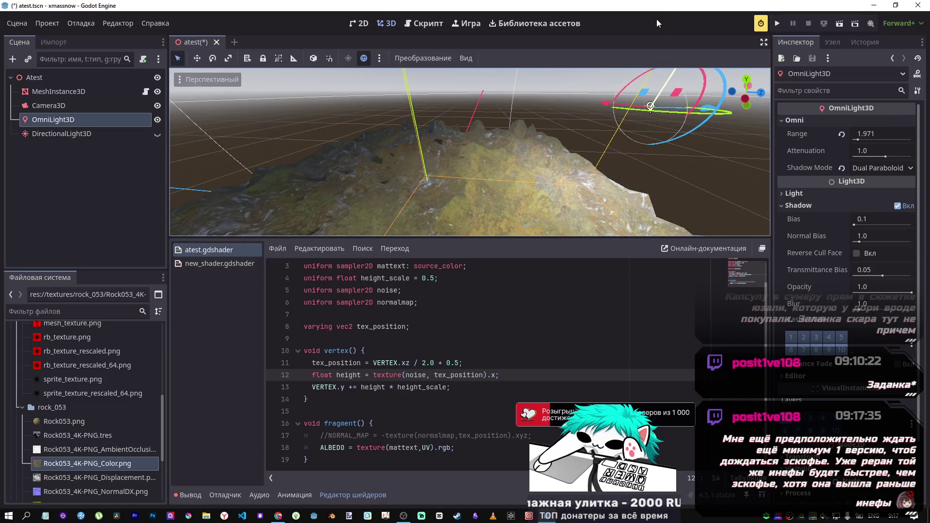
pyautogui.hotkey('ctrl', 'z')
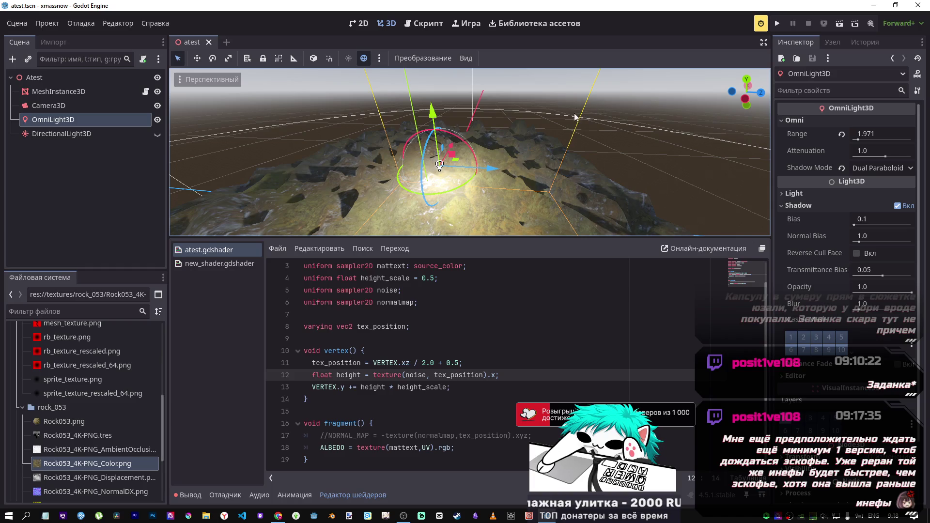
pyautogui.press('f')
pyautogui.scroll(2, 468, 173)
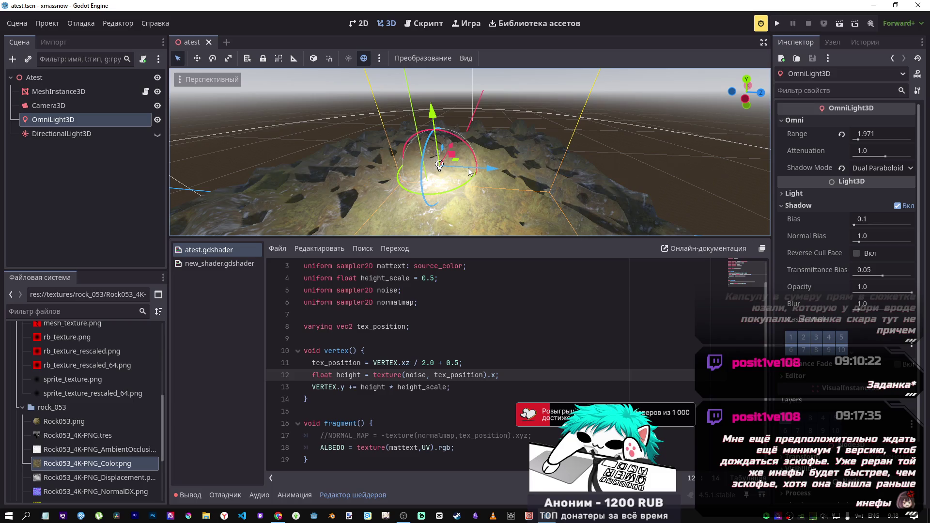
# - Swap the omni light for the directional light and tilt the directional light a few degrees
pyautogui.click(158, 120)
pyautogui.click(157, 134)
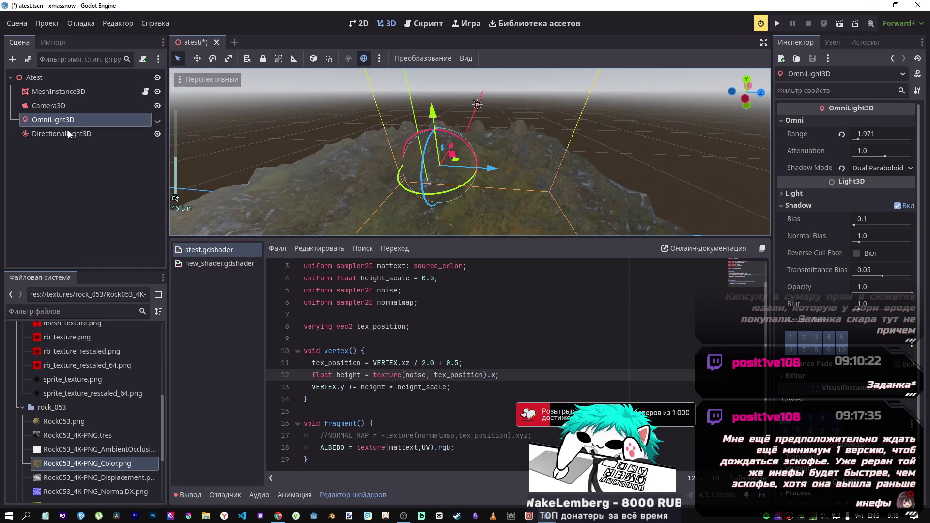
pyautogui.click(75, 126)
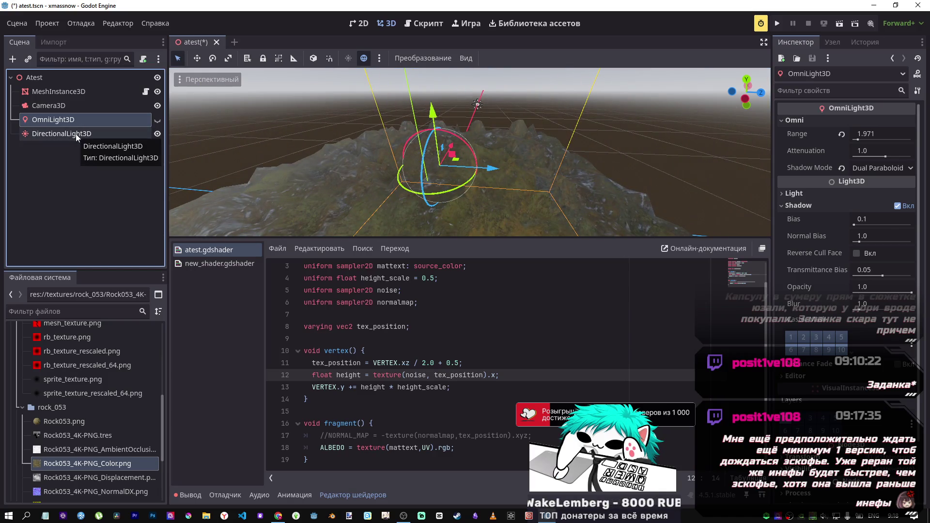
pyautogui.click(75, 134)
pyautogui.moveTo(513, 83)
pyautogui.mouseDown()
pyautogui.moveTo(515, 100)
pyautogui.moveTo(530, 107)
pyautogui.mouseUp()
pyautogui.click(383, 436)
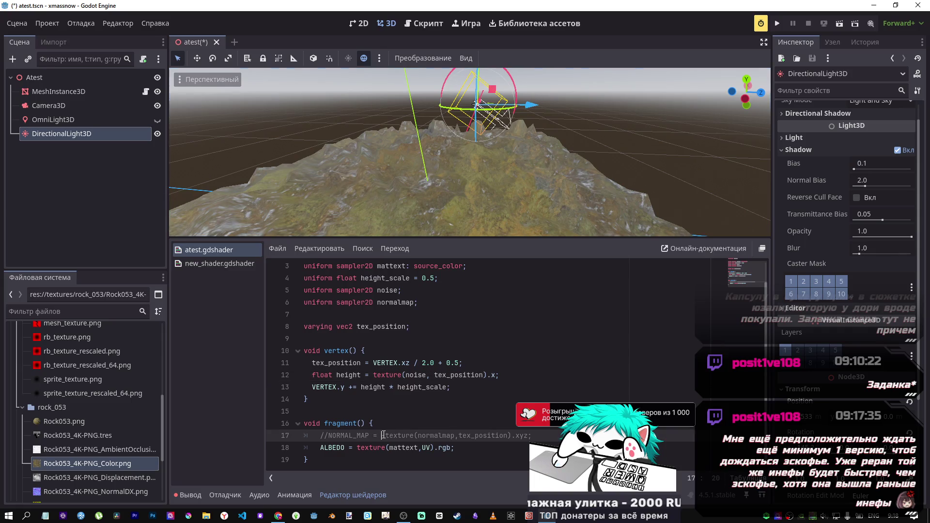
# - Uncomment the NORMAL_MAP line with Ctrl+K, save, and swing the directional light around
pyautogui.hotkey('ctrl', 'k')
pyautogui.hotkey('ctrl', 's')
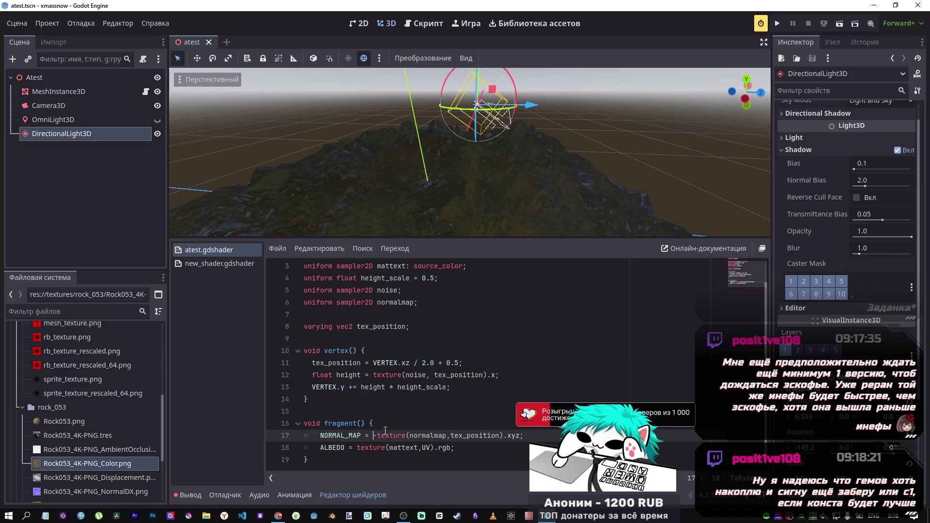
pyautogui.hotkey('ctrl', 's')
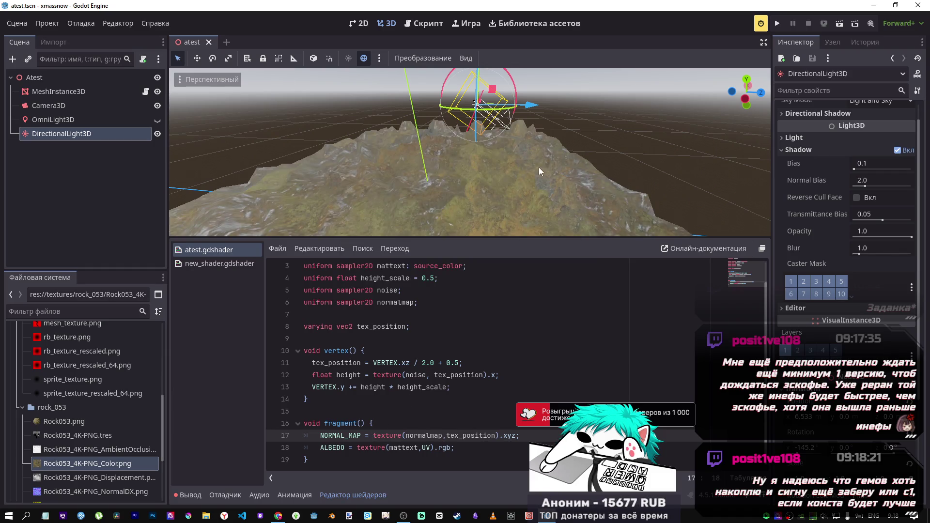
pyautogui.moveTo(512, 80)
pyautogui.mouseDown()
pyautogui.moveTo(478, 115)
pyautogui.moveTo(492, 109)
pyautogui.moveTo(474, 84)
pyautogui.moveTo(484, 91)
pyautogui.mouseUp()
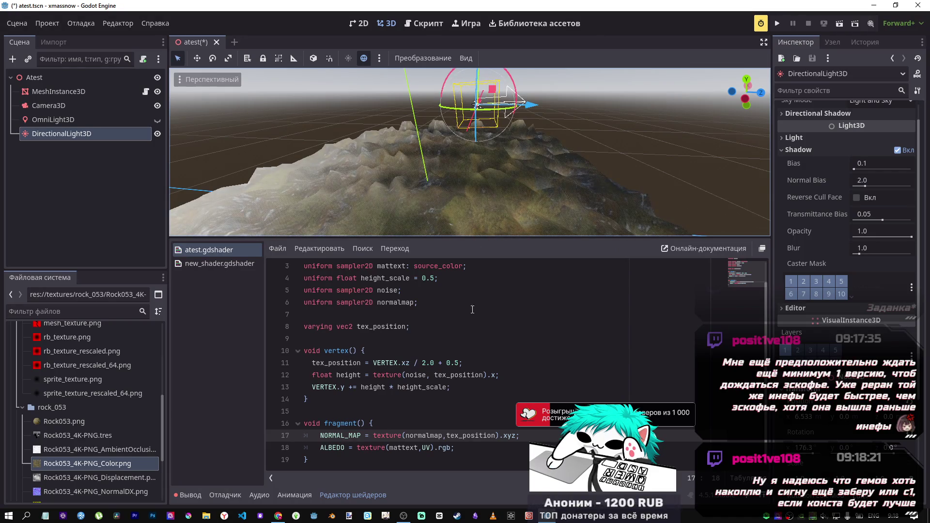
# - Negate the texture on the NORMAL_MAP line, recompile, and rotate the light to check
pyautogui.click(374, 435)
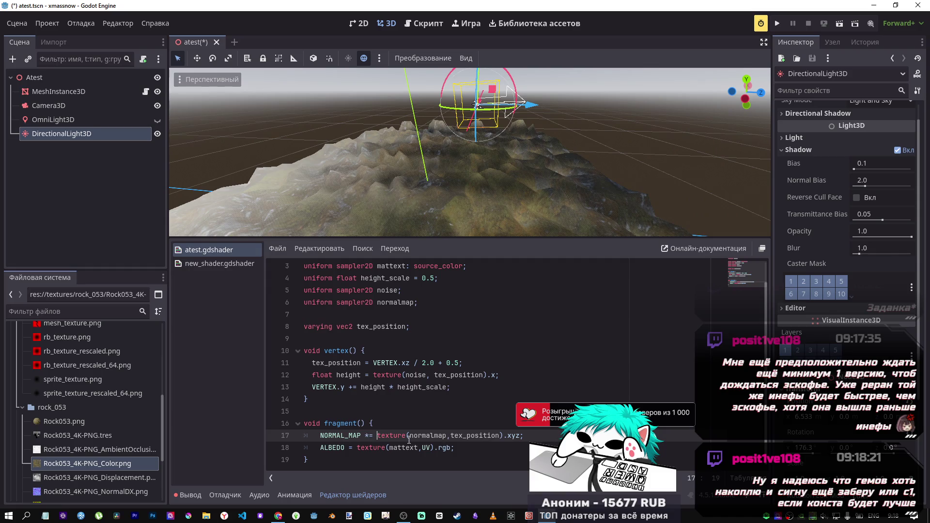
pyautogui.hotkey('ctrl', 's')
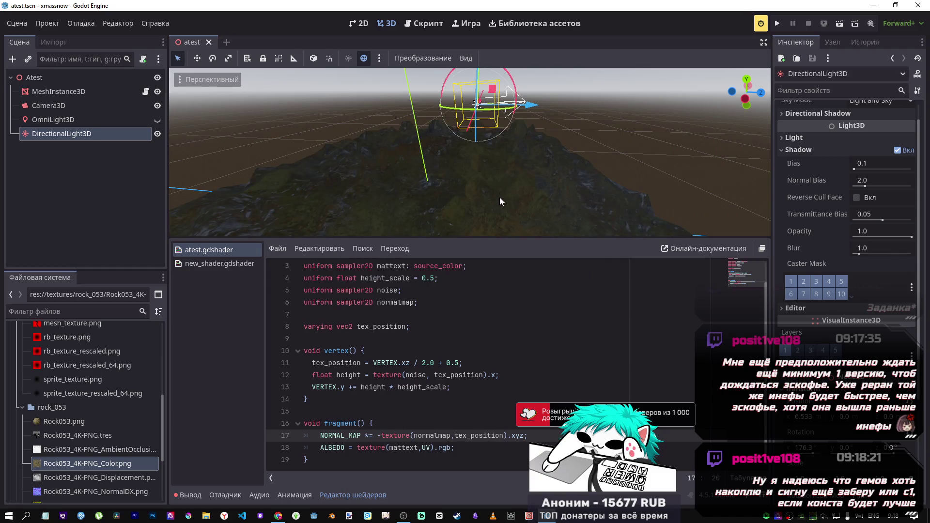
pyautogui.moveTo(499, 80); pyautogui.dragTo(507, 84)
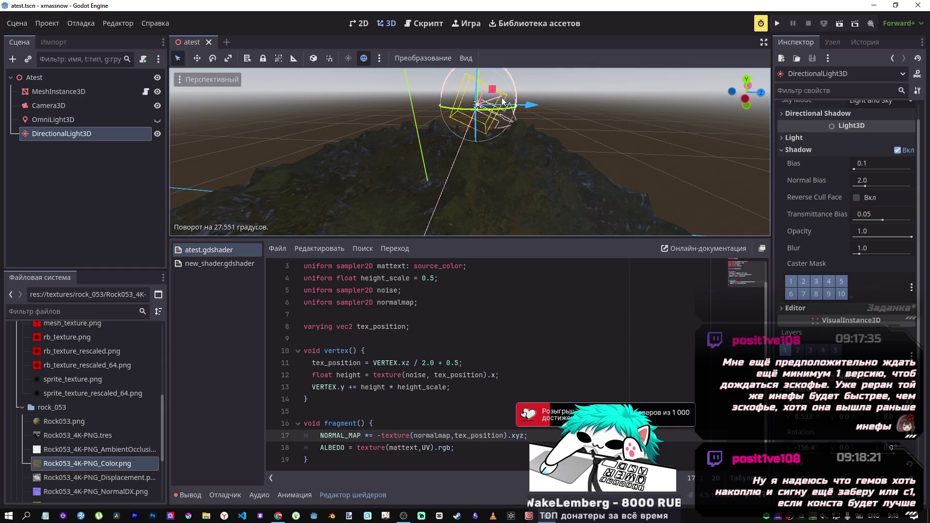
# - Delete the minus before texture, save, and keep rotating the directional light to test shading
pyautogui.click(382, 438)
pyautogui.press('BackSpace')
pyautogui.hotkey('ctrl', 's')
pyautogui.moveTo(518, 86)
pyautogui.mouseDown()
pyautogui.moveTo(502, 65)
pyautogui.moveTo(497, 91)
pyautogui.moveTo(468, 123)
pyautogui.moveTo(505, 134)
pyautogui.moveTo(493, 118)
pyautogui.moveTo(477, 136)
pyautogui.moveTo(483, 99)
pyautogui.moveTo(494, 119)
pyautogui.mouseUp()
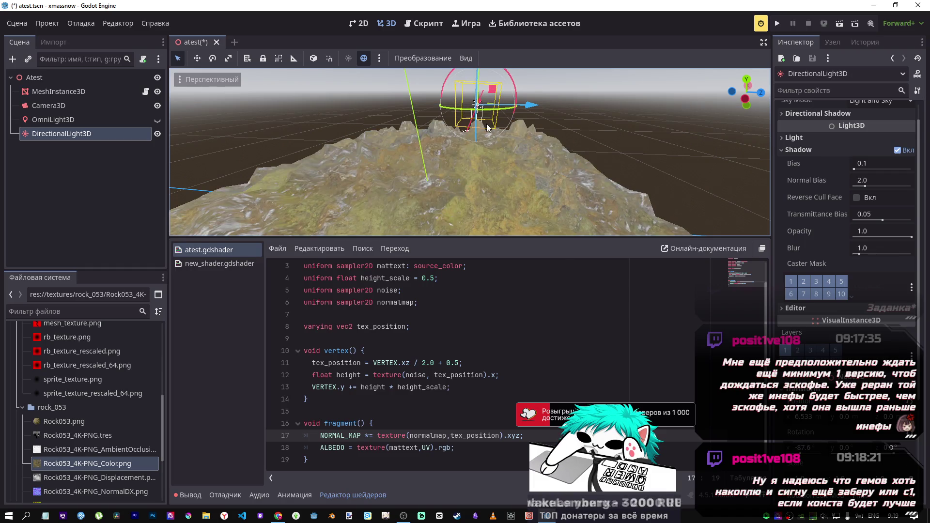
pyautogui.moveTo(500, 82)
pyautogui.mouseDown()
pyautogui.moveTo(478, 92)
pyautogui.moveTo(500, 121)
pyautogui.mouseUp()
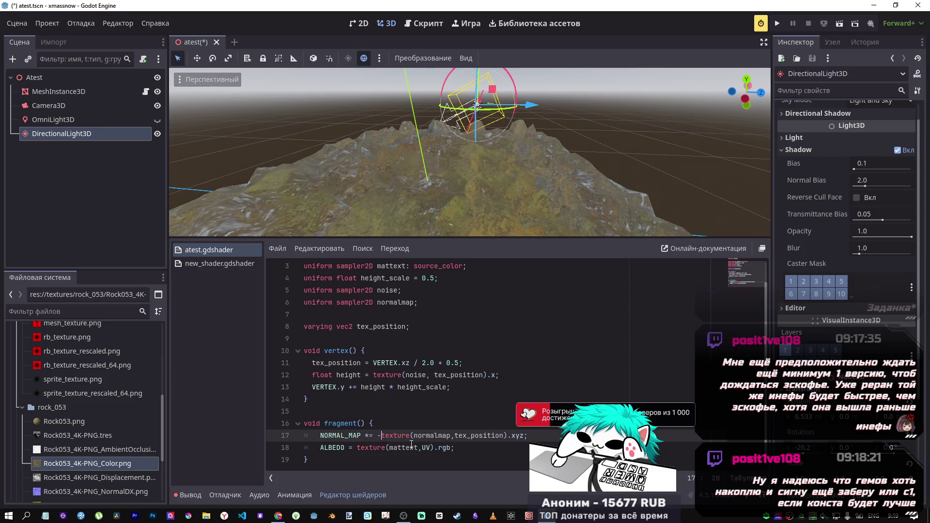
pyautogui.hotkey('ctrl', 's')
pyautogui.moveTo(518, 85)
pyautogui.mouseDown()
pyautogui.moveTo(508, 114)
pyautogui.moveTo(464, 104)
pyautogui.moveTo(477, 104)
pyautogui.mouseUp()
# - Drop the negation from the NORMAL_MAP line, save, and re-angle the directional light
pyautogui.click(377, 432)
pyautogui.click(486, 435)
pyautogui.hotkey('ctrl', 's')
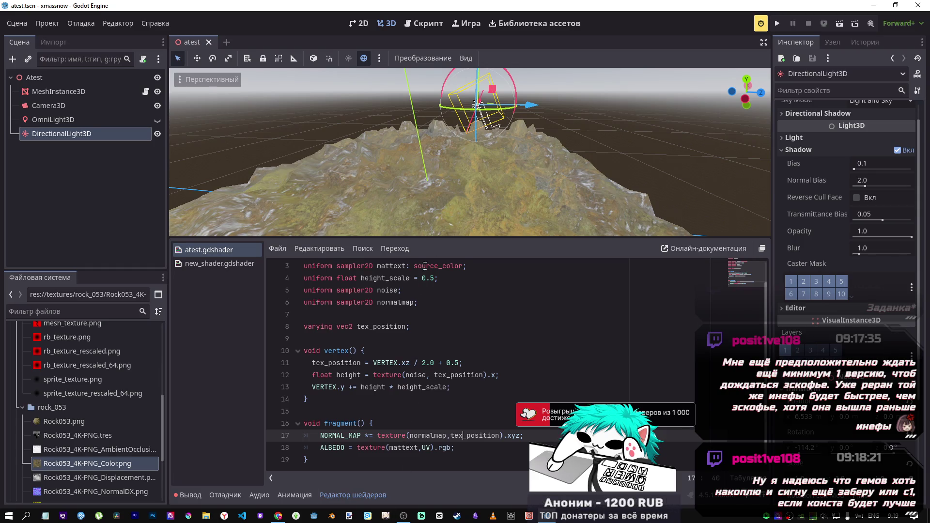
pyautogui.scroll(-5, 467, 208)
pyautogui.scroll(5, 466, 204)
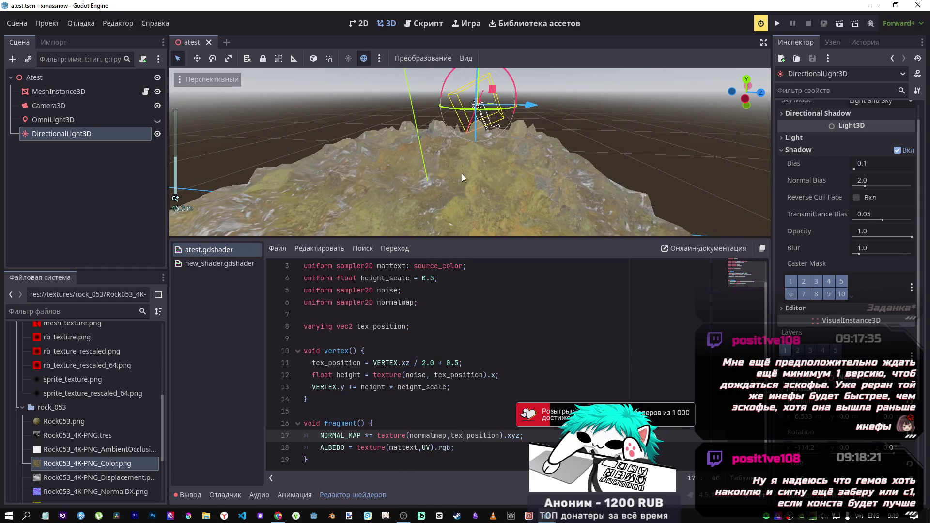
pyautogui.moveTo(507, 72); pyautogui.dragTo(513, 114)
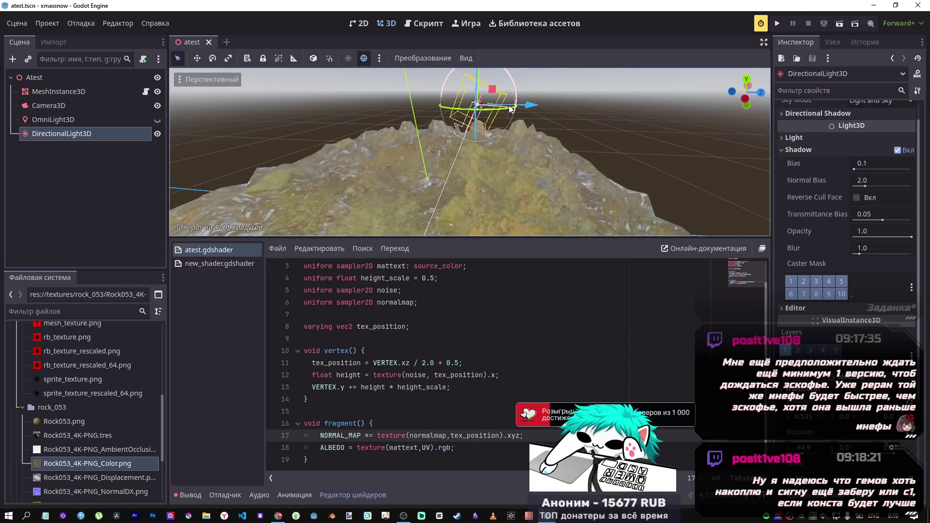
# - Hide DirectionalLight3D, show OmniLight3D, and orbit to view the terrain under the omni light
pyautogui.click(157, 133)
pyautogui.click(157, 120)
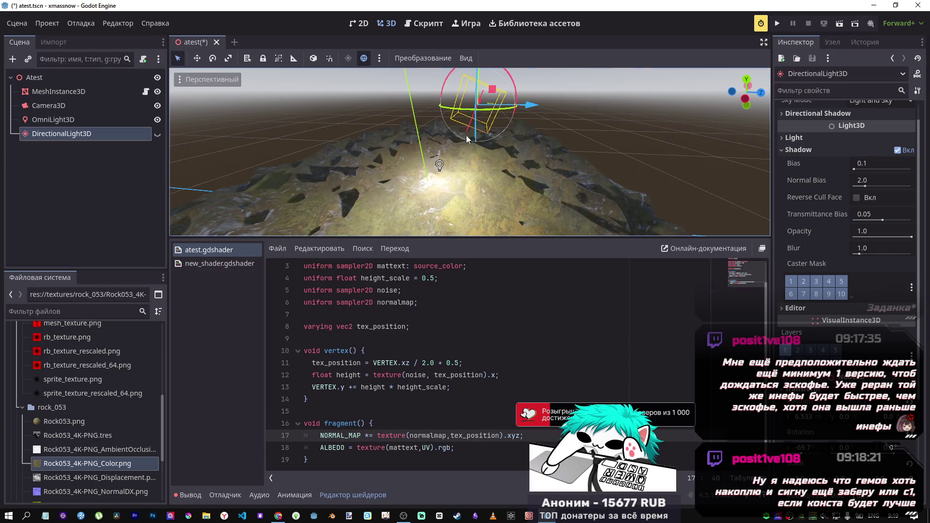
pyautogui.scroll(-5, 461, 162)
pyautogui.scroll(5, 461, 161)
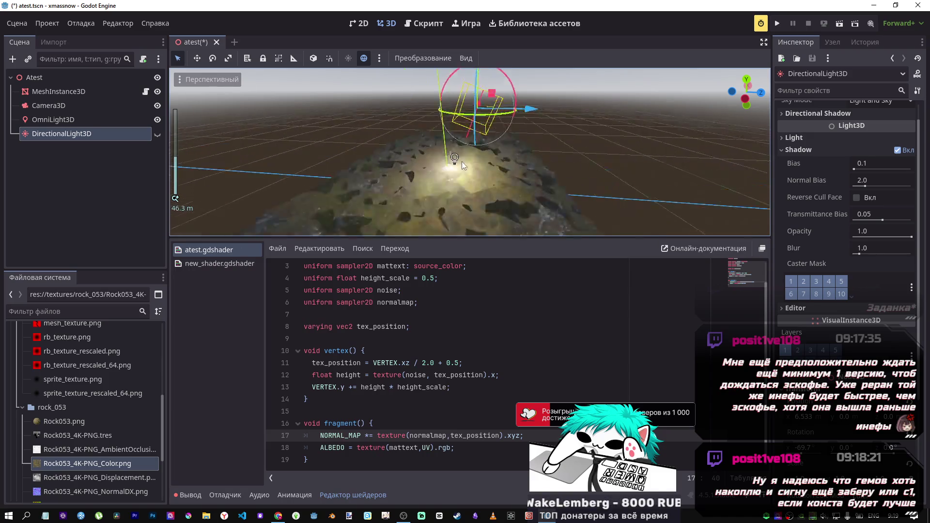
pyautogui.scroll(-5, 444, 168)
pyautogui.scroll(5, 432, 182)
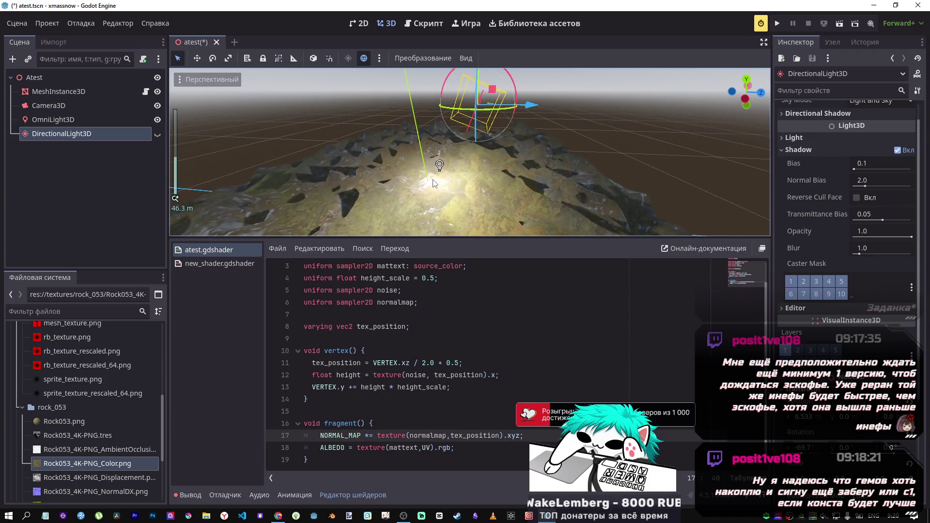
pyautogui.scroll(-3, 432, 182)
pyautogui.scroll(6, 432, 182)
pyautogui.scroll(-3, 432, 182)
pyautogui.scroll(3, 432, 182)
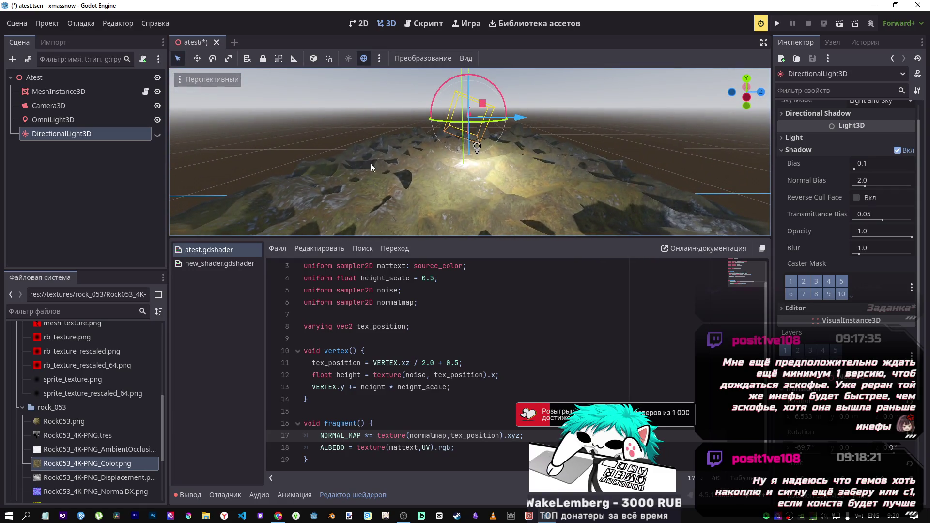
pyautogui.moveTo(371, 163)
pyautogui.mouseDown()
pyautogui.moveTo(402, 155)
pyautogui.moveTo(421, 165)
pyautogui.mouseUp()
pyautogui.hotkey('alt', 'Tab')
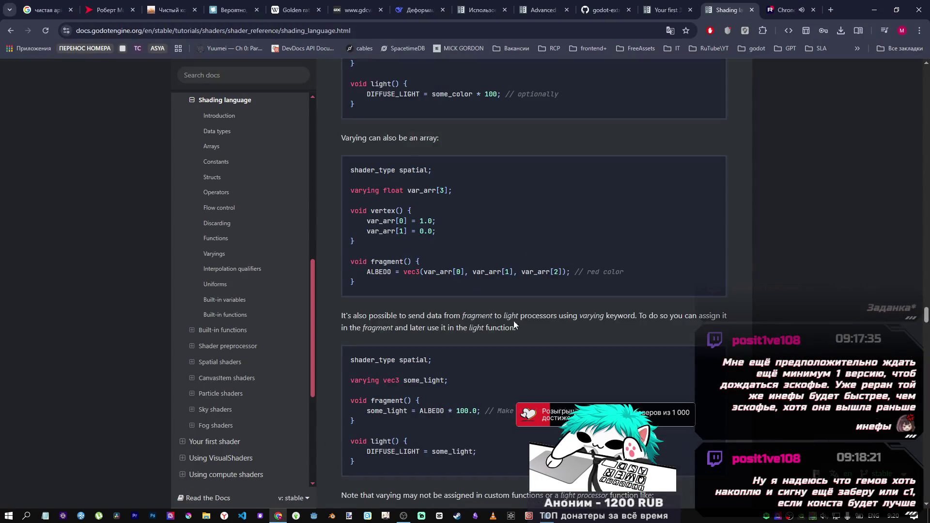
# - Open the Your first 3D shader tutorial and inspect its NORMAL_MAP assignment and Full code listing
pyautogui.scroll(10, 249, 201)
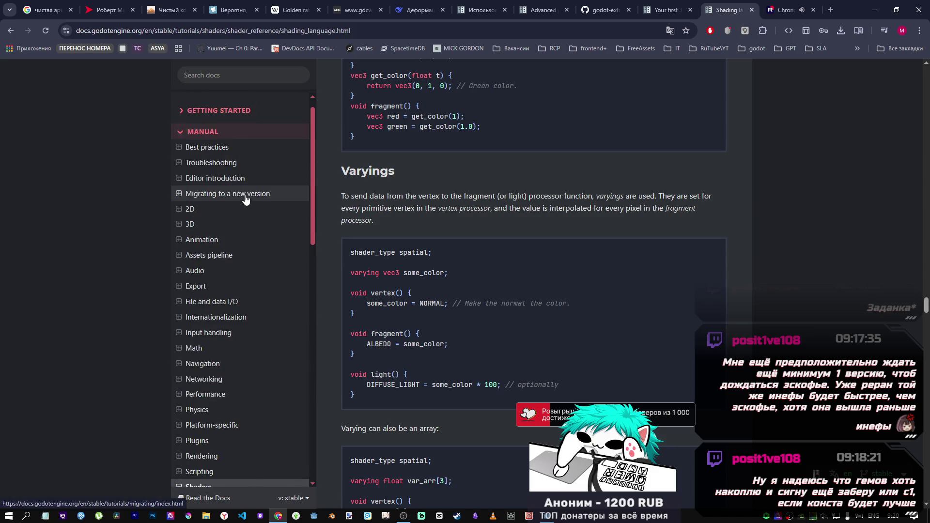
pyautogui.scroll(-5, 246, 202)
pyautogui.click(664, 9)
pyautogui.scroll(10, 569, 274)
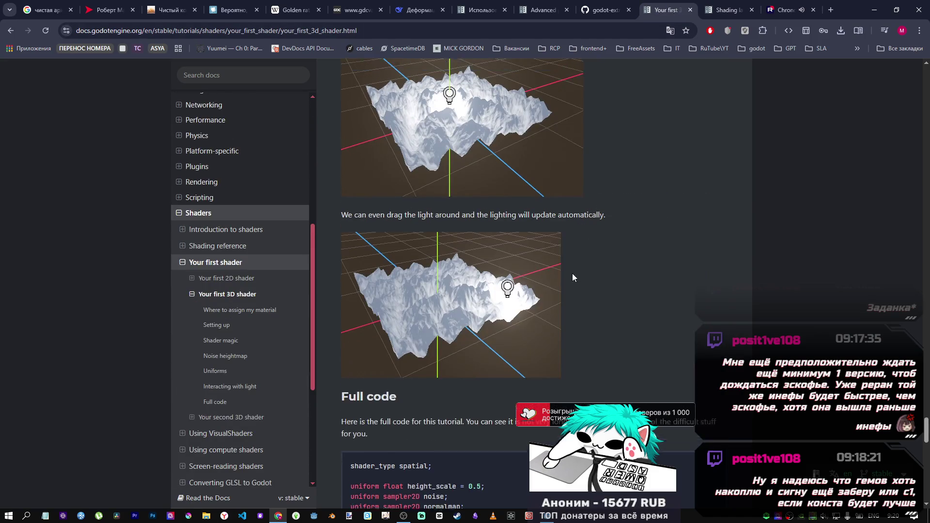
pyautogui.scroll(-3, 564, 274)
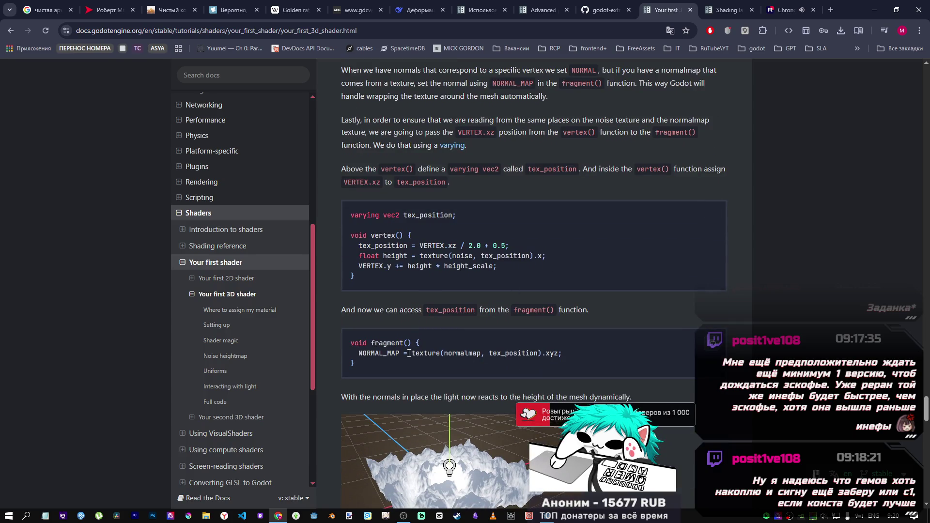
pyautogui.doubleClick(403, 353)
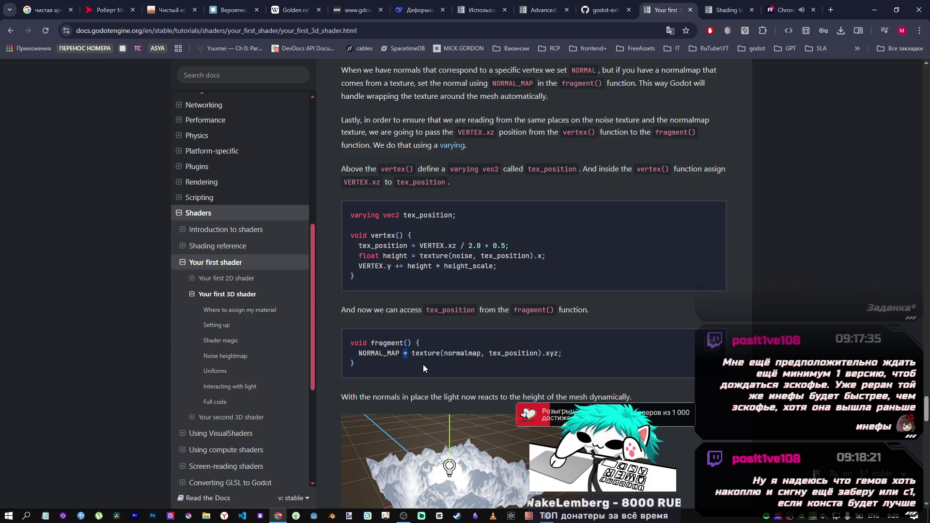
pyautogui.scroll(-15, 423, 364)
pyautogui.scroll(-8, 412, 340)
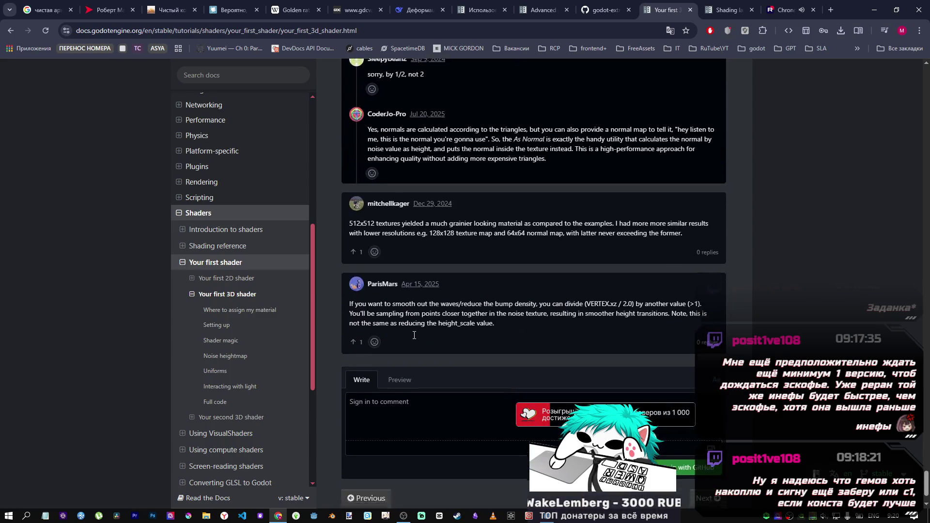
pyautogui.scroll(18, 458, 380)
pyautogui.scroll(3, 458, 380)
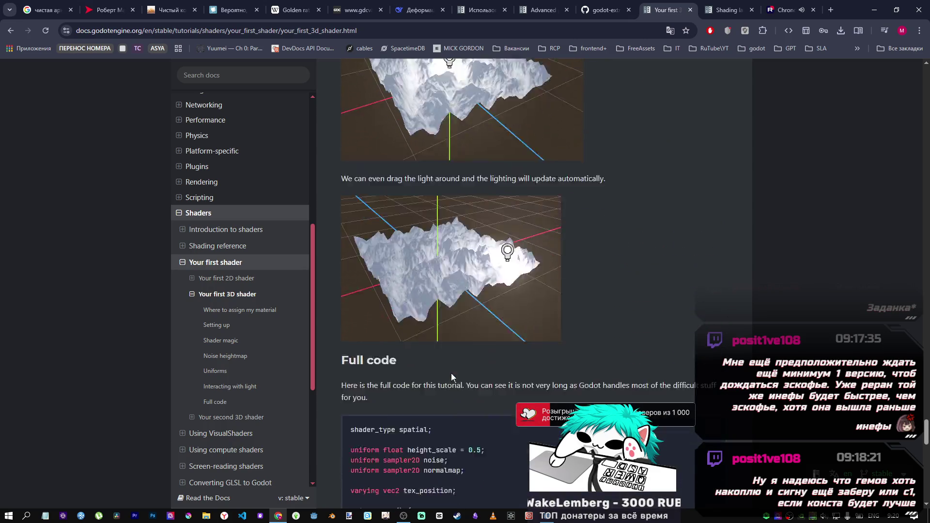
pyautogui.scroll(-4, 451, 373)
# - Compare the editor's NORMAL_MAP line with the tutorial code, then keep reading the tutorial
pyautogui.click(551, 518)
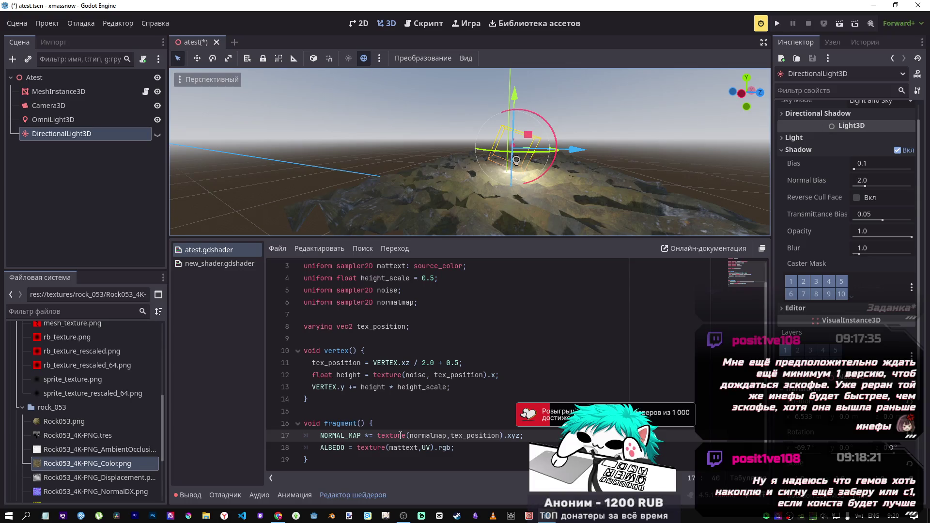
pyautogui.moveTo(523, 435); pyautogui.dragTo(320, 436)
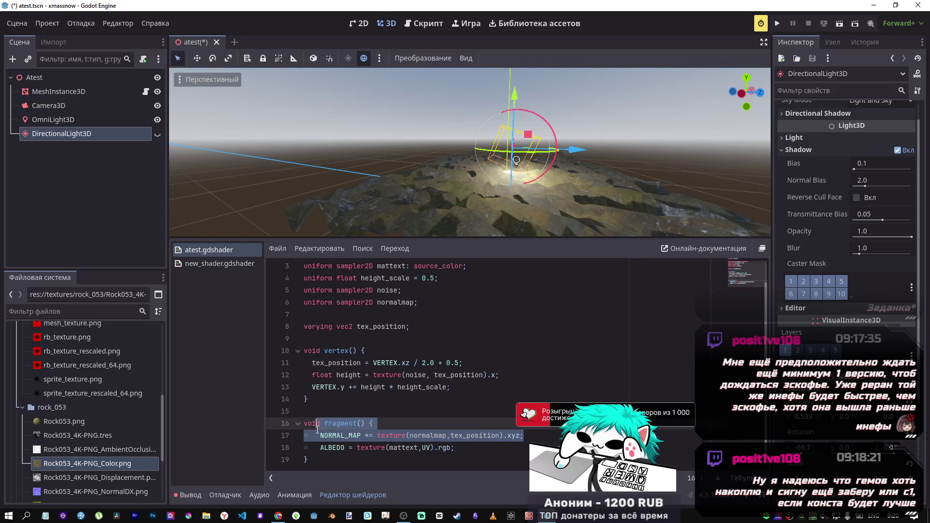
pyautogui.click(278, 514)
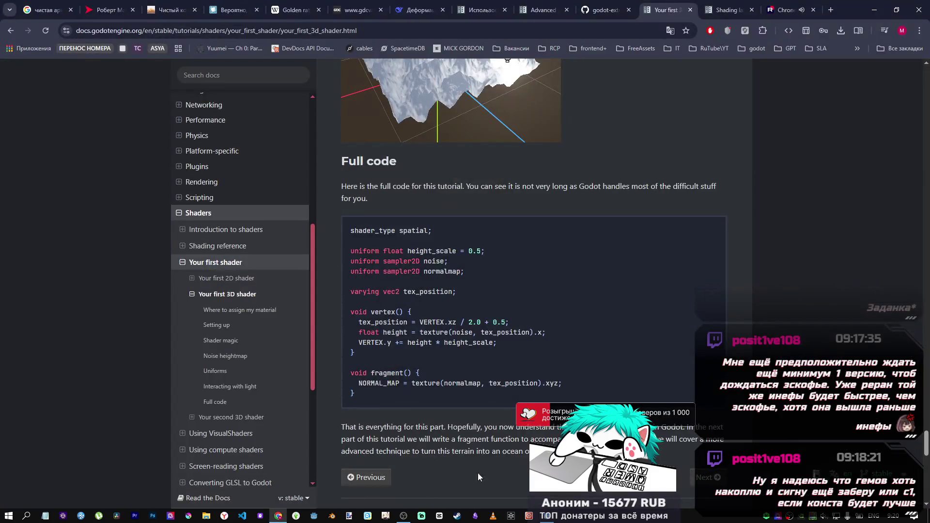
pyautogui.scroll(-10, 477, 472)
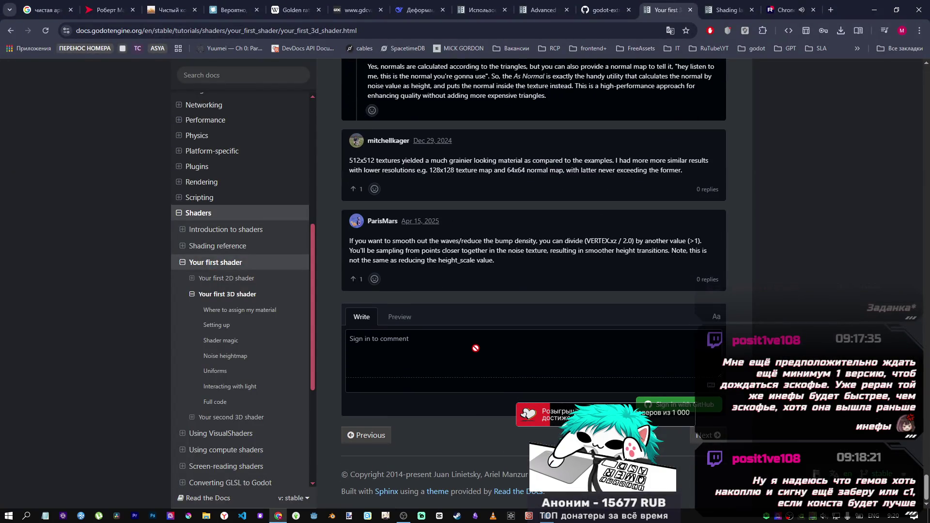
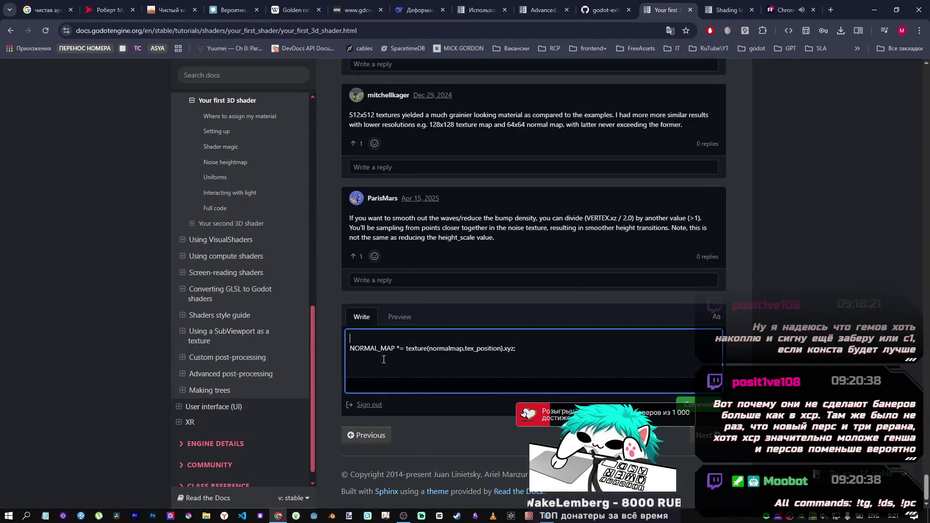
# - Replace the note line's stray backslashes with // and add 'for proper light' after the dash
pyautogui.write('\\')
pyautogui.write(' \\\\')
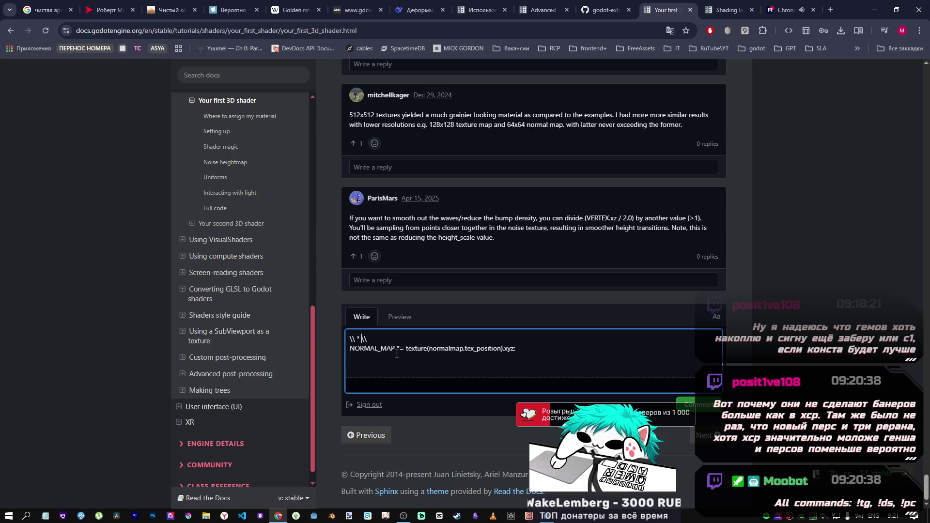
pyautogui.write('-')
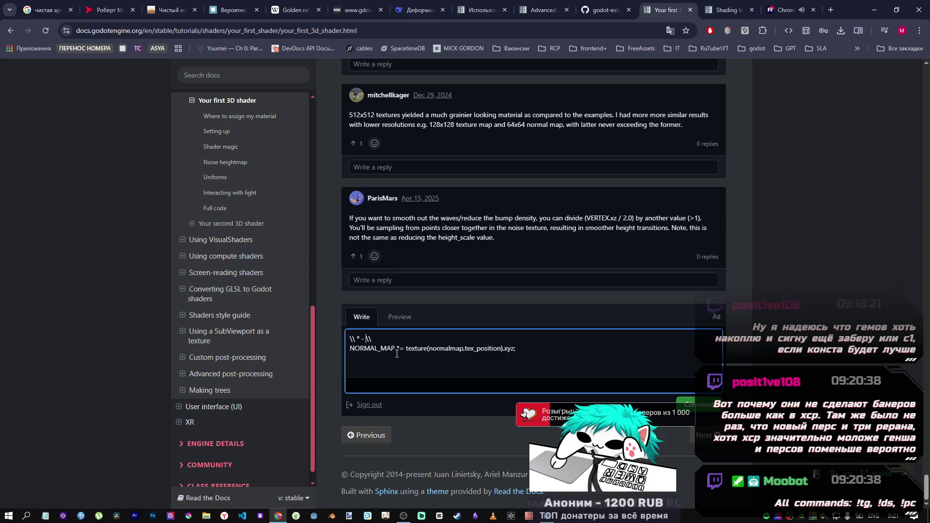
pyautogui.moveTo(360, 338); pyautogui.dragTo(356, 338)
pyautogui.press('BackSpace')
pyautogui.press('BackSpace')
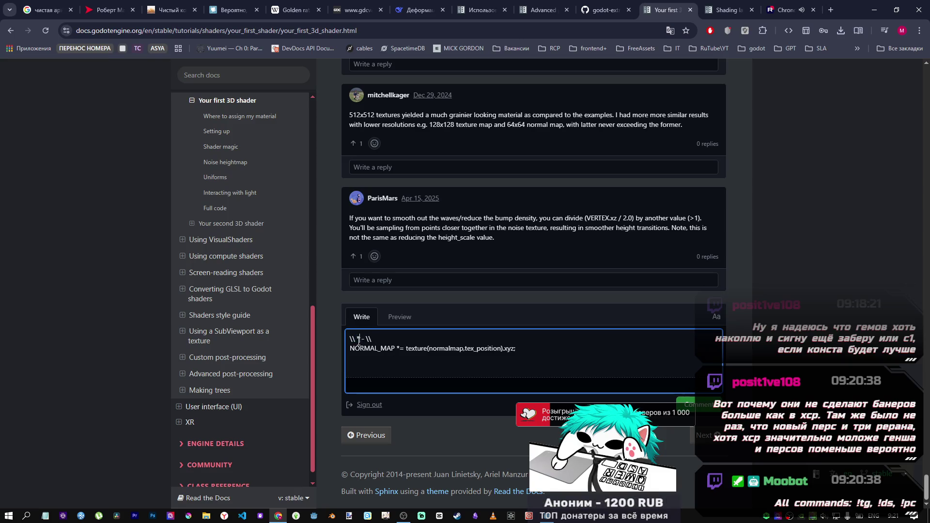
pyautogui.write('//')
pyautogui.moveTo(367, 339); pyautogui.dragTo(379, 342)
pyautogui.press('BackSpace')
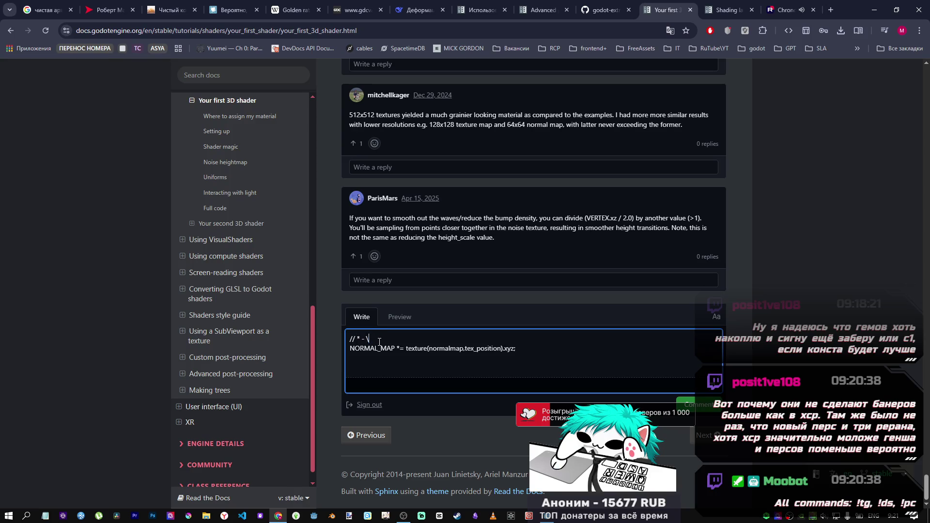
pyautogui.write('or proper light')
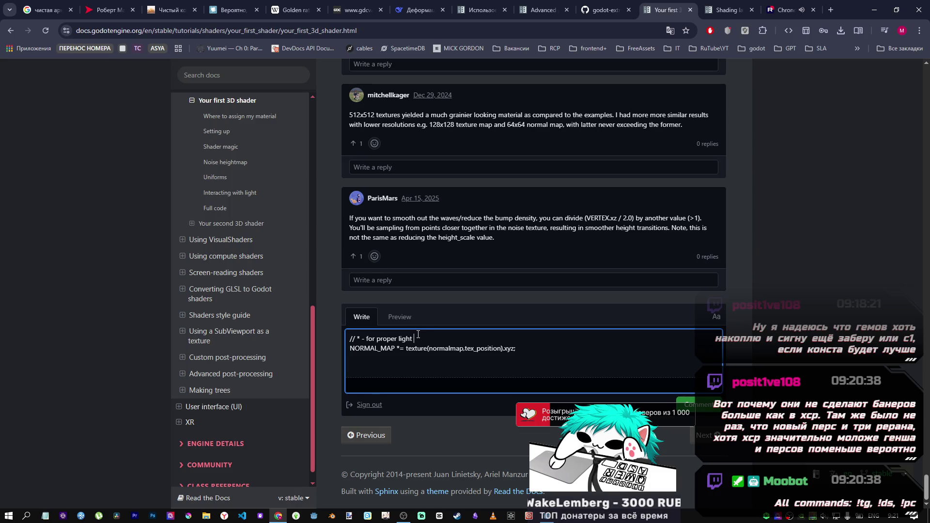
pyautogui.moveTo(397, 349); pyautogui.dragTo(403, 349)
pyautogui.click(361, 338)
# - Wrap the *= operator in the note with a backtick and quote, then post the comment
pyautogui.write('=')
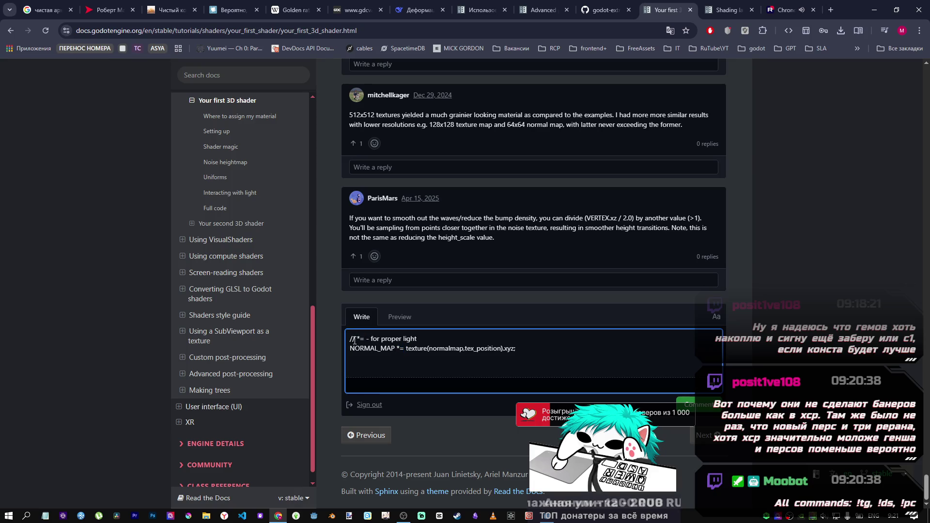
pyautogui.click(357, 339)
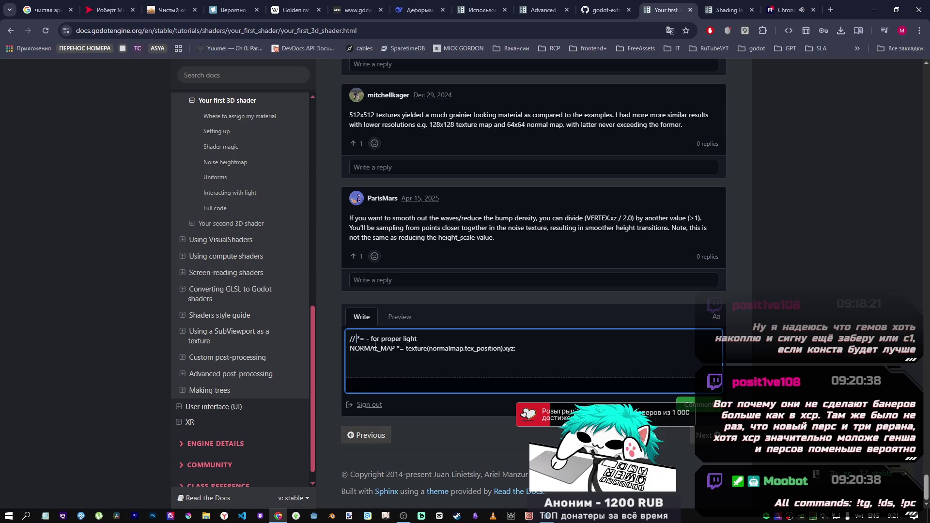
pyautogui.write('`')
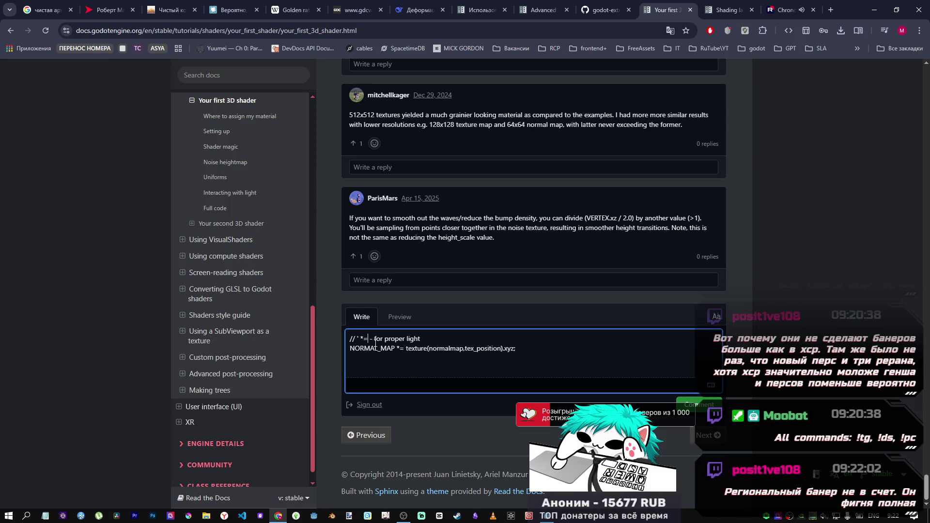
pyautogui.write("'")
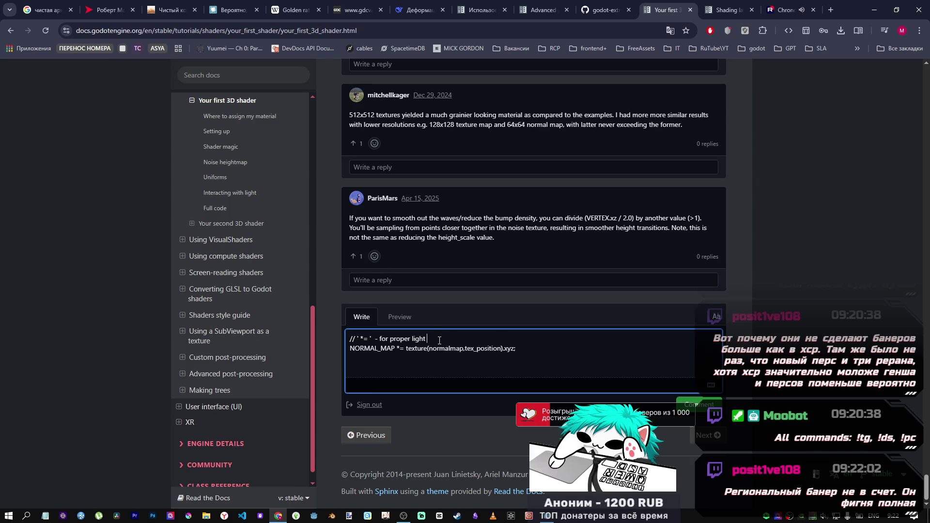
pyautogui.click(538, 349)
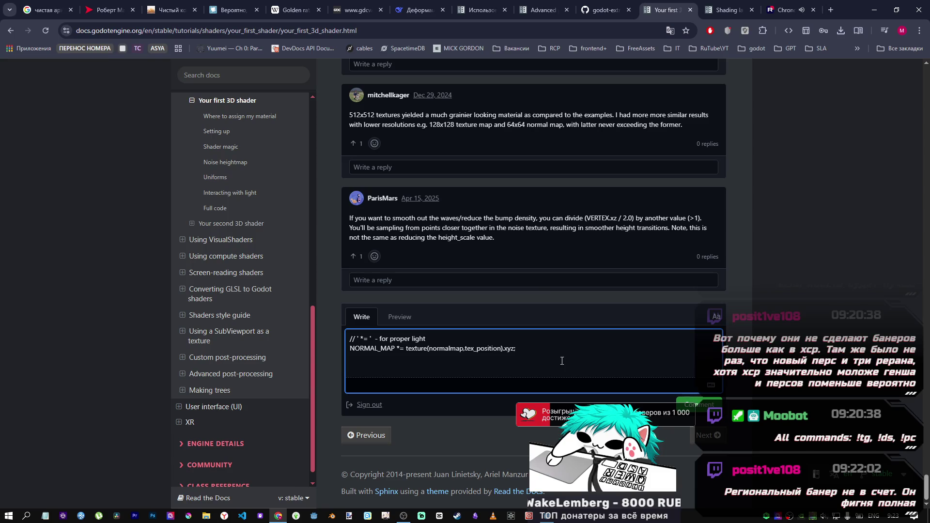
pyautogui.click(680, 402)
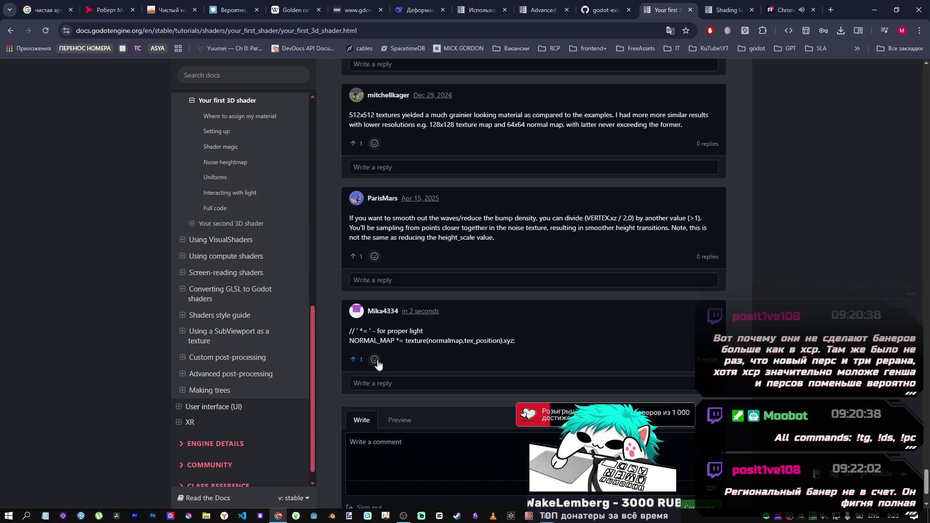
# - Scroll through the user-contributed notes to the posted NORMAL_MAP comment and open its context menu
pyautogui.scroll(7, 448, 405)
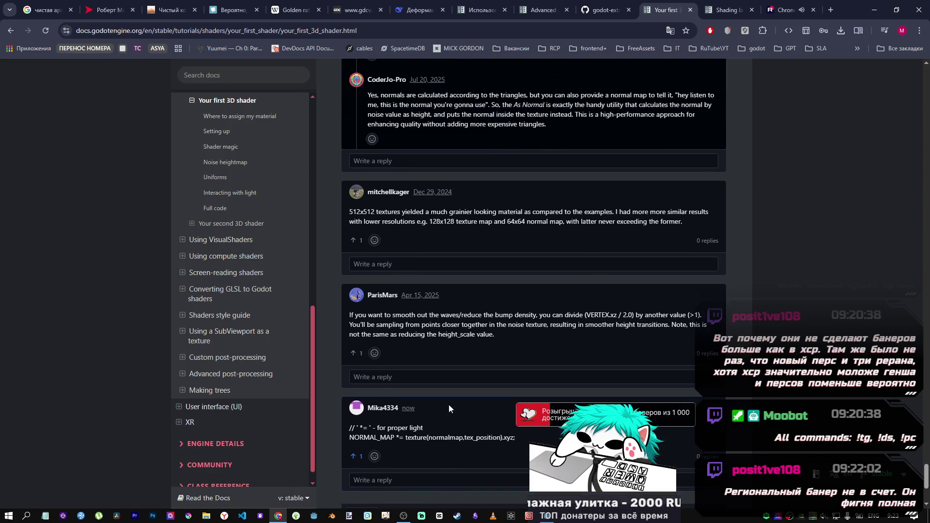
pyautogui.scroll(-7, 448, 405)
pyautogui.scroll(6, 450, 404)
pyautogui.scroll(5, 450, 403)
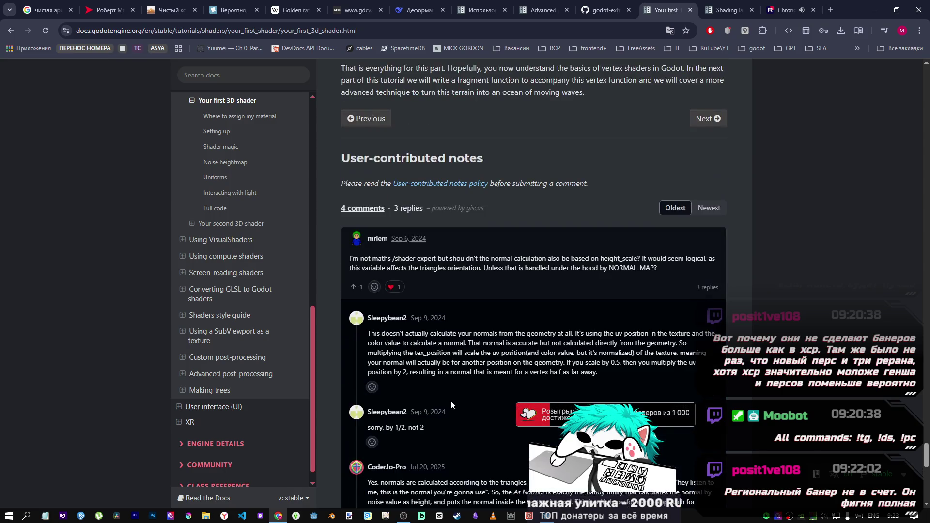
pyautogui.scroll(-6, 451, 402)
pyautogui.scroll(8, 449, 399)
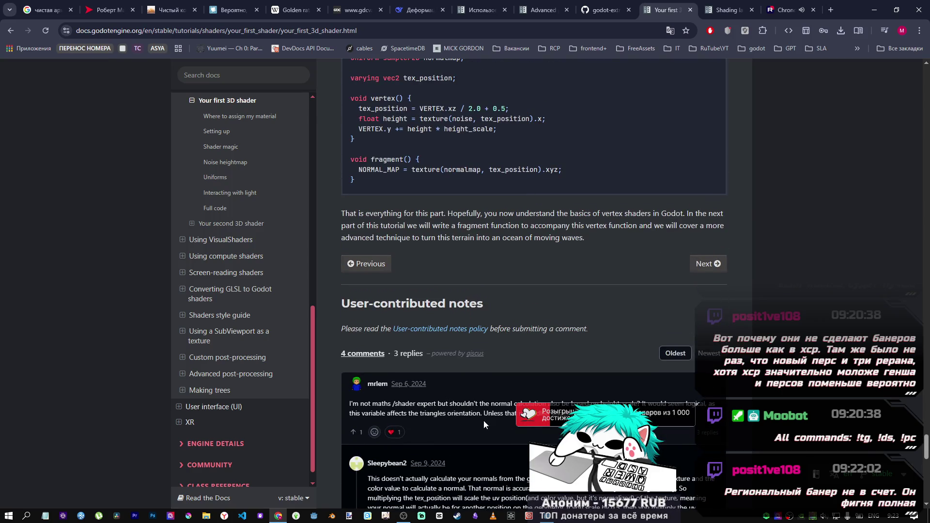
pyautogui.scroll(4, 533, 283)
pyautogui.scroll(-5, 533, 284)
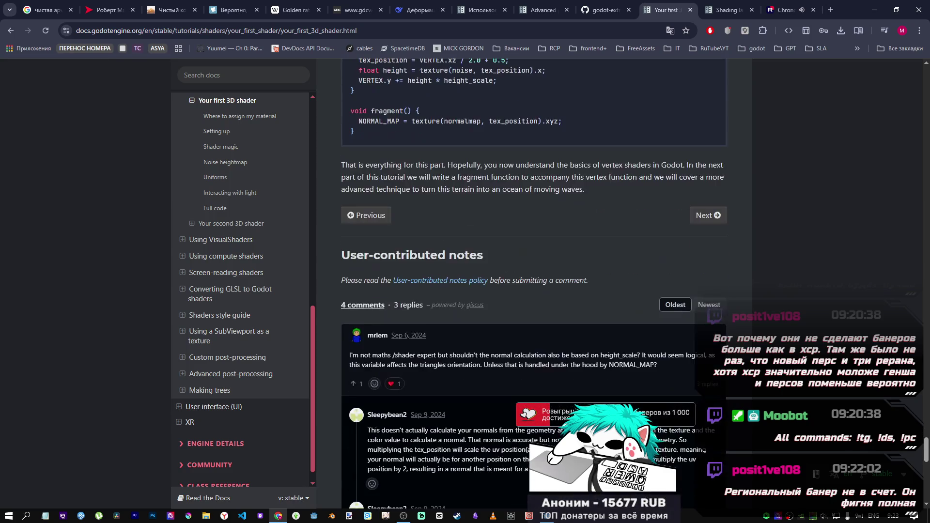
pyautogui.scroll(-2, 532, 283)
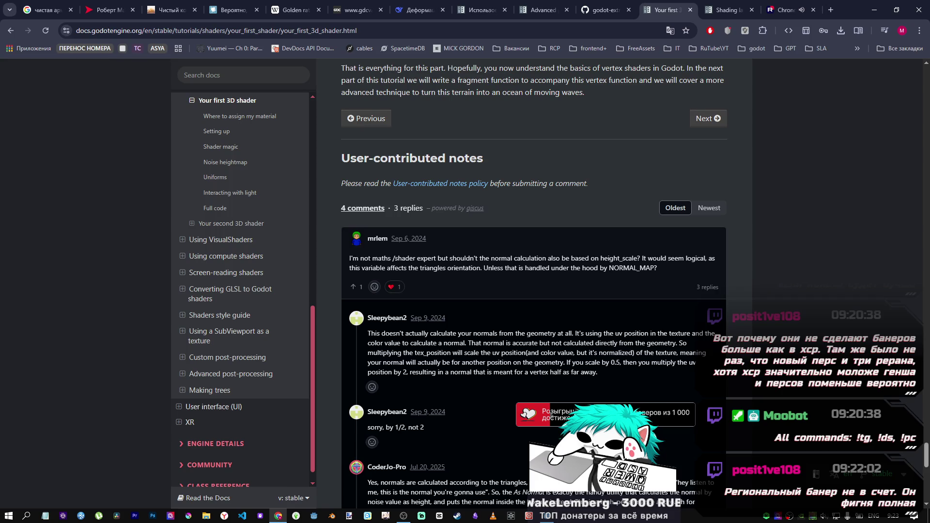
pyautogui.scroll(-8, 513, 362)
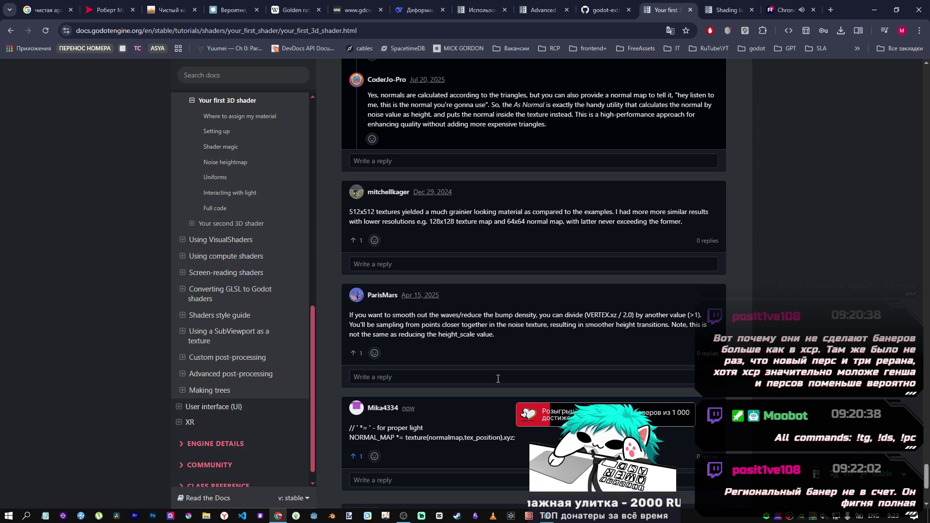
pyautogui.rightClick(425, 426)
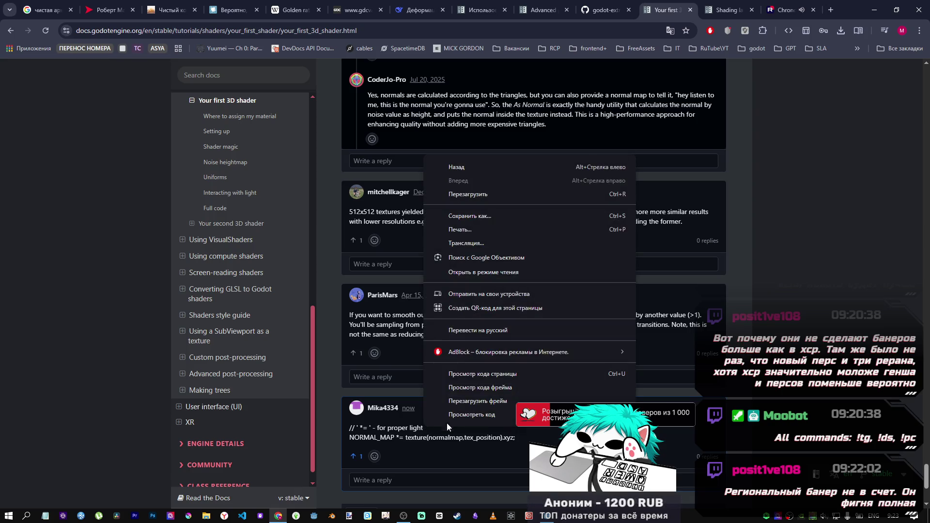
pyautogui.click(487, 451)
pyautogui.scroll(-3, 408, 440)
pyautogui.rightClick(408, 269)
# - Edit the comment on GitHub to read 'for proper light and shadow', then close the discussion tab
pyautogui.click(406, 264)
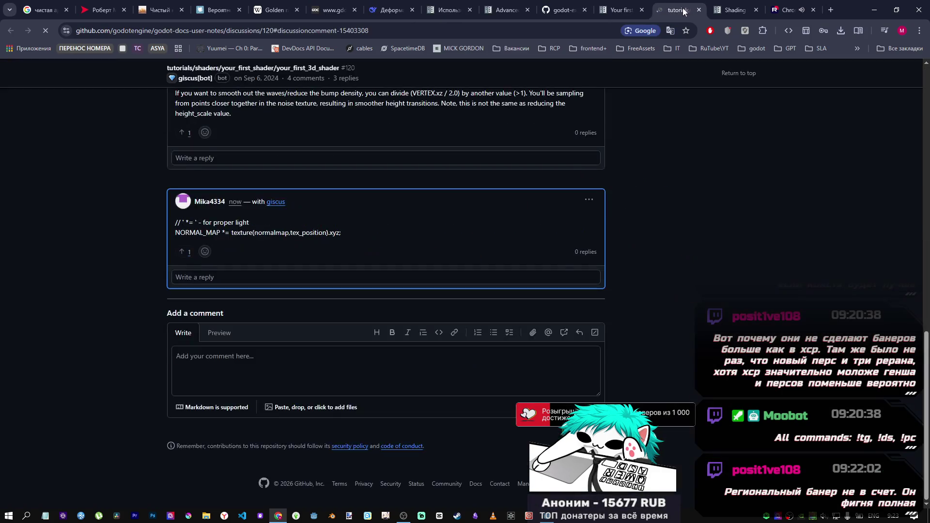
pyautogui.click(589, 227)
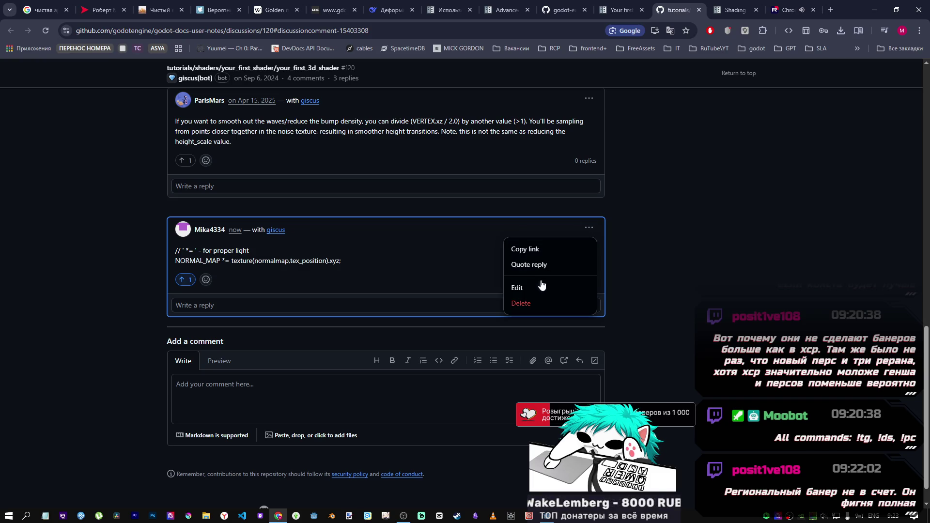
pyautogui.click(517, 288)
pyautogui.write('and shadow')
pyautogui.click(585, 299)
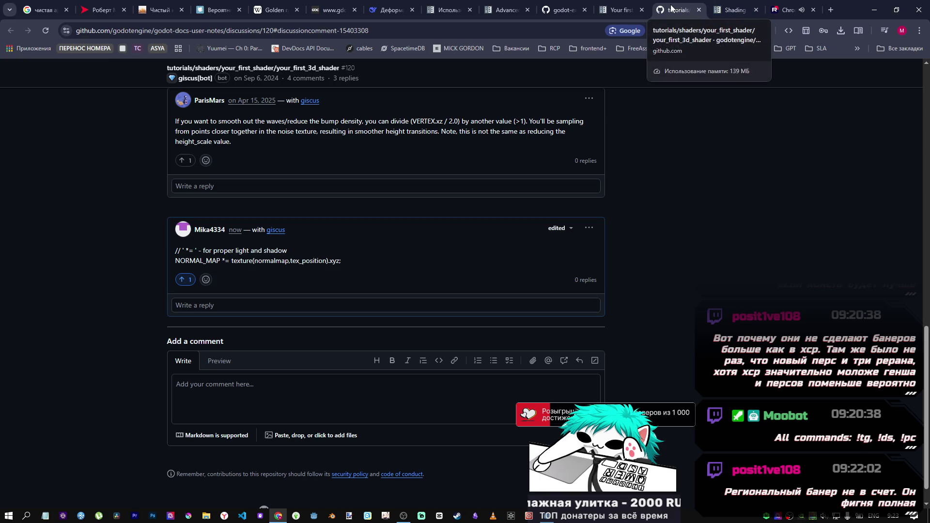
pyautogui.click(698, 10)
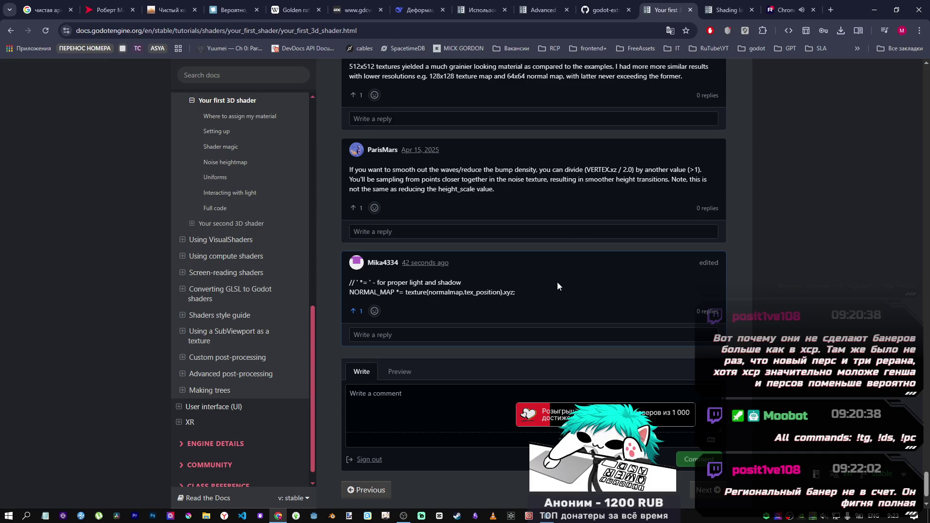
# - Leave the 3D shader tutorial for the Shading language reference and scroll toward Varyings
pyautogui.scroll(-2, 518, 290)
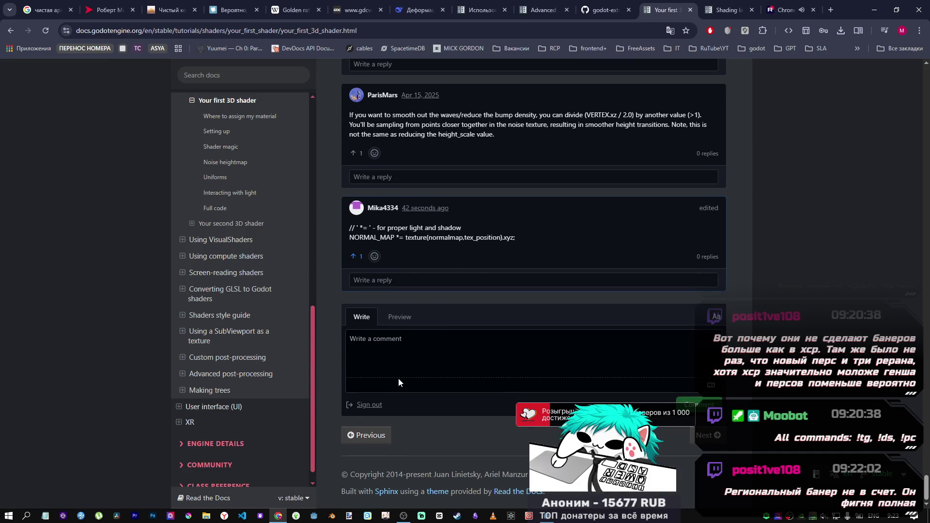
pyautogui.click(605, 10)
pyautogui.click(659, 8)
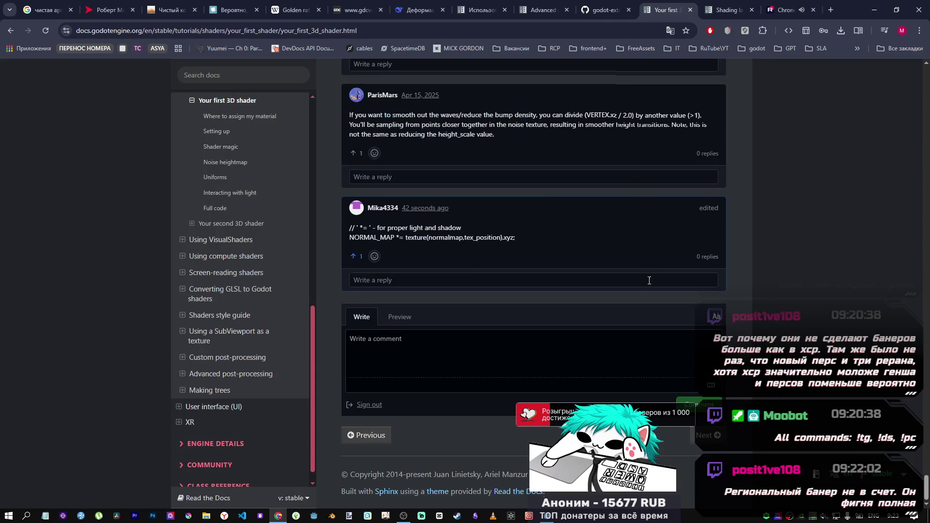
pyautogui.scroll(10, 649, 280)
pyautogui.scroll(10, 649, 280)
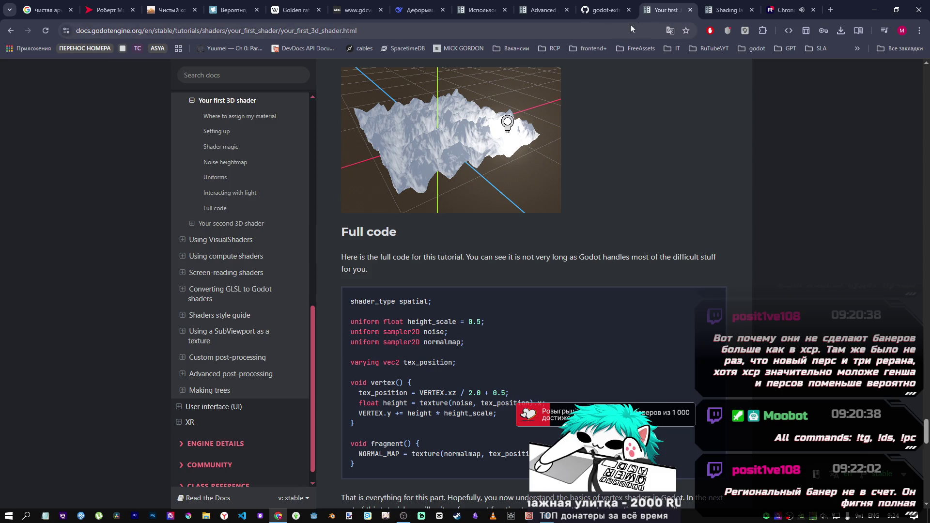
pyautogui.click(710, 5)
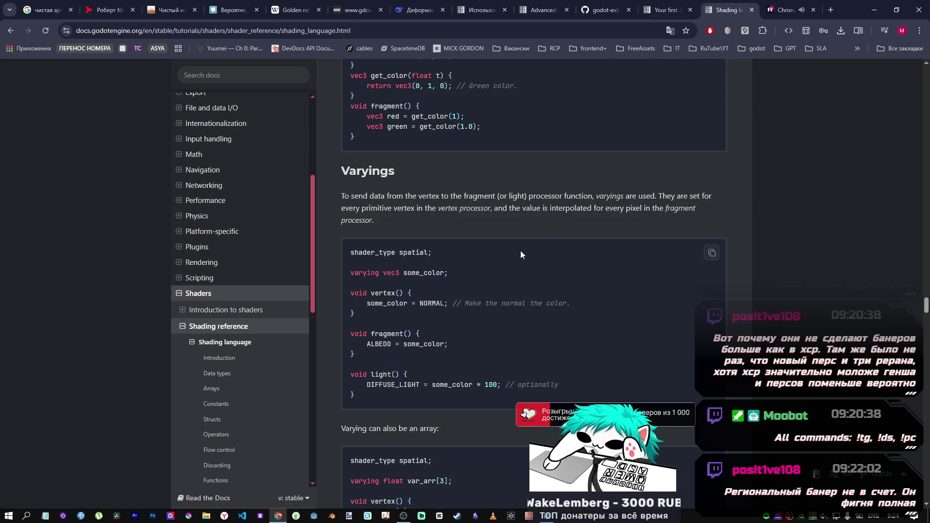
pyautogui.scroll(-15, 510, 243)
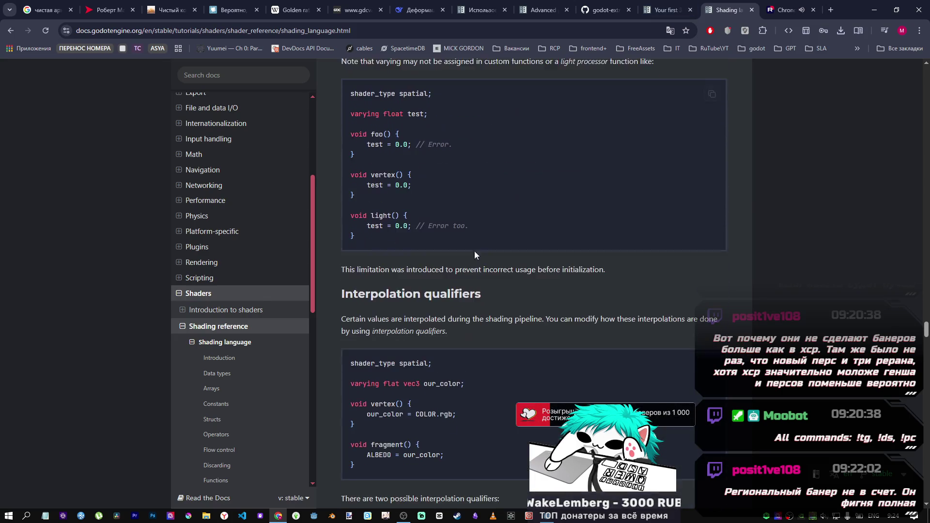
# - Go through the Shaders index to 'Your second 3D shader' and scroll to its render_mode examples
pyautogui.click(215, 294)
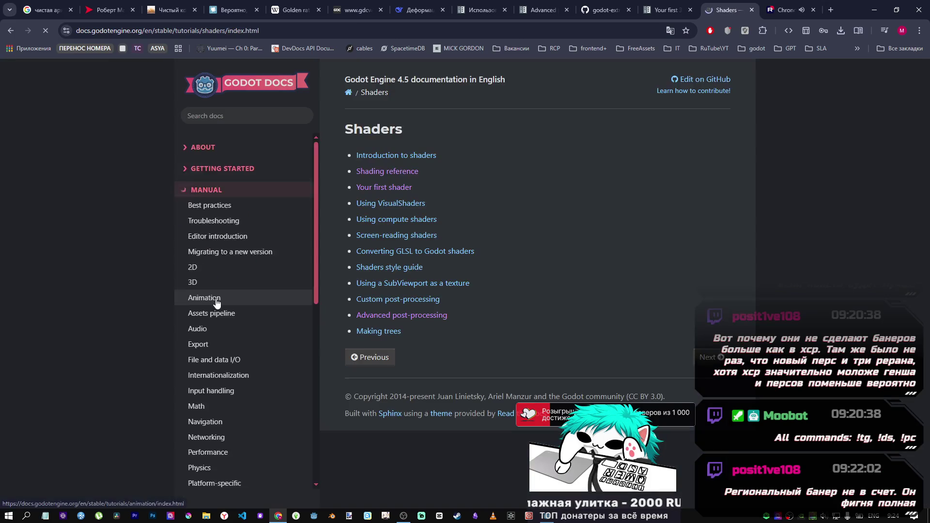
pyautogui.click(400, 192)
pyautogui.click(408, 295)
pyautogui.scroll(-5, 554, 304)
pyautogui.scroll(1, 530, 291)
pyautogui.scroll(-8, 526, 297)
pyautogui.scroll(-5, 525, 290)
pyautogui.scroll(1, 524, 284)
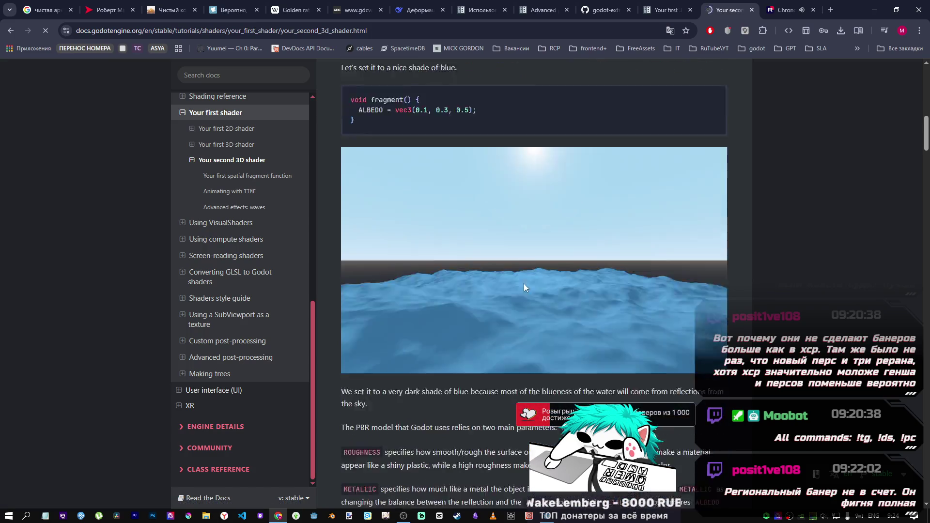
pyautogui.scroll(-5, 524, 283)
pyautogui.scroll(-5, 525, 285)
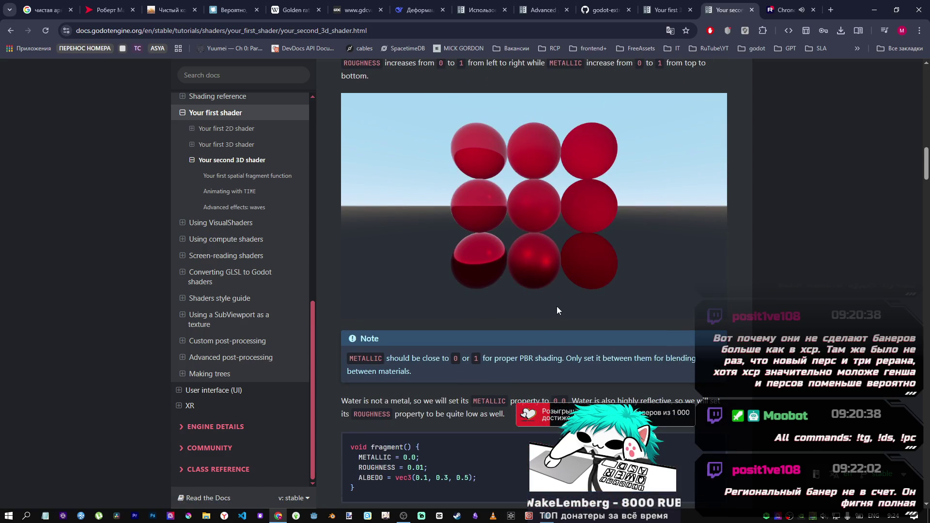
pyautogui.scroll(-5, 556, 306)
pyautogui.scroll(-4, 553, 304)
pyautogui.scroll(-6, 544, 301)
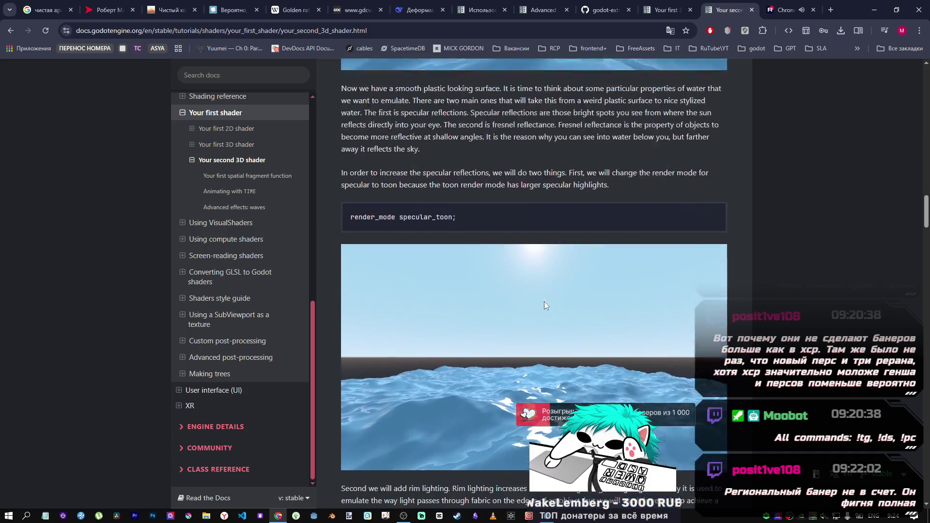
pyautogui.scroll(-15, 543, 303)
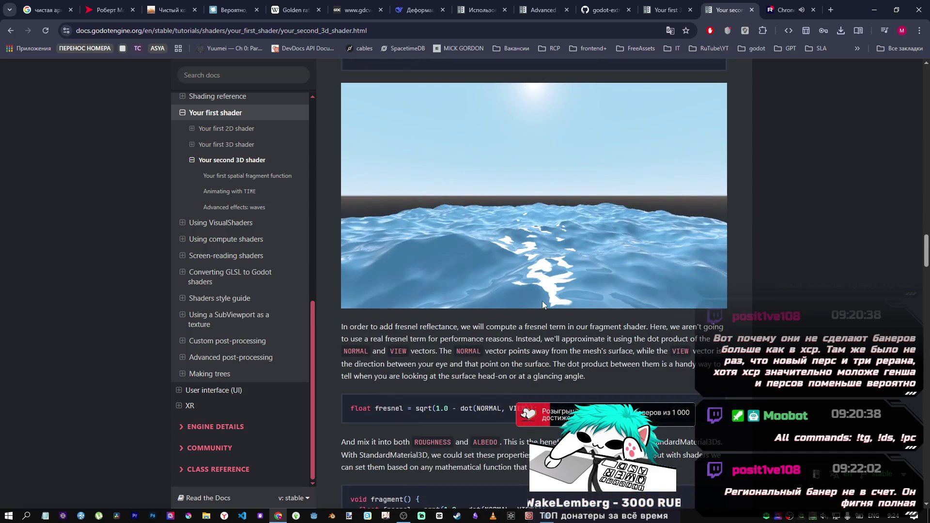
pyautogui.scroll(-14, 542, 301)
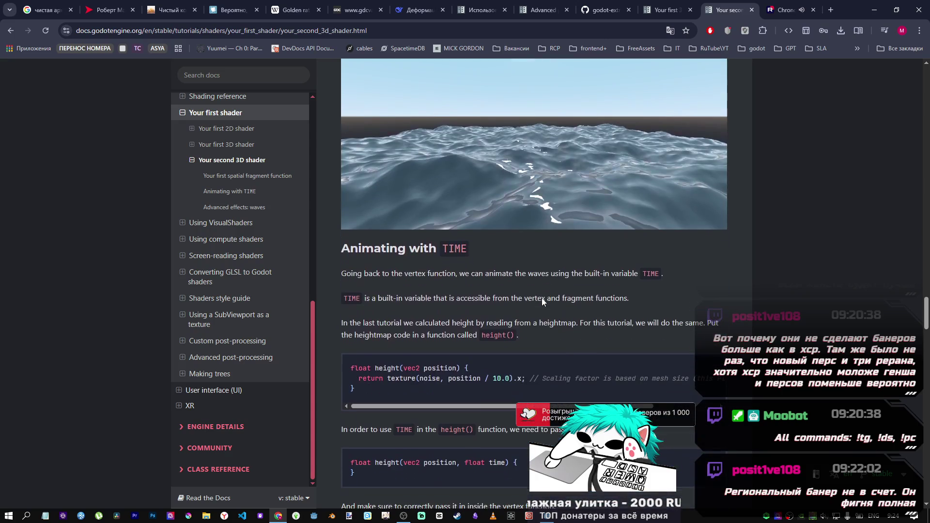
pyautogui.scroll(-8, 542, 299)
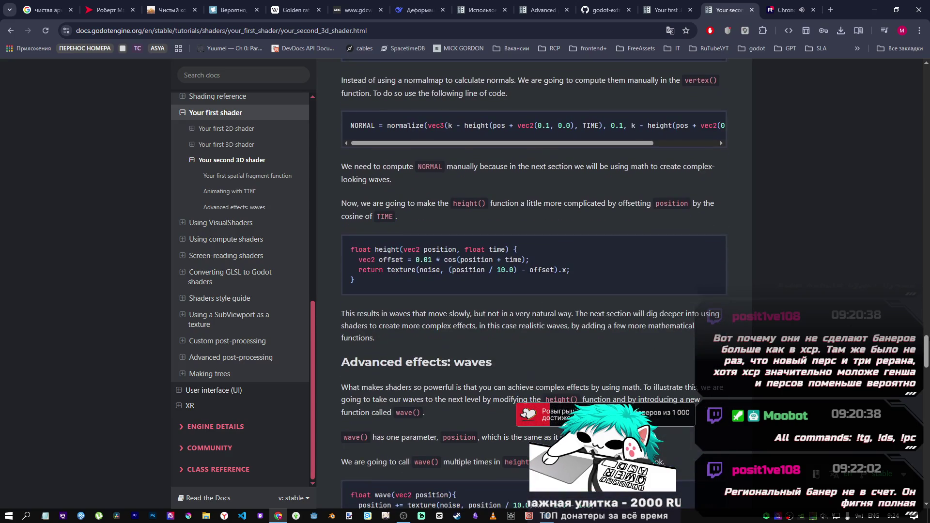
pyautogui.moveTo(925, 351); pyautogui.dragTo(921, 85)
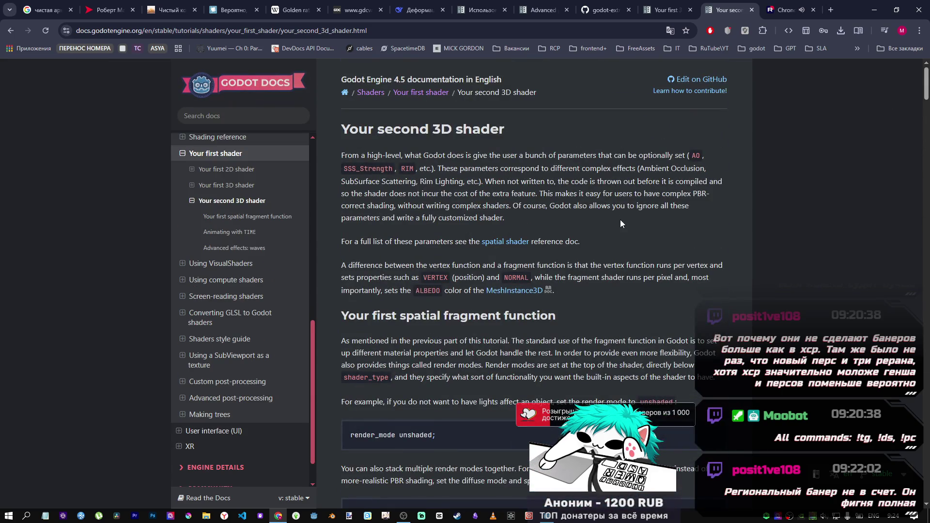
pyautogui.scroll(-1, 620, 220)
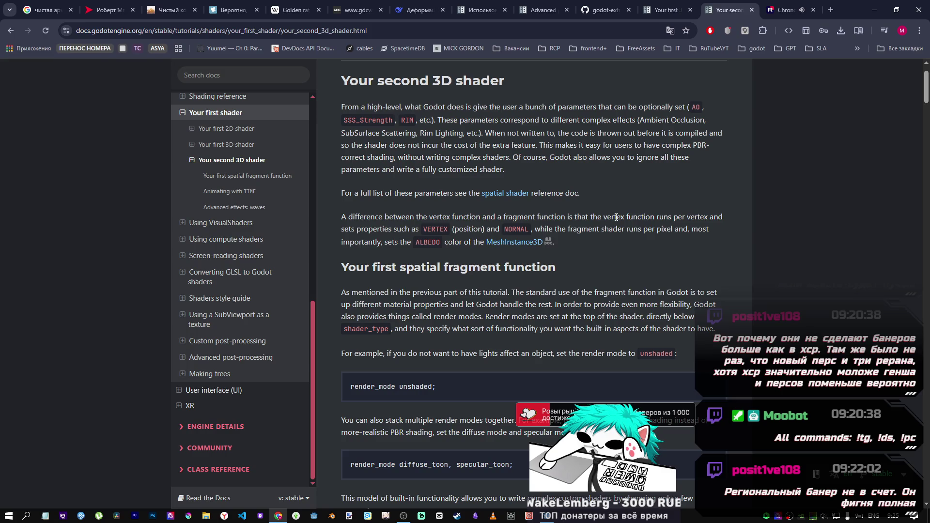
# - Back in Godot, insert a new line below the mattext uniform in atest.gdshader
pyautogui.hotkey('alt', 'Tab')
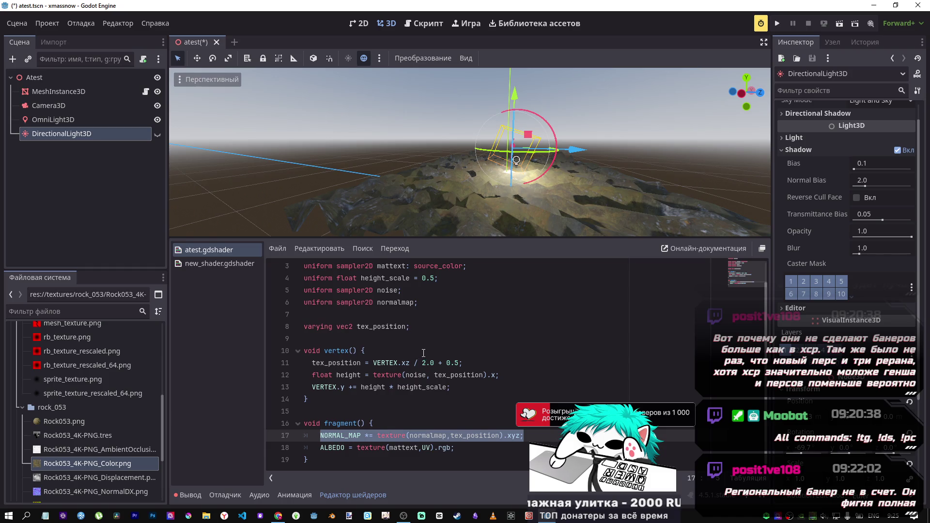
pyautogui.scroll(1, 421, 356)
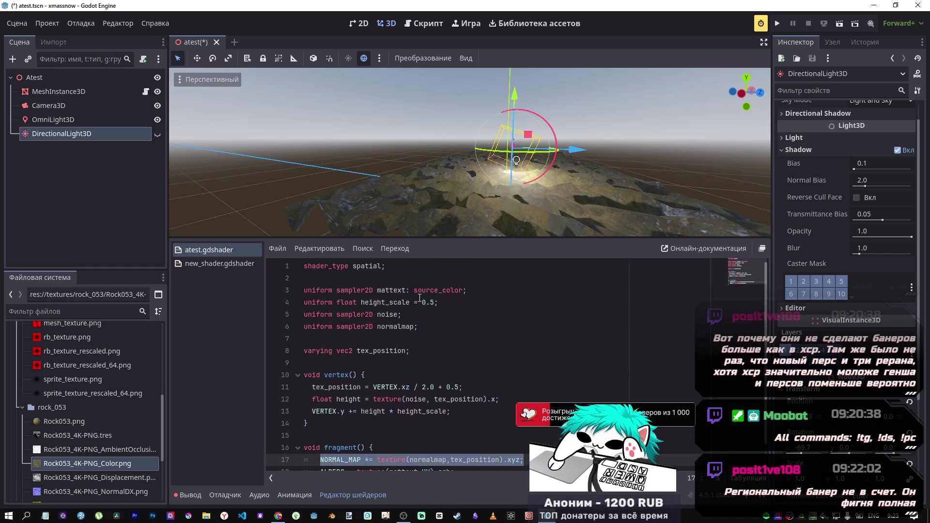
pyautogui.scroll(-1, 416, 297)
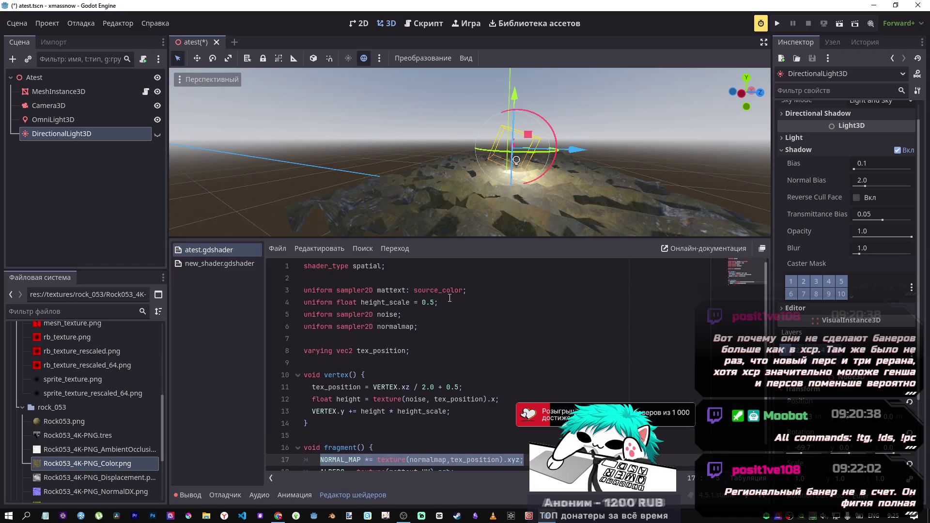
pyautogui.scroll(1, 454, 303)
pyautogui.click(479, 290)
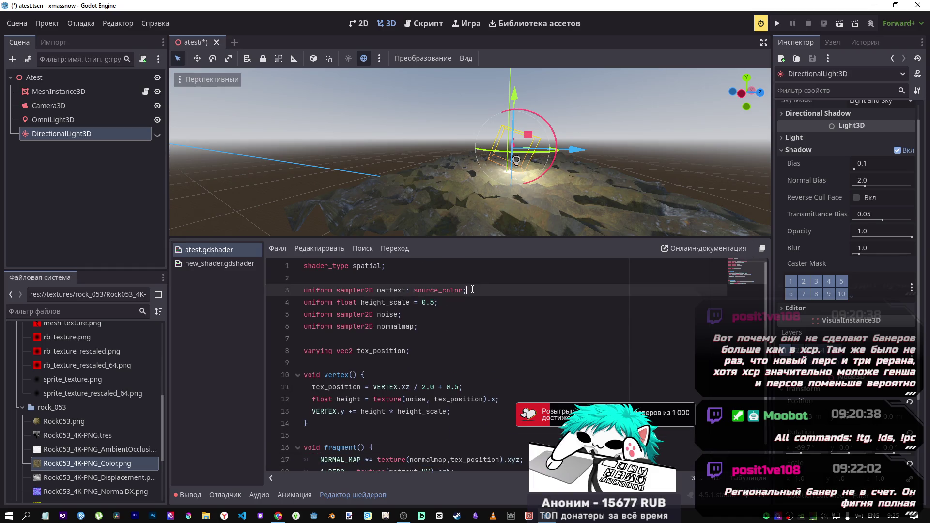
pyautogui.press('Return')
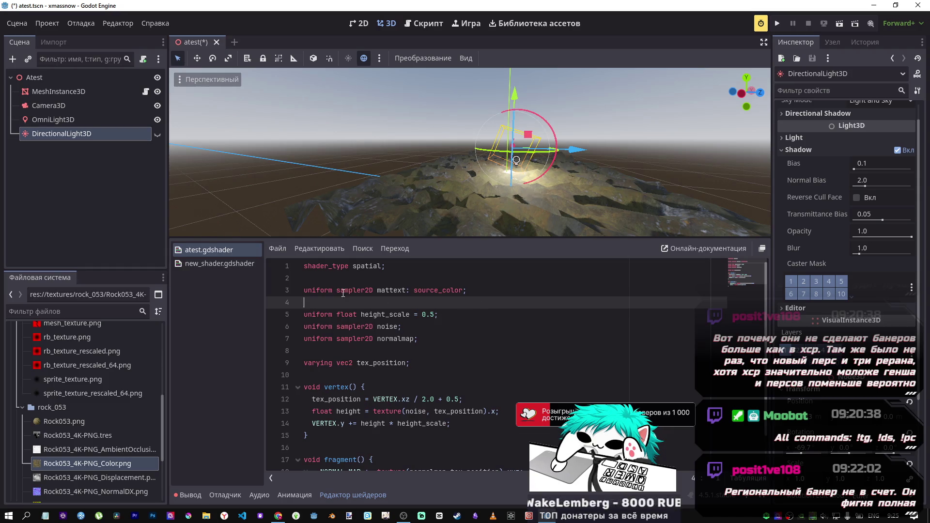
pyautogui.doubleClick(315, 291)
pyautogui.hotkey('ctrl', 'c')
pyautogui.click(316, 299)
pyautogui.hotkey('ctrl', 'v')
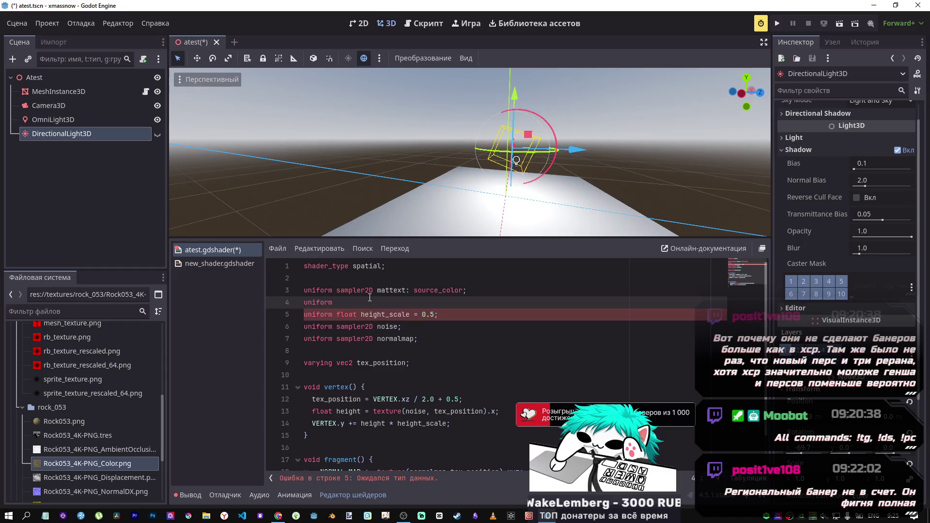
pyautogui.moveTo(368, 298); pyautogui.dragTo(302, 303)
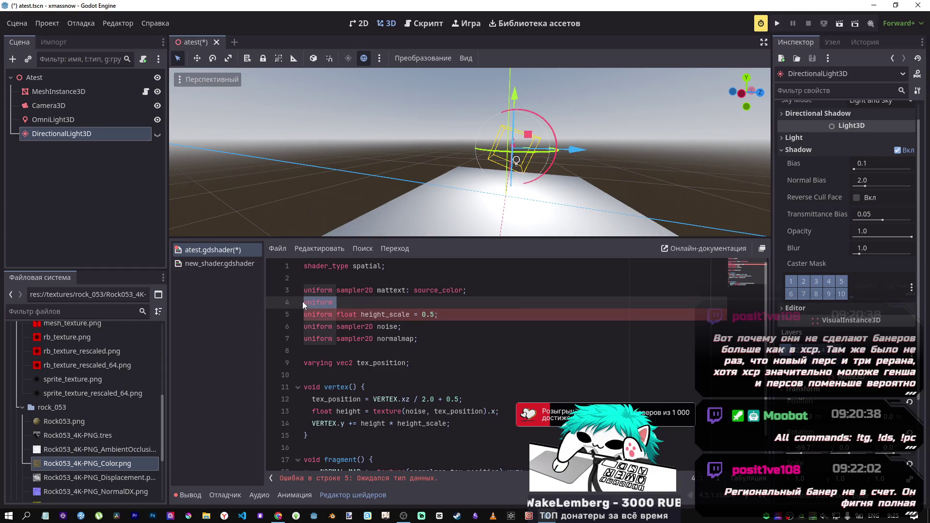
pyautogui.write('va')
pyautogui.press('BackSpace')
pyautogui.press('BackSpace')
pyautogui.press('BackSpace')
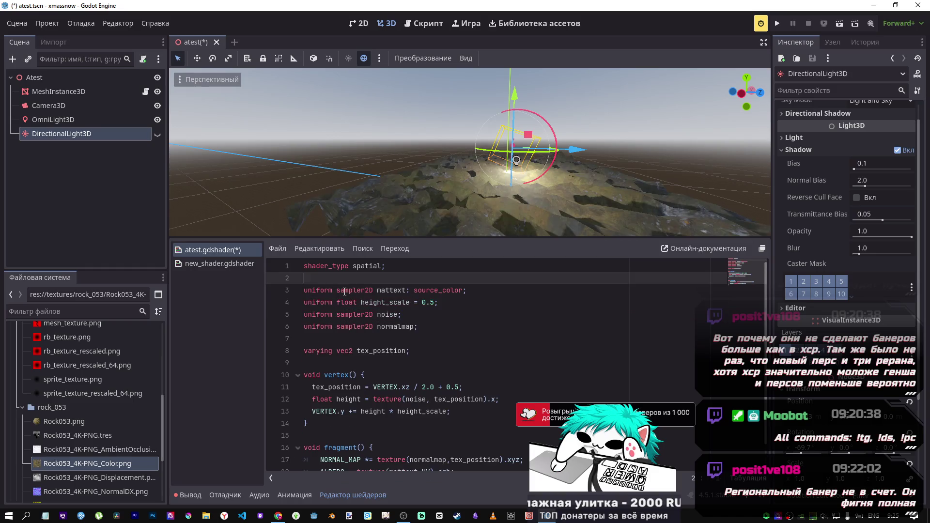
# - Declare 'varying float uv' on line 3 by reusing the varying keyword
pyautogui.press('Return')
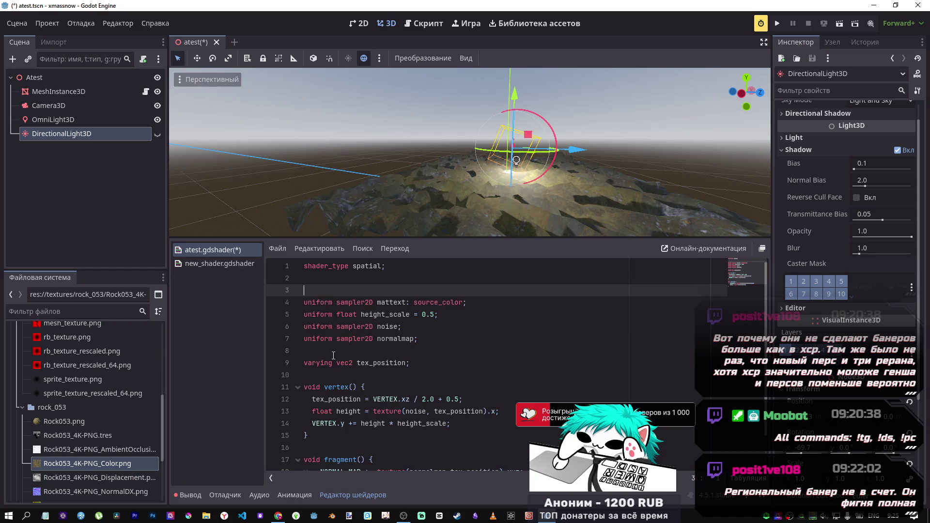
pyautogui.moveTo(332, 362); pyautogui.dragTo(306, 363)
pyautogui.hotkey('ctrl', 'c')
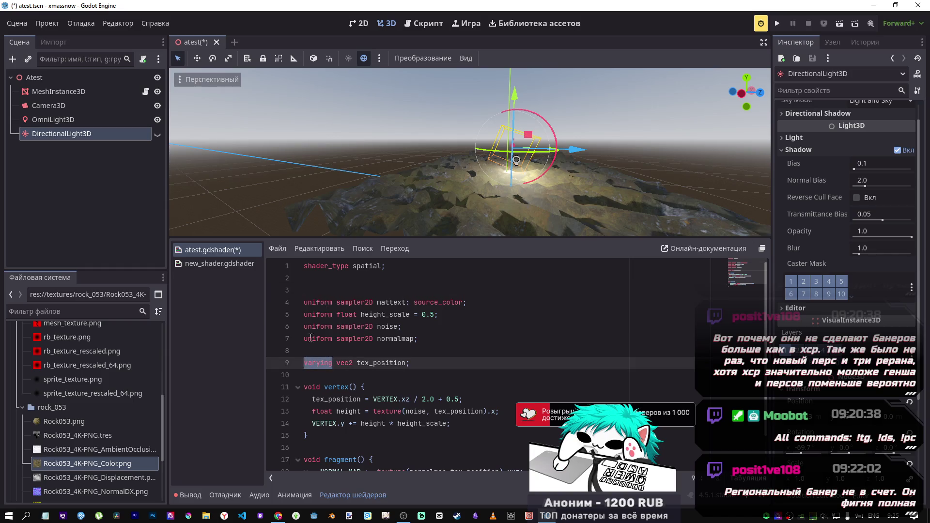
pyautogui.click(395, 294)
pyautogui.hotkey('ctrl', 'v')
pyautogui.write('oat ')
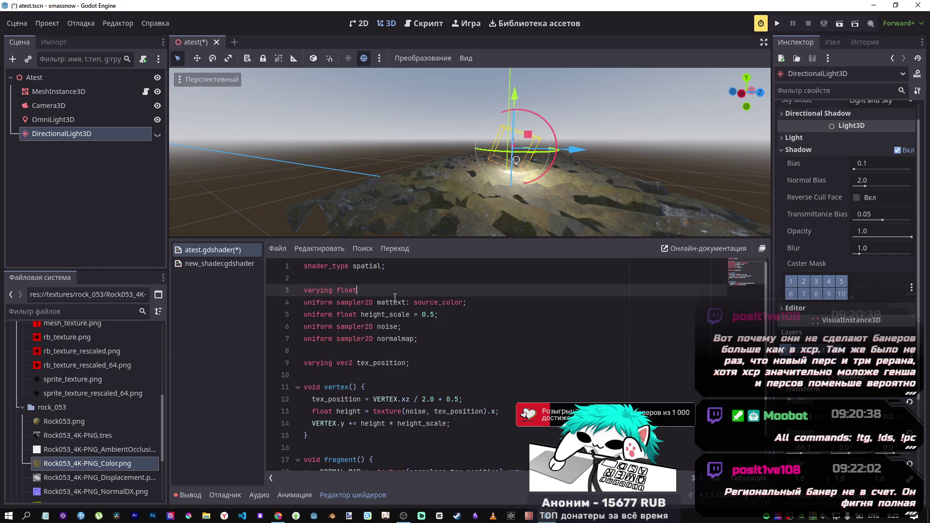
pyautogui.write('uv;')
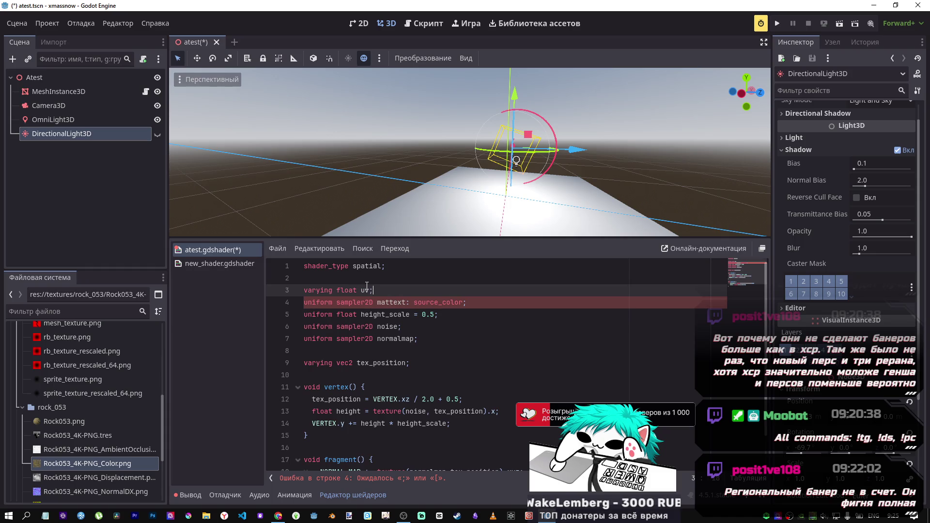
pyautogui.scroll(-1, 398, 308)
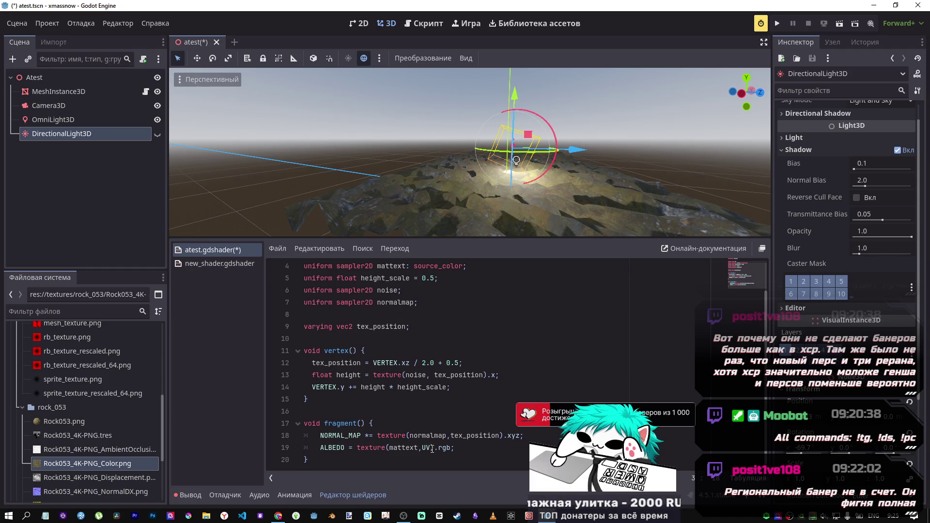
# - Make ALBEDO sample mattext at UV*uv_scale
pyautogui.click(431, 449)
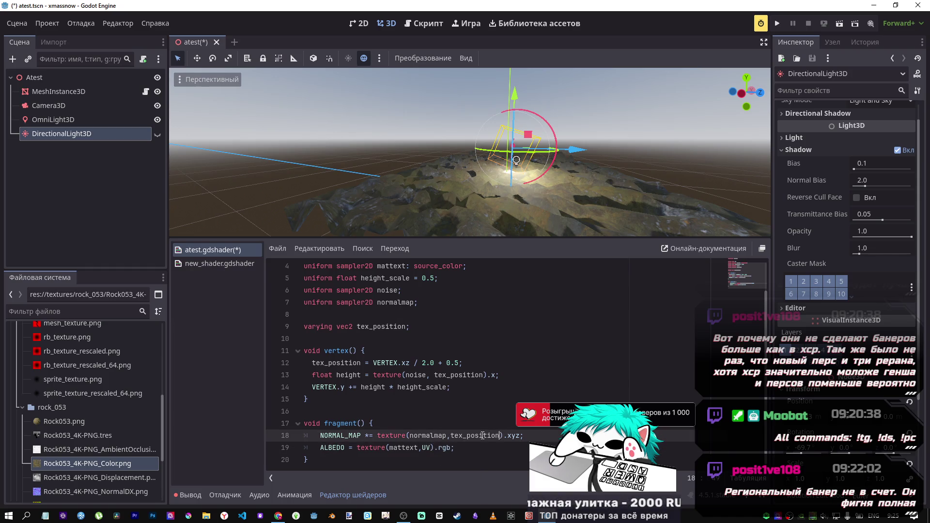
pyautogui.click(431, 449)
pyautogui.press('Right')
pyautogui.write('*')
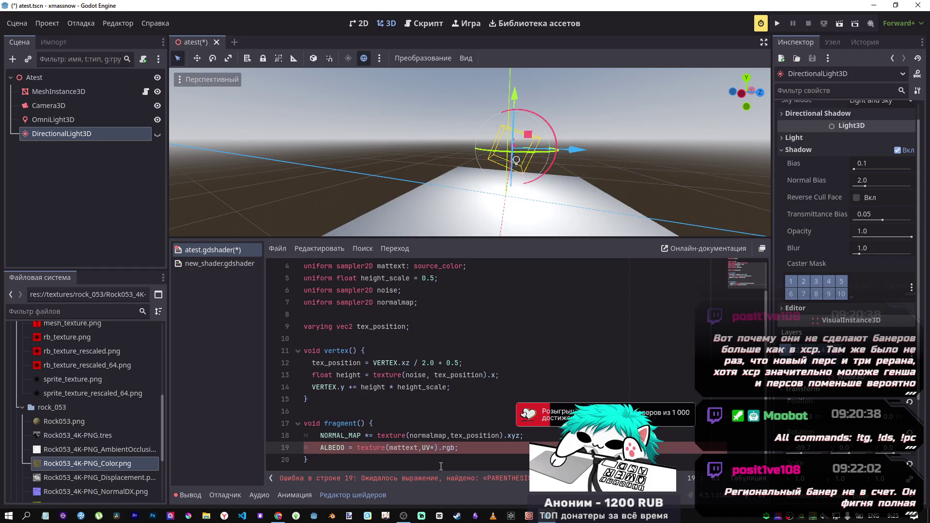
pyautogui.scroll(2, 440, 466)
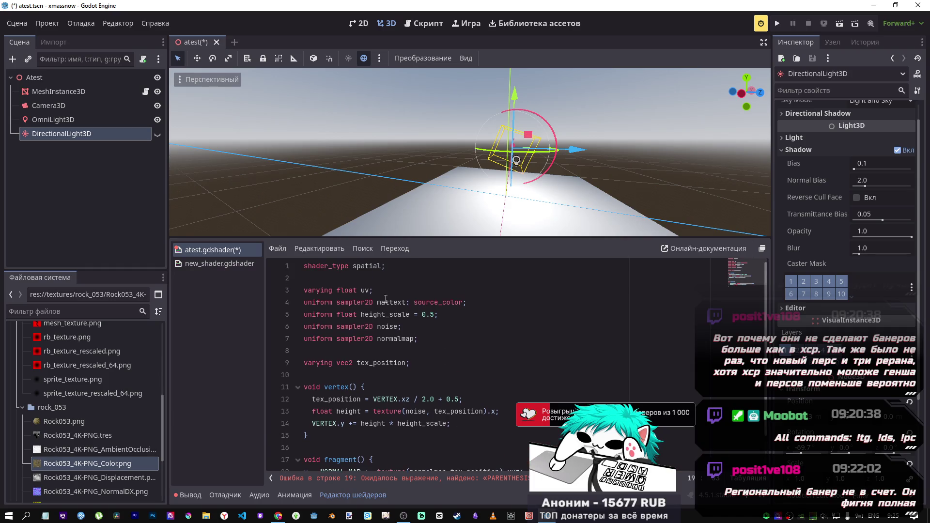
pyautogui.click(372, 290)
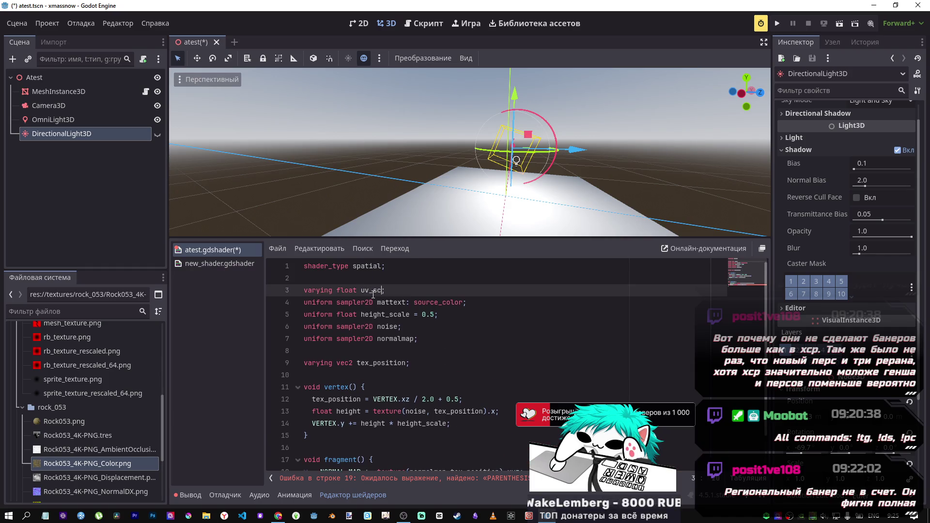
pyautogui.scroll(-1, 408, 435)
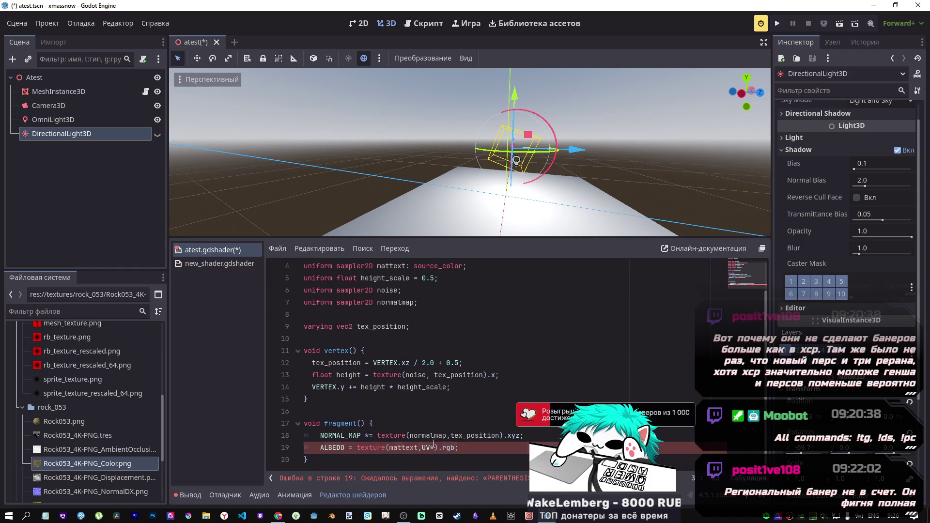
pyautogui.click(434, 448)
pyautogui.write('uv_sc')
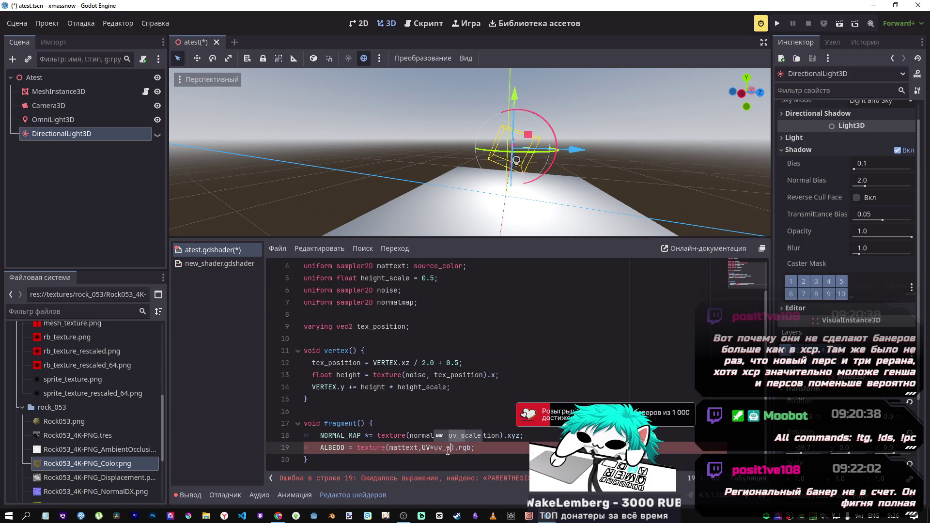
pyautogui.write('lae')
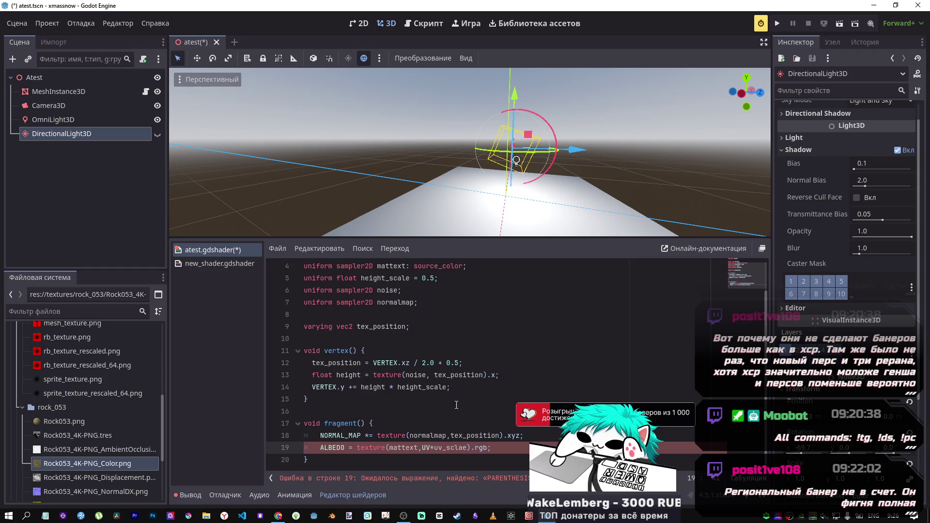
pyautogui.press('BackSpace')
pyautogui.press('BackSpace')
pyautogui.write('ale')
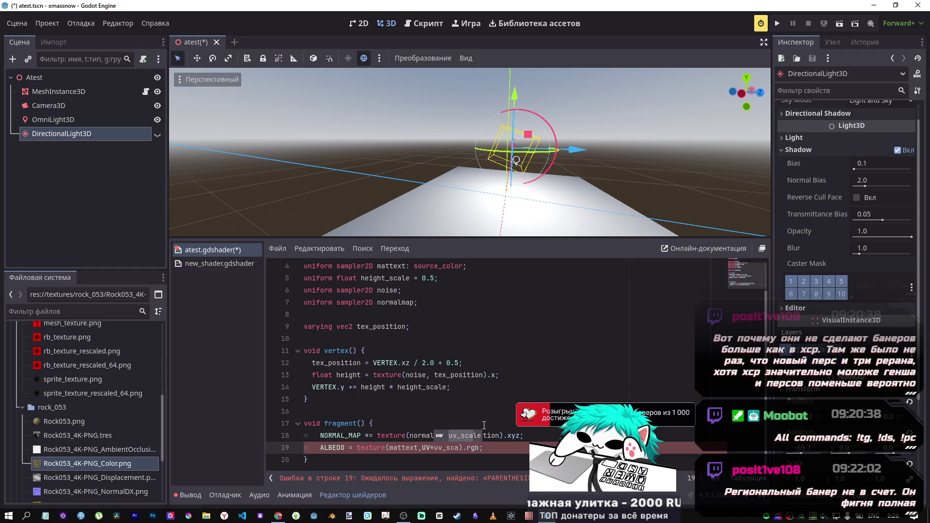
# - Save the shader changes with Ctrl+S
pyautogui.hotkey('ctrl', 's')
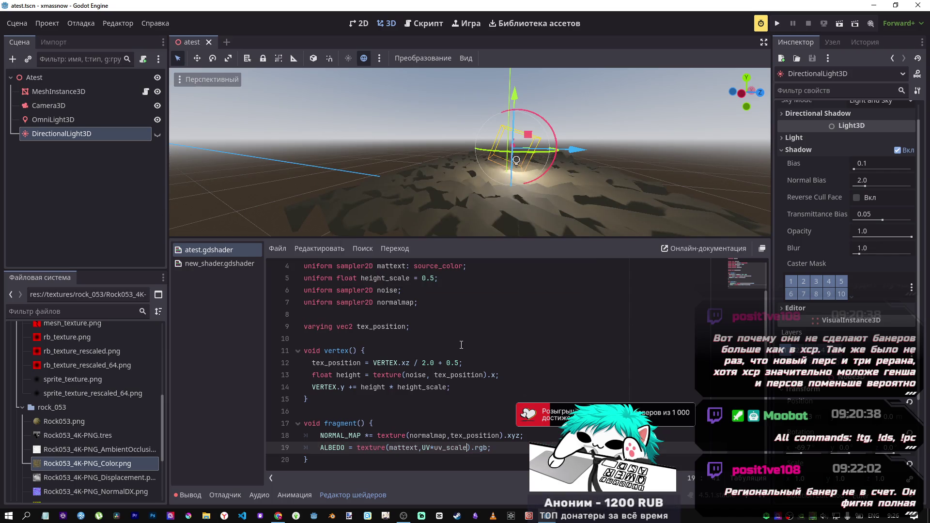
pyautogui.scroll(1, 610, 325)
pyautogui.scroll(-2, 881, 235)
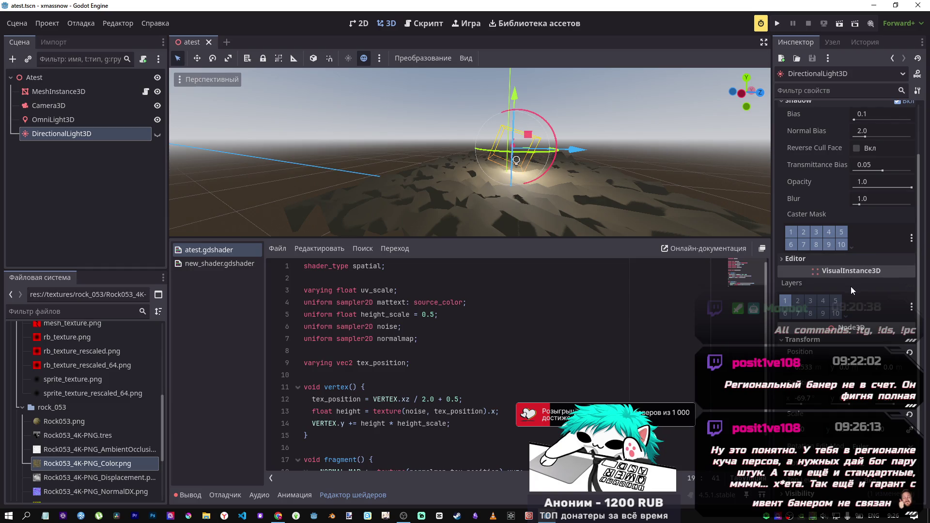
pyautogui.scroll(3, 882, 236)
# - Select the terrain mesh and review its shader parameters: rock Mattext, Height Scale 0.5, and the noise texture
pyautogui.click(24, 93)
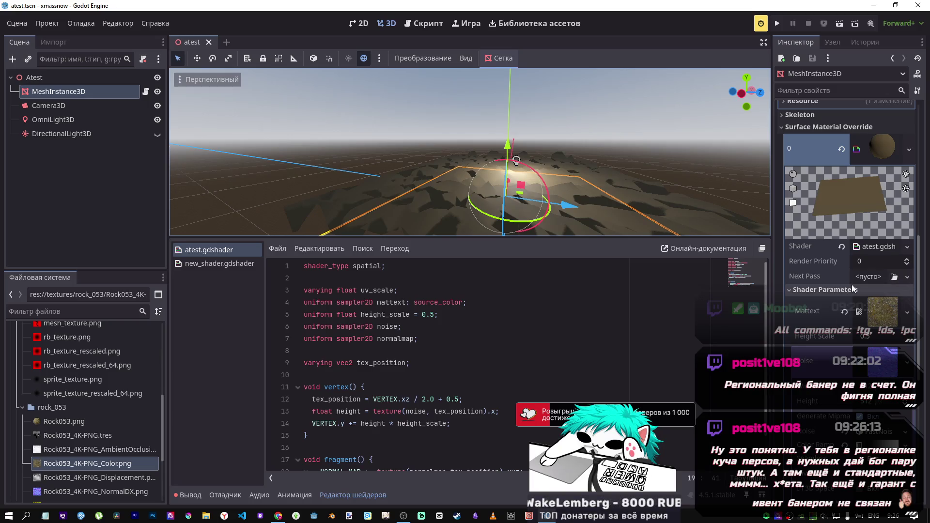
pyautogui.scroll(-1, 866, 344)
pyautogui.scroll(-3, 847, 242)
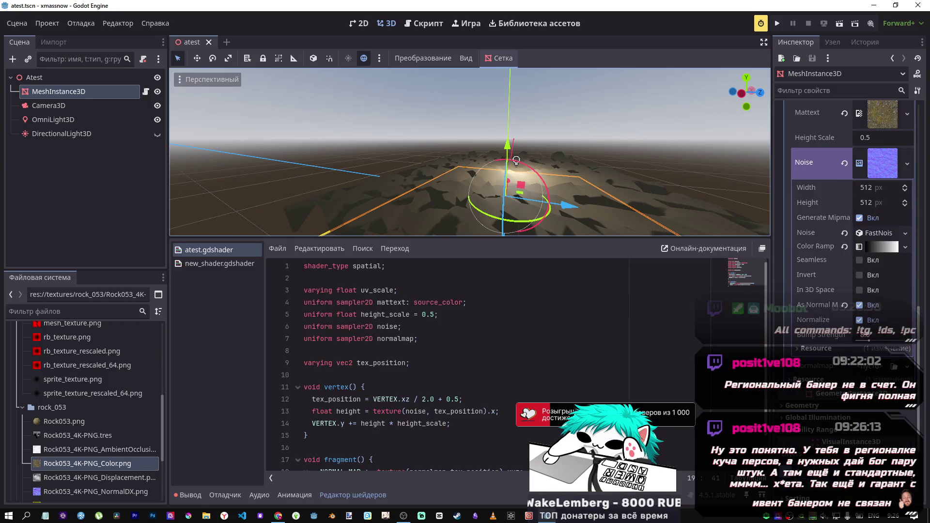
pyautogui.click(852, 342)
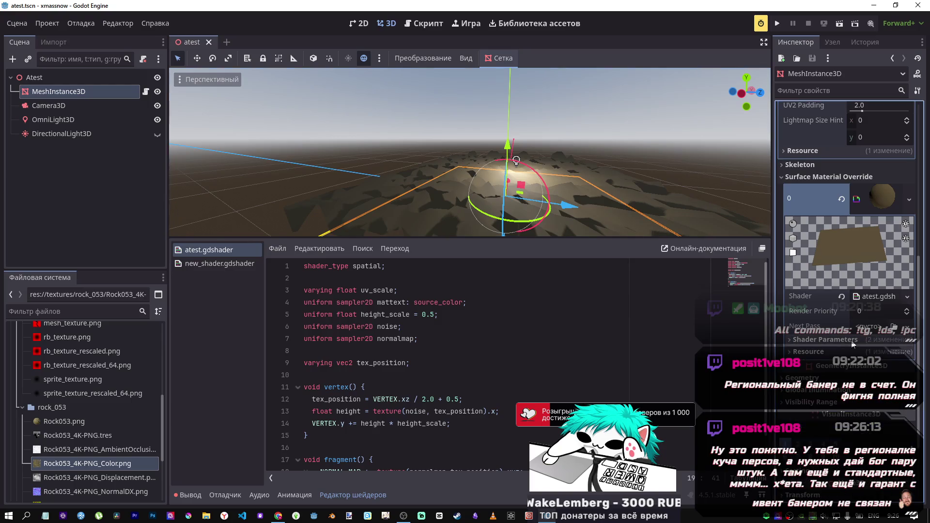
pyautogui.click(850, 344)
pyautogui.scroll(-1, 823, 375)
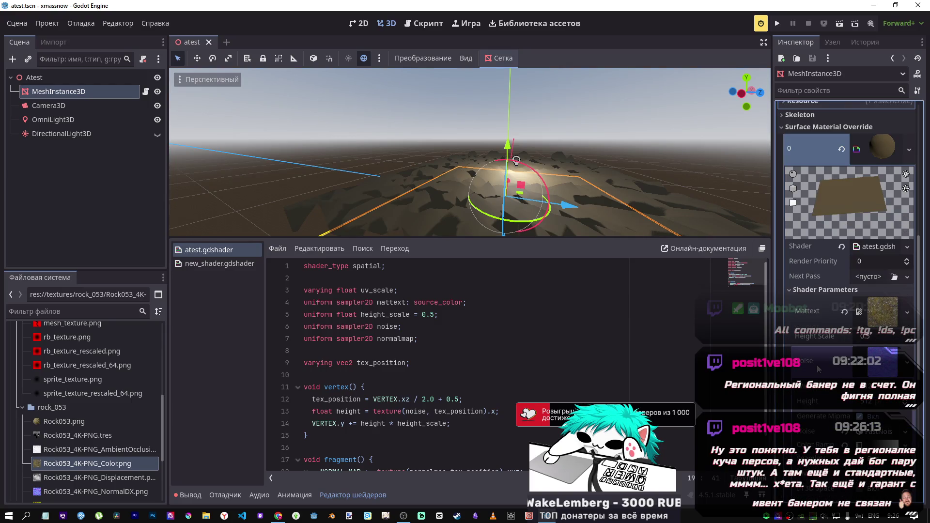
pyautogui.click(818, 365)
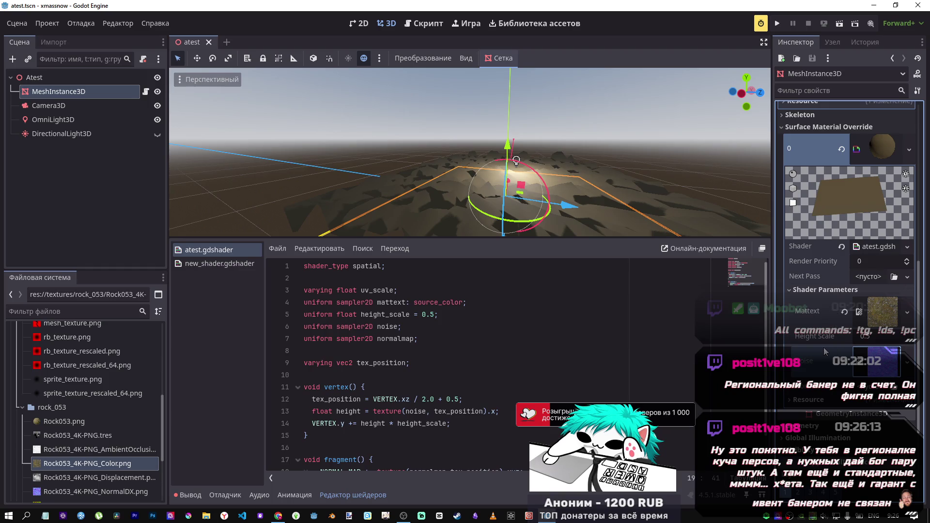
# - Copy '= 0.5' from the height_scale line after uv_scale on line 3 and end it with a semicolon
pyautogui.click(442, 363)
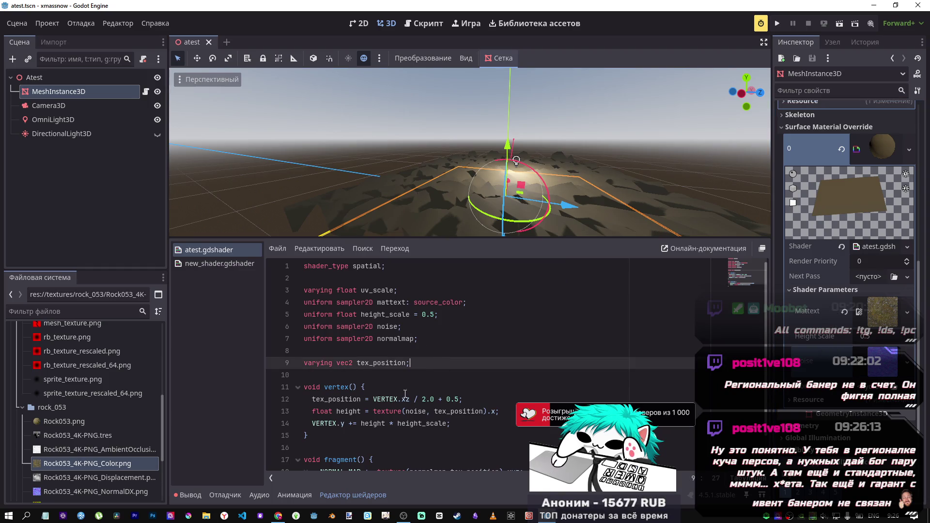
pyautogui.moveTo(393, 290); pyautogui.dragTo(297, 291)
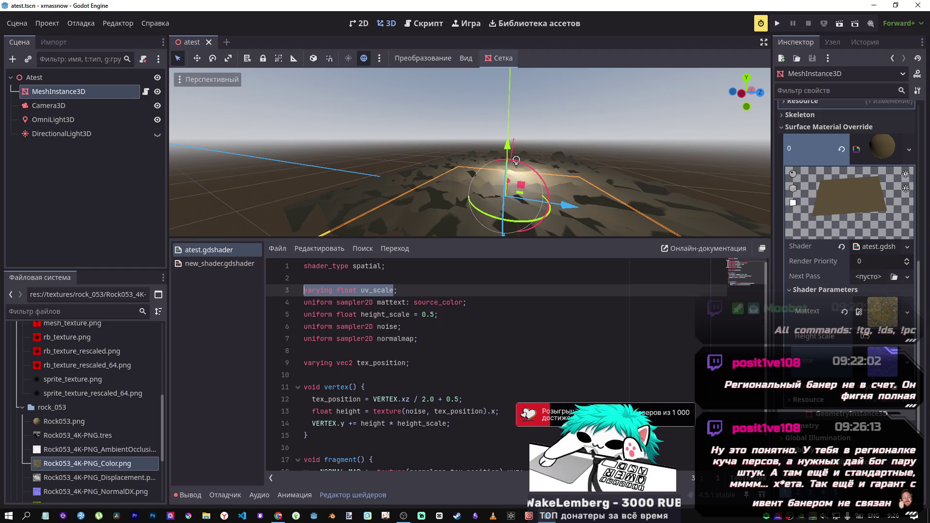
pyautogui.click(88, 107)
pyautogui.click(58, 92)
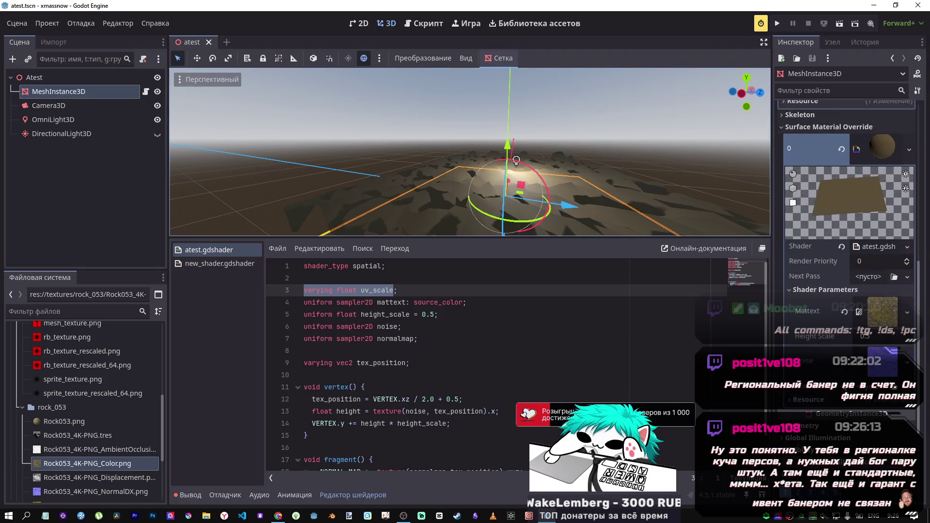
pyautogui.scroll(-5, 825, 368)
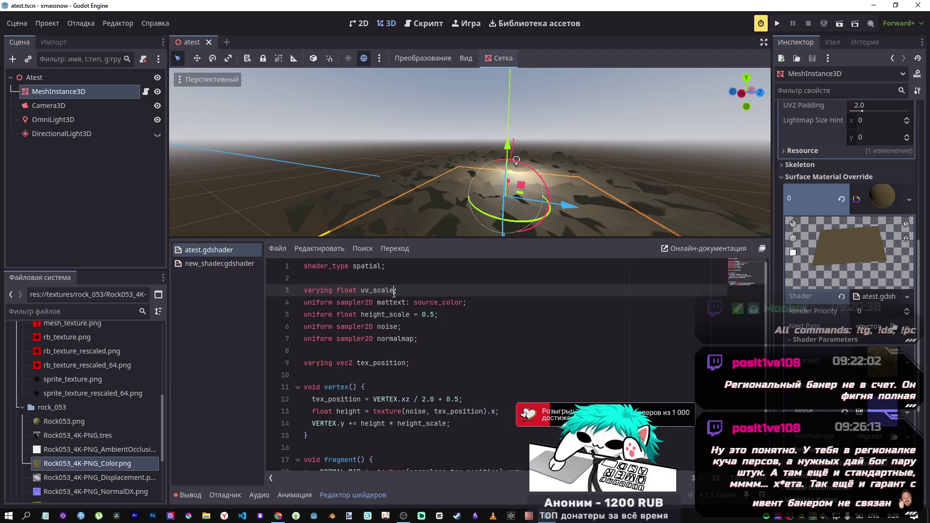
pyautogui.write(';')
pyautogui.moveTo(438, 314); pyautogui.dragTo(410, 314)
pyautogui.hotkey('ctrl', 'c')
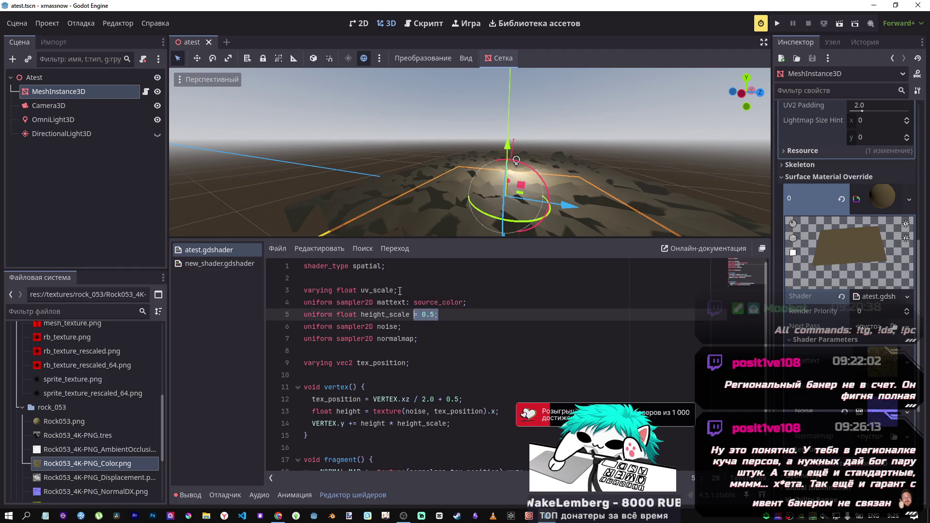
pyautogui.click(396, 290)
pyautogui.hotkey('ctrl', 'v')
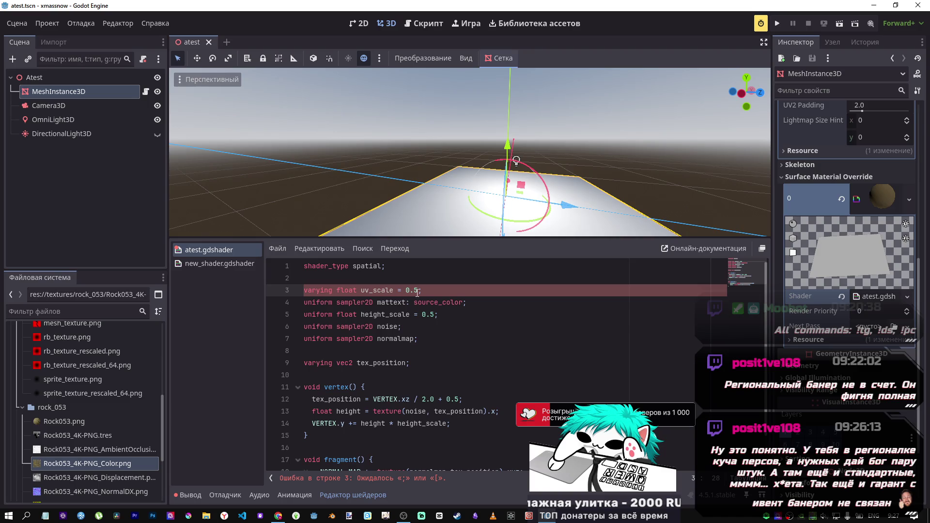
pyautogui.click(427, 291)
pyautogui.write(';')
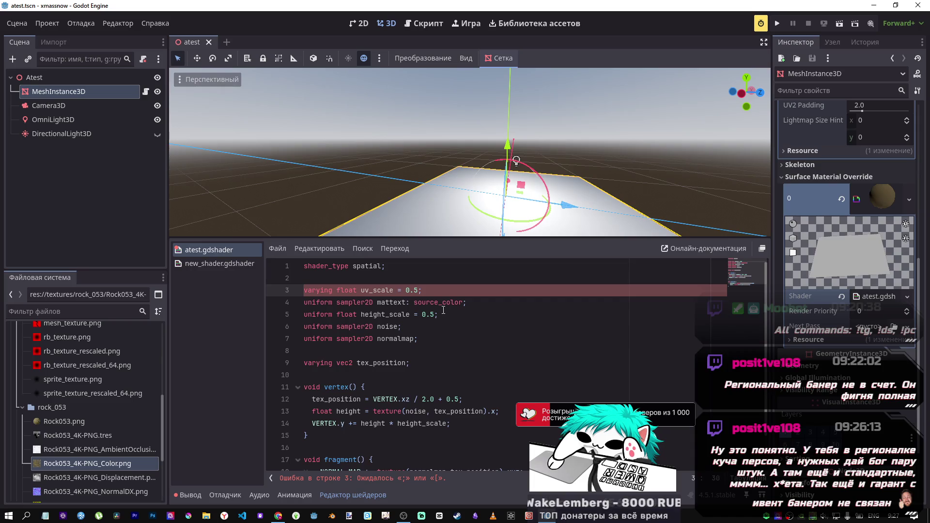
pyautogui.click(391, 291)
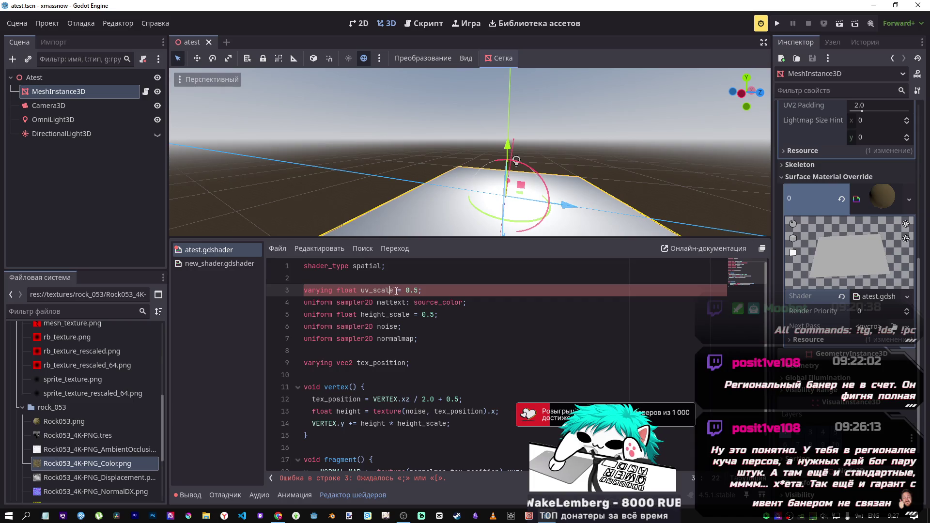
pyautogui.moveTo(422, 290); pyautogui.dragTo(303, 290)
pyautogui.hotkey('ctrl', 'c')
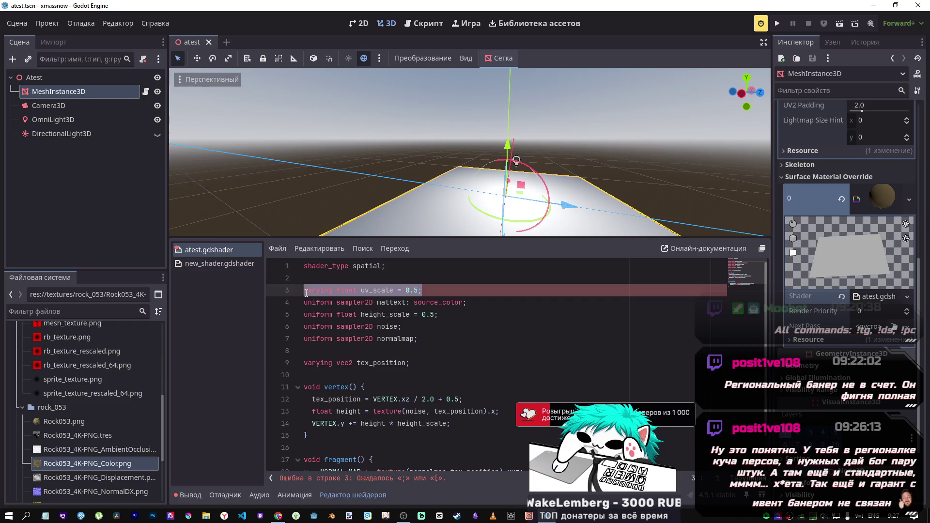
# - Move the uv_scale declaration from line 3 to below tex_position, add its semicolon, and save
pyautogui.press('BackSpace')
pyautogui.click(438, 365)
pyautogui.press('Return')
pyautogui.press('Return')
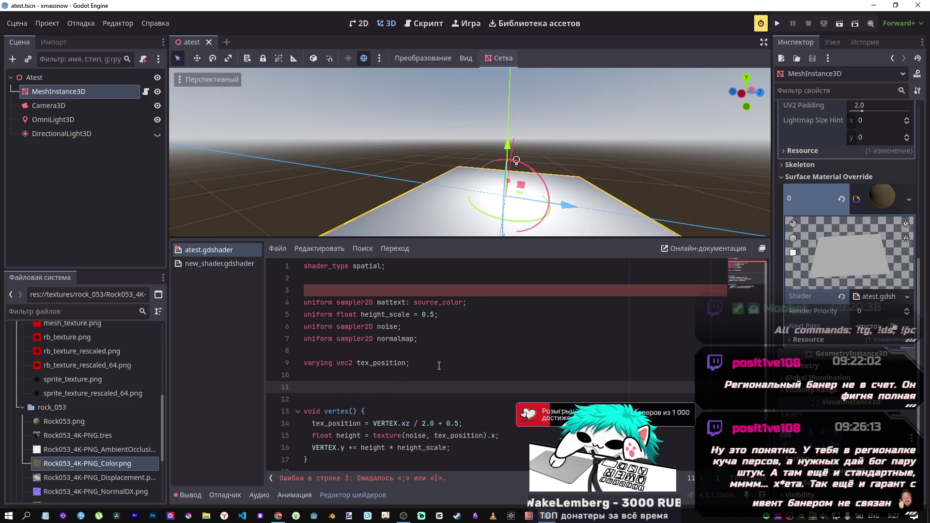
pyautogui.press('BackSpace')
pyautogui.hotkey('ctrl', 'v')
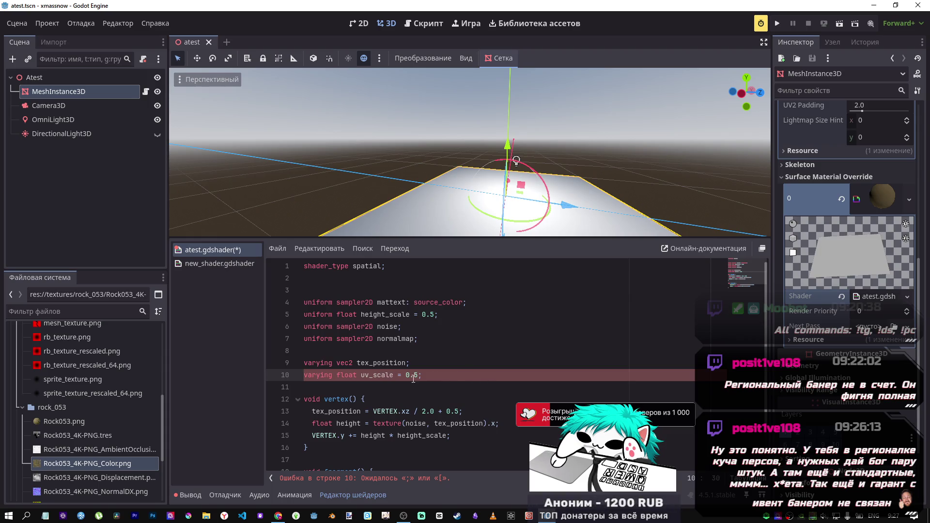
pyautogui.click(391, 375)
pyautogui.moveTo(334, 315); pyautogui.dragTo(439, 315)
pyautogui.click(418, 391)
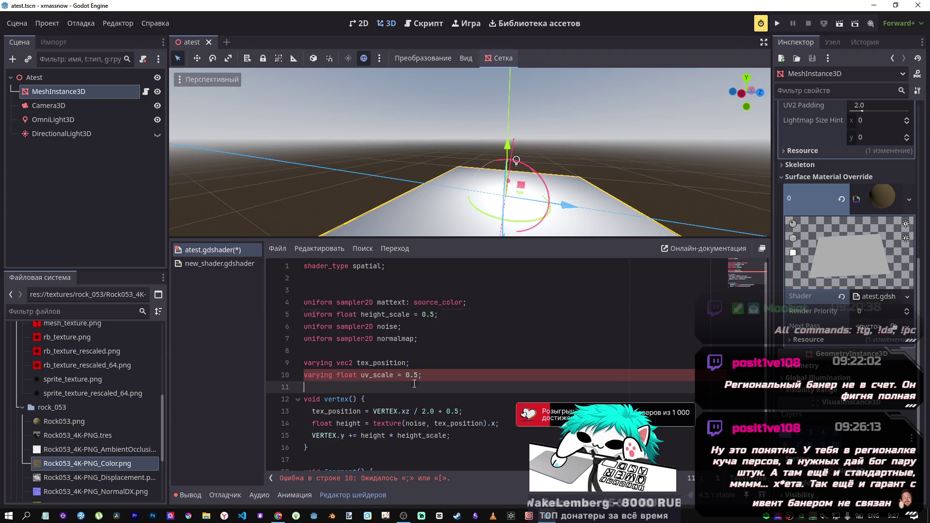
pyautogui.press('Left')
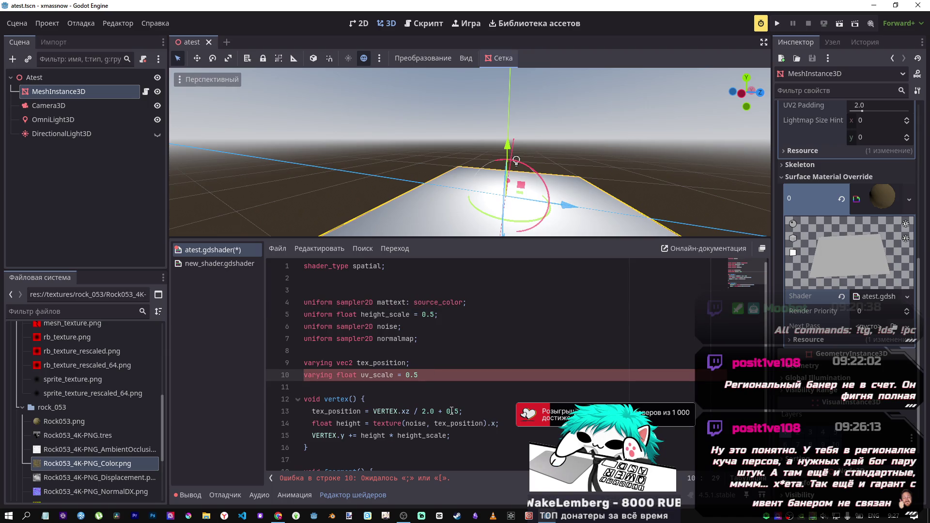
pyautogui.write(';')
pyautogui.hotkey('ctrl', 's')
# - Experiment with editing the uv_scale line and code completion, then undo back to the original and save
pyautogui.click(361, 375)
pyautogui.press('BackSpace')
pyautogui.click(398, 375)
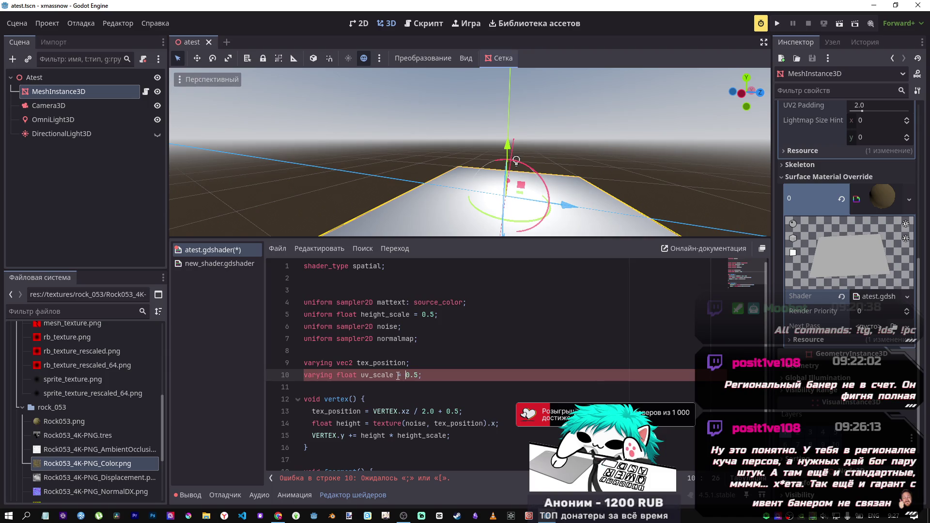
pyautogui.hotkey('ctrl', 'space')
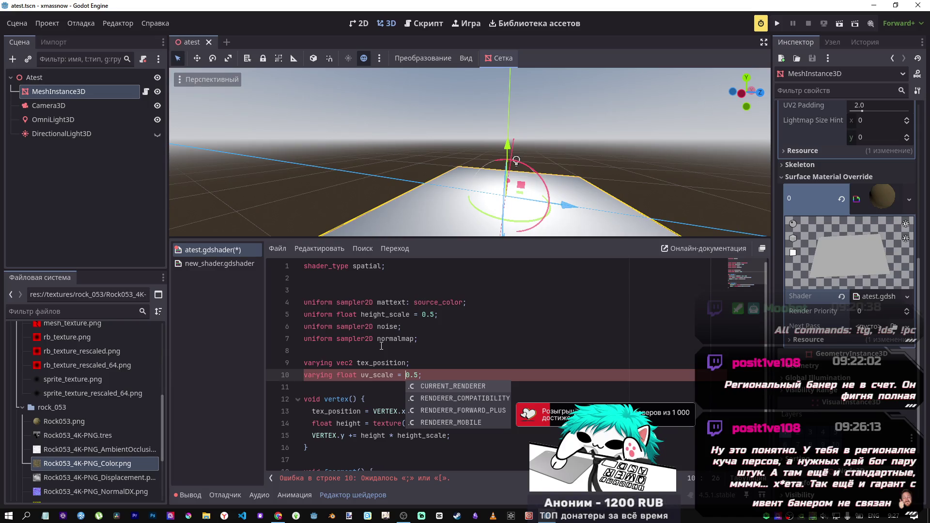
pyautogui.press('Escape')
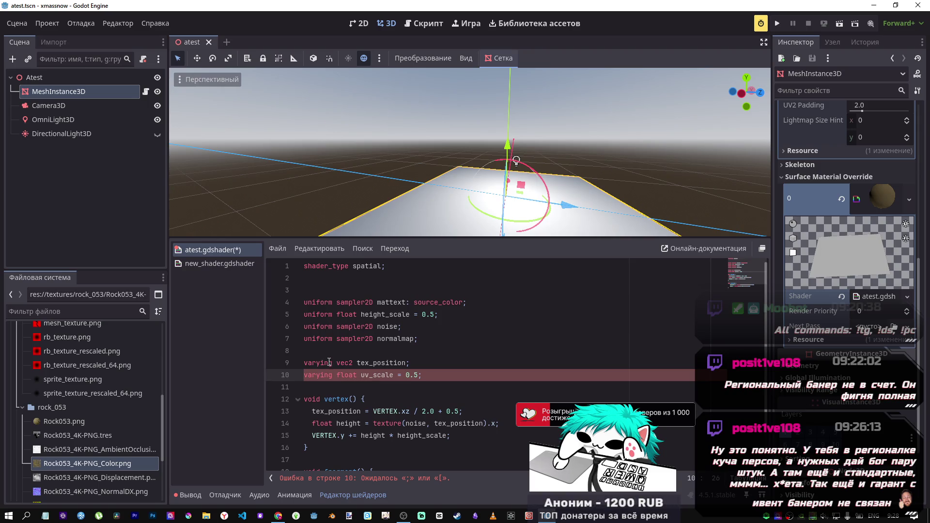
pyautogui.click(338, 362)
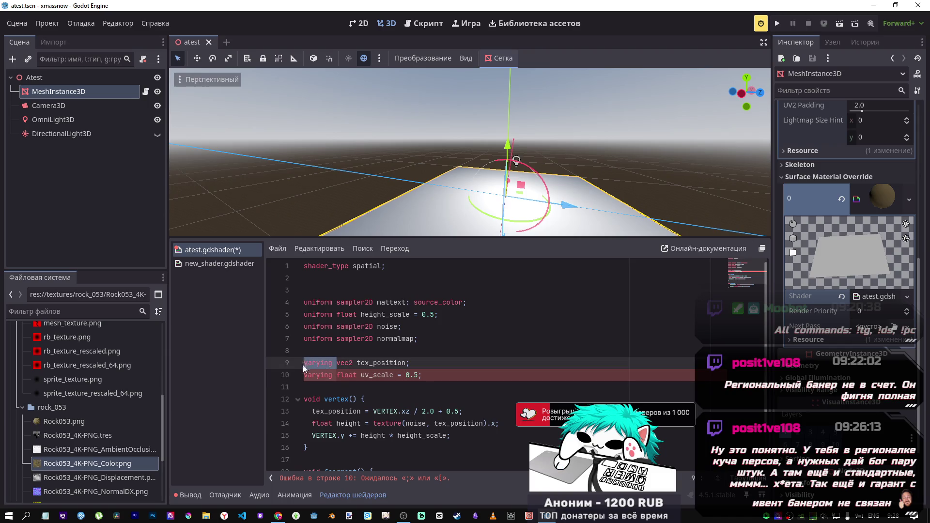
pyautogui.doubleClick(324, 375)
pyautogui.press('Right')
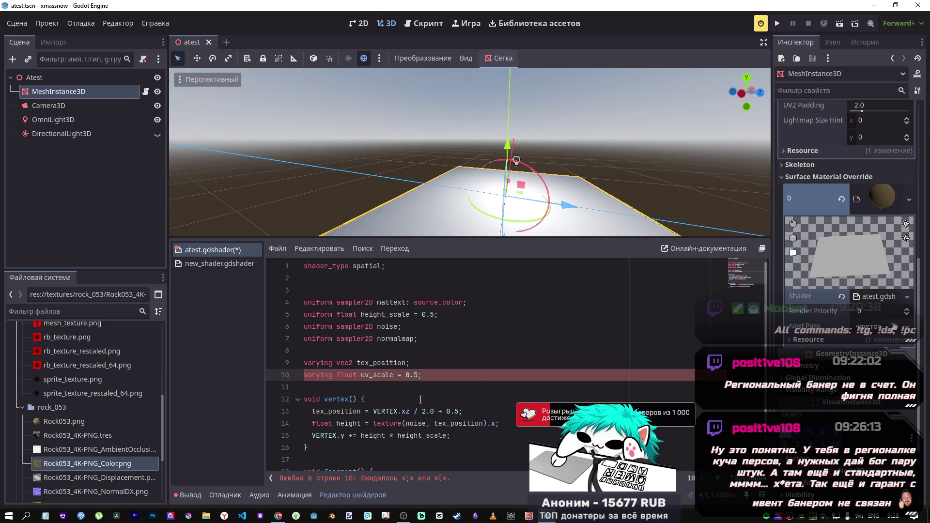
pyautogui.moveTo(392, 377); pyautogui.dragTo(383, 376)
pyautogui.press('BackSpace')
pyautogui.hotkey('ctrl', 's')
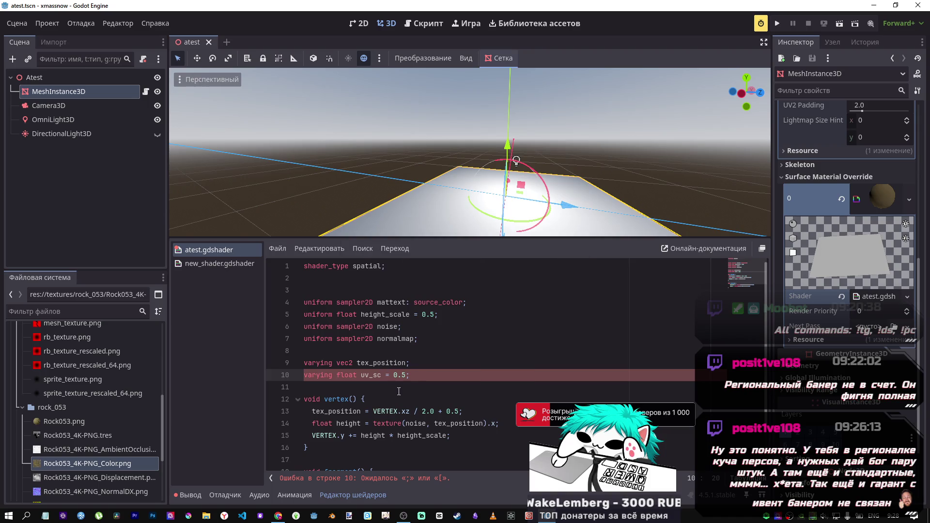
pyautogui.hotkey('ctrl', 'z')
pyautogui.hotkey('ctrl', 's')
# - Comment out the uv_scale line and start a new 'varying float' line after tex_position
pyautogui.click(426, 373)
pyautogui.press('Up')
pyautogui.press('Return')
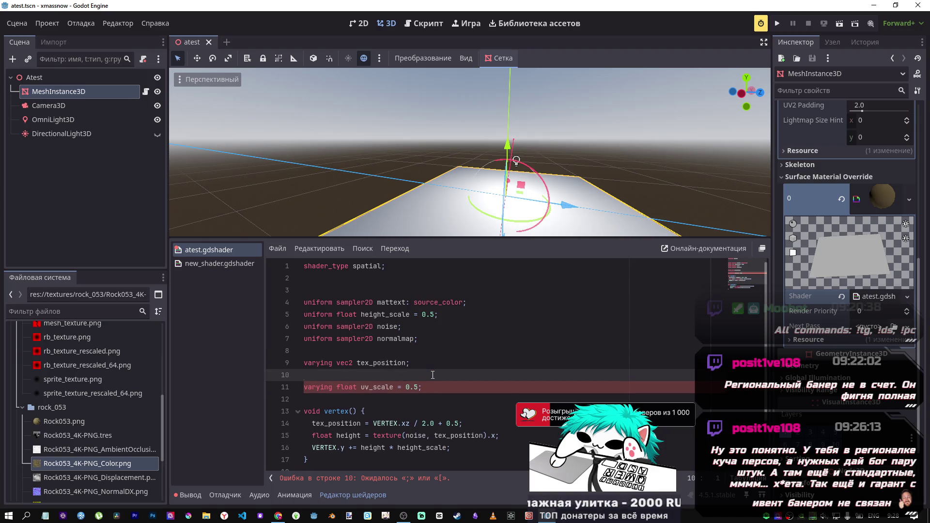
pyautogui.write('v')
pyautogui.moveTo(422, 387); pyautogui.dragTo(302, 385)
pyautogui.hotkey('ctrl', 'k')
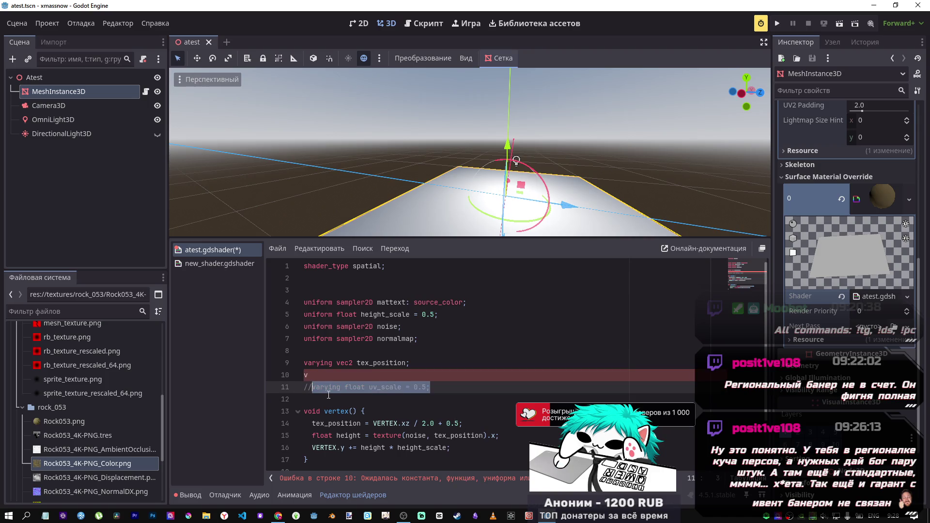
pyautogui.click(338, 375)
pyautogui.write('a')
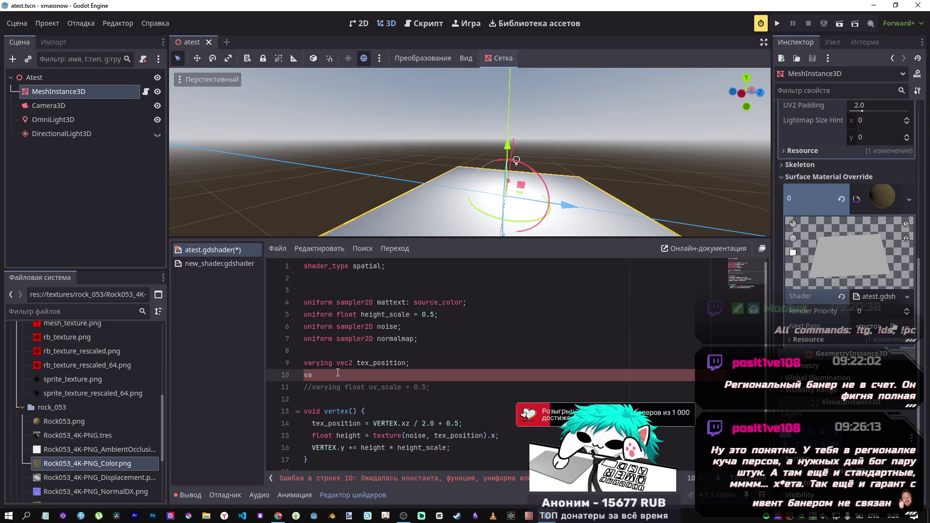
pyautogui.write('ryin')
pyautogui.write('g float')
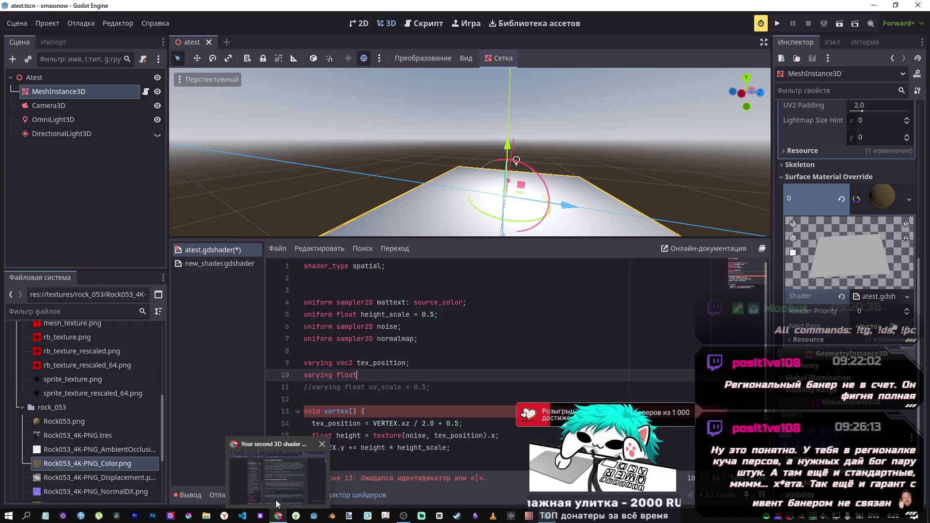
# - Switch to the browser showing the Godot 'Your second 3D shader' docs
pyautogui.click(277, 516)
pyautogui.scroll(-4, 517, 273)
pyautogui.scroll(5, 517, 273)
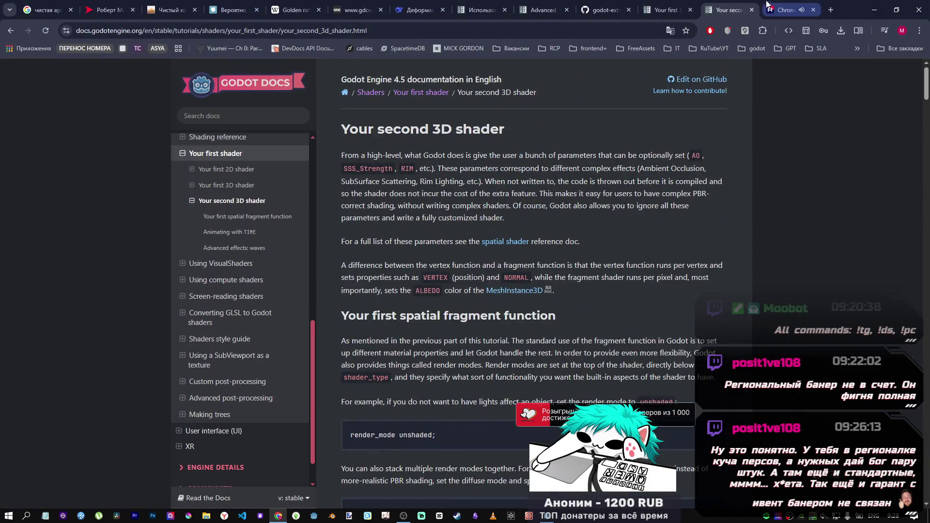
# - Browse the Godot shader docs through the Shading reference to the Spatial shaders page
pyautogui.click(655, 11)
pyautogui.scroll(-5, 661, 63)
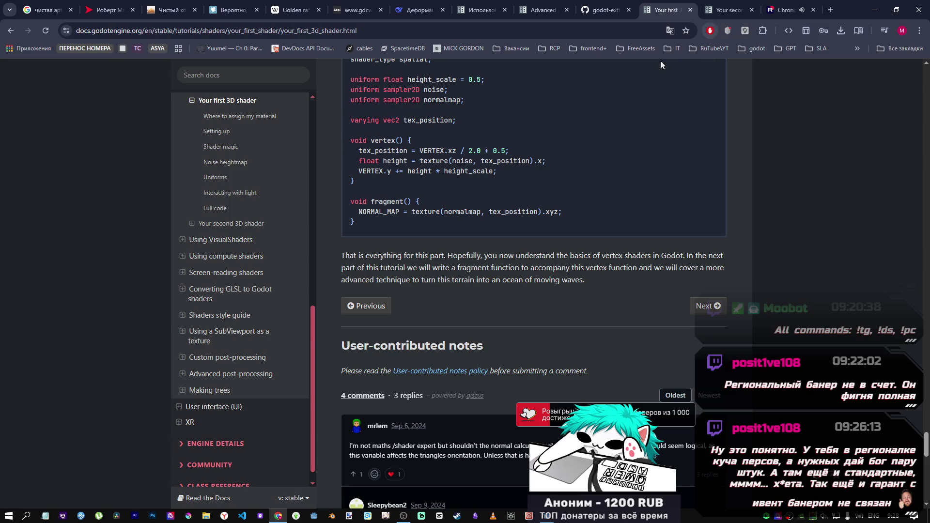
pyautogui.scroll(6, 213, 242)
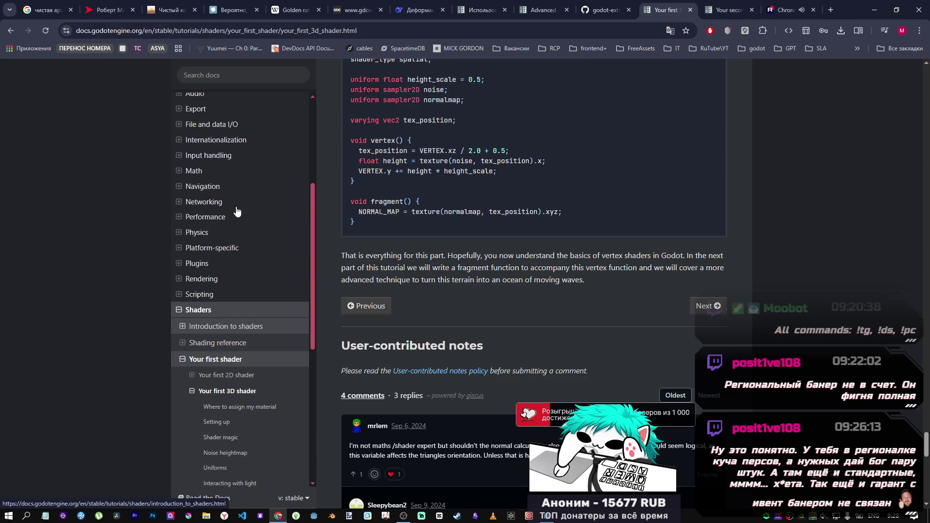
pyautogui.click(217, 311)
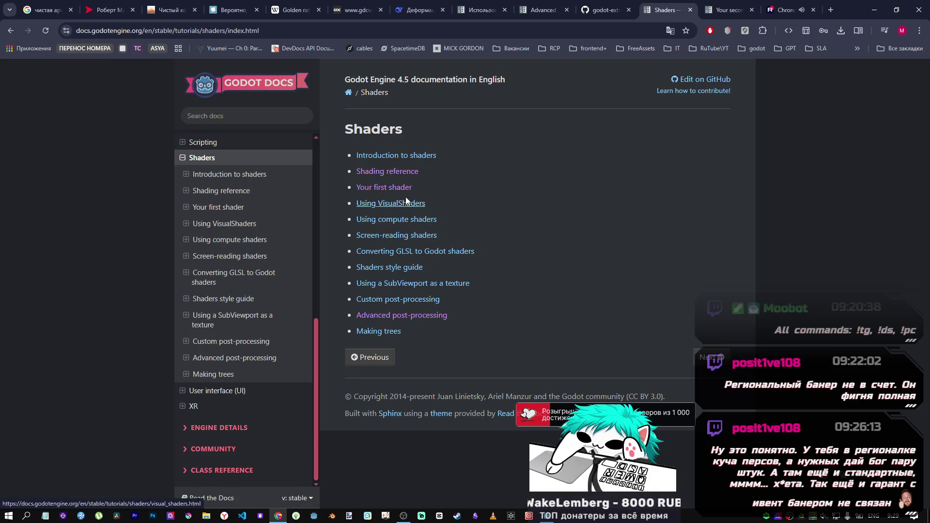
pyautogui.click(397, 173)
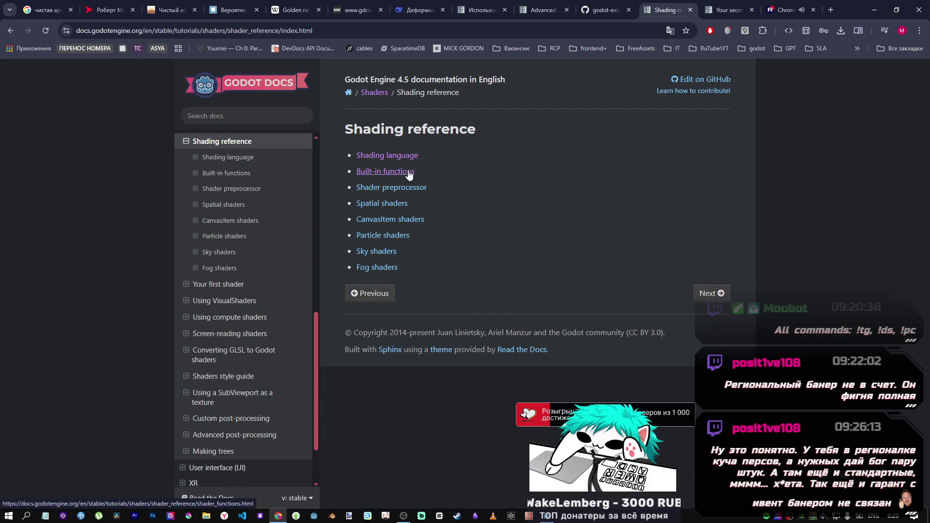
pyautogui.click(406, 207)
pyautogui.scroll(-6, 454, 228)
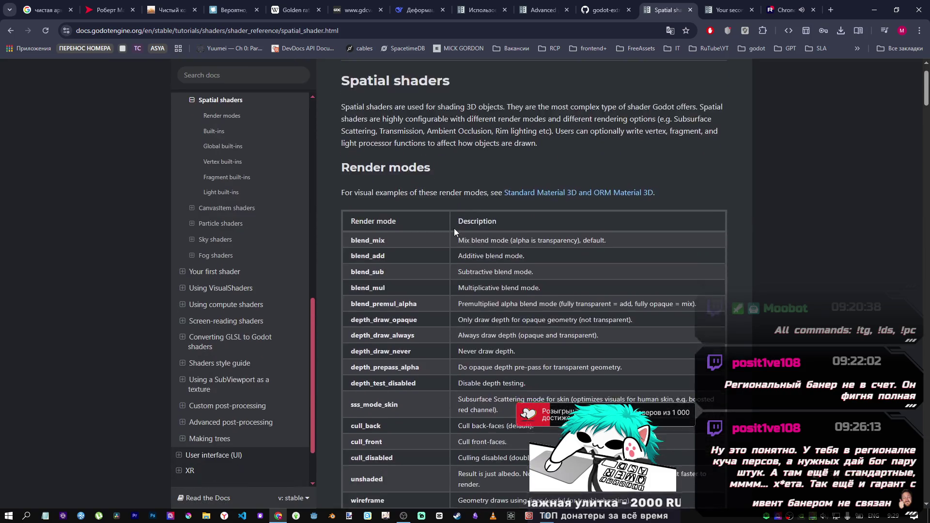
pyautogui.scroll(-15, 448, 219)
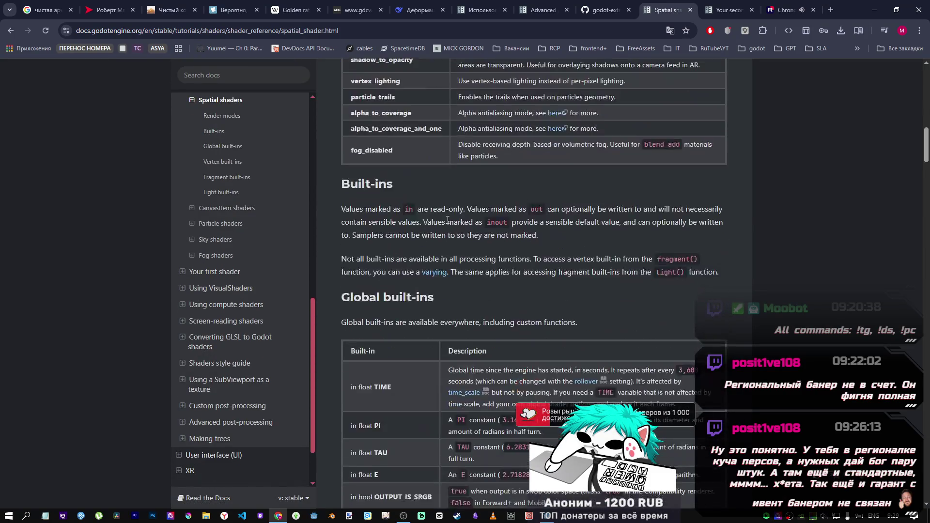
pyautogui.scroll(7, 448, 219)
pyautogui.scroll(-6, 448, 219)
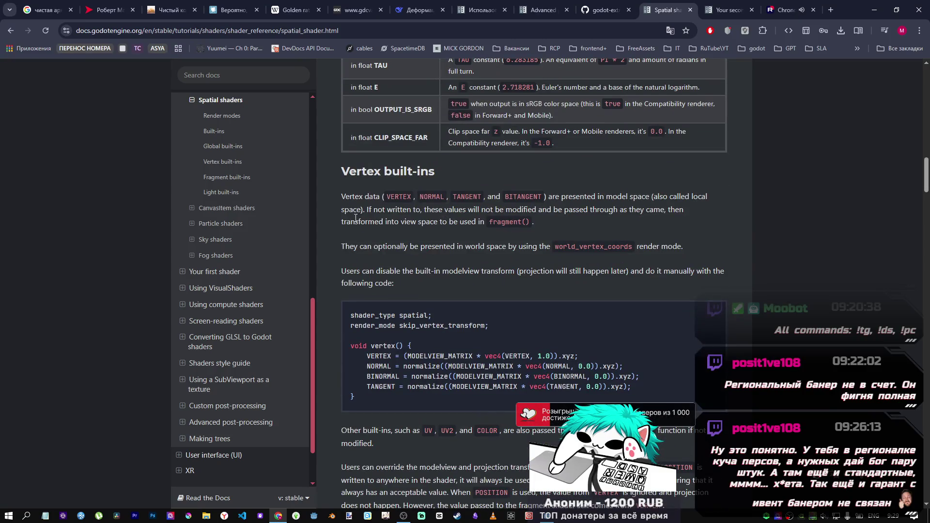
# - Skim the Built-in functions page, then open Shading language and start a page search
pyautogui.click(10, 30)
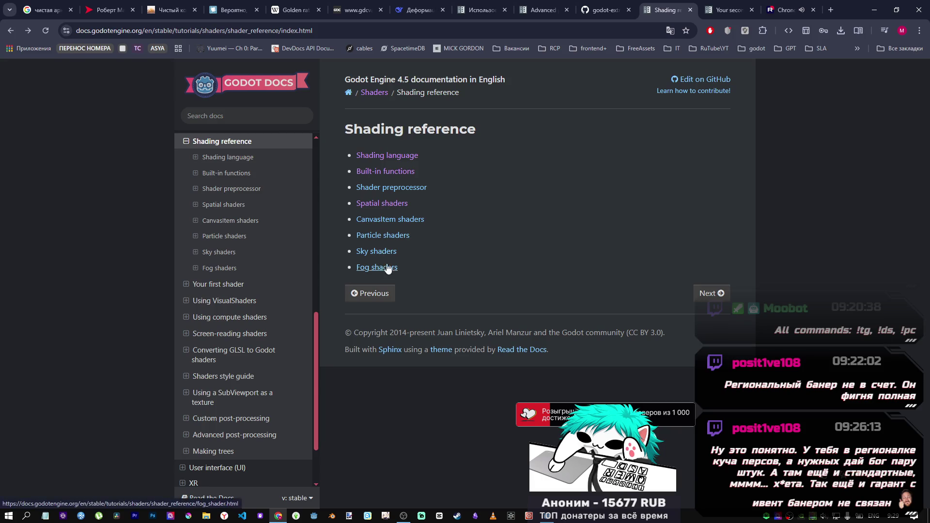
pyautogui.click(385, 171)
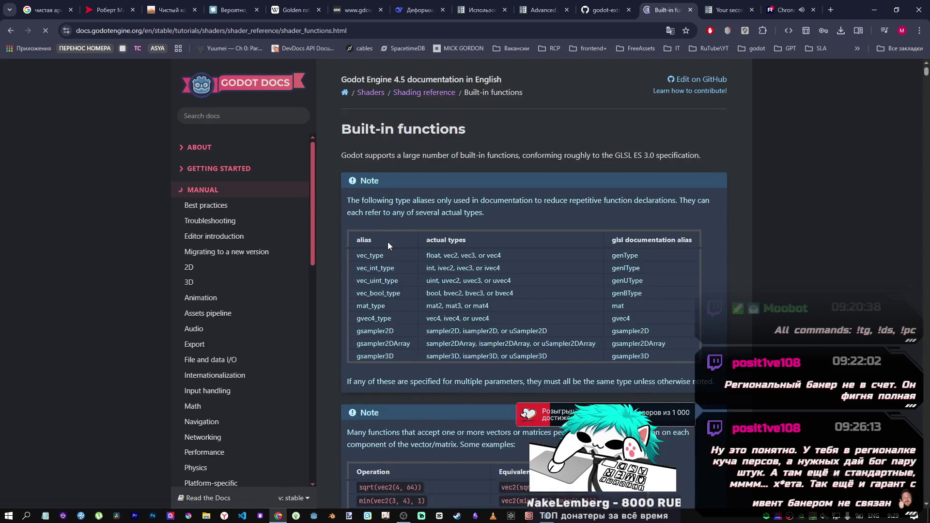
pyautogui.scroll(-5, 387, 244)
pyautogui.scroll(-10, 388, 247)
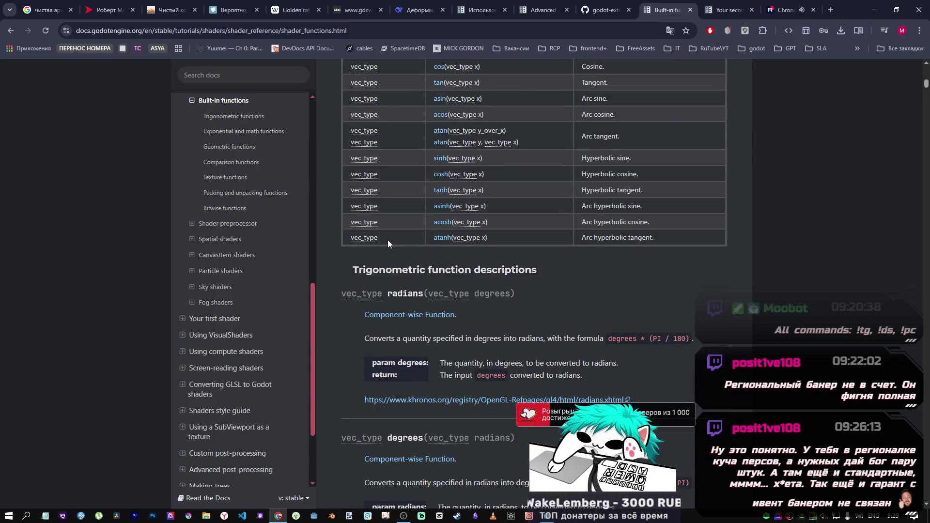
pyautogui.click(10, 30)
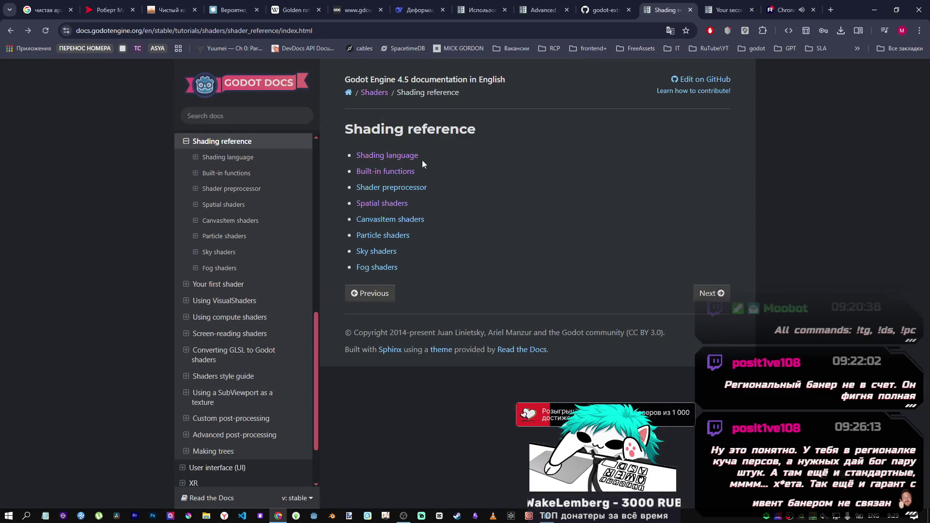
pyautogui.click(402, 156)
pyautogui.hotkey('ctrl', 'f')
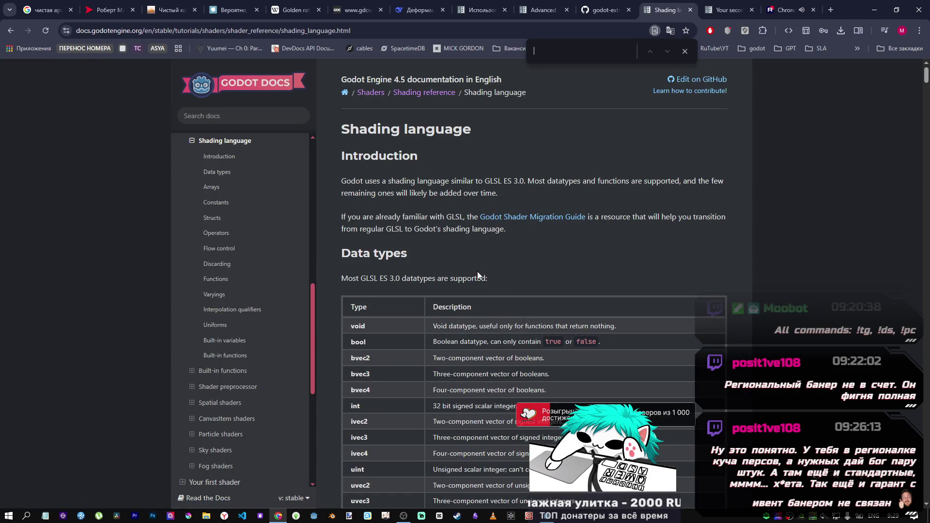
# - Search the page for 'vary', jump to Varyings, and highlight the some_color and var_arr examples
pyautogui.write('var')
pyautogui.write('y')
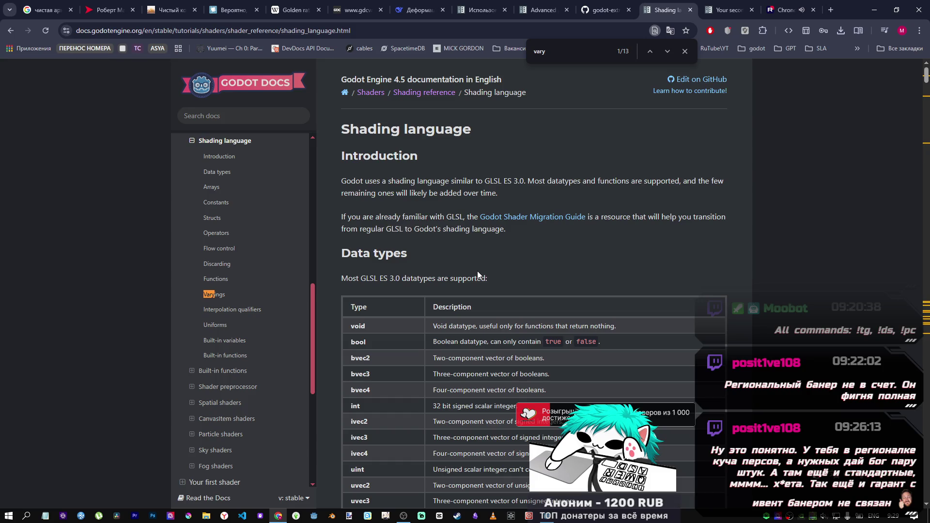
pyautogui.click(213, 294)
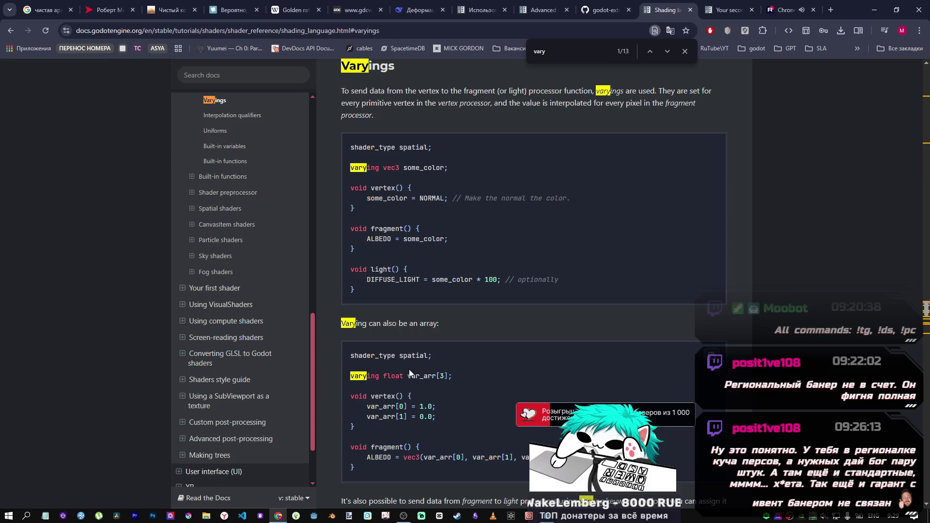
pyautogui.scroll(1, 447, 221)
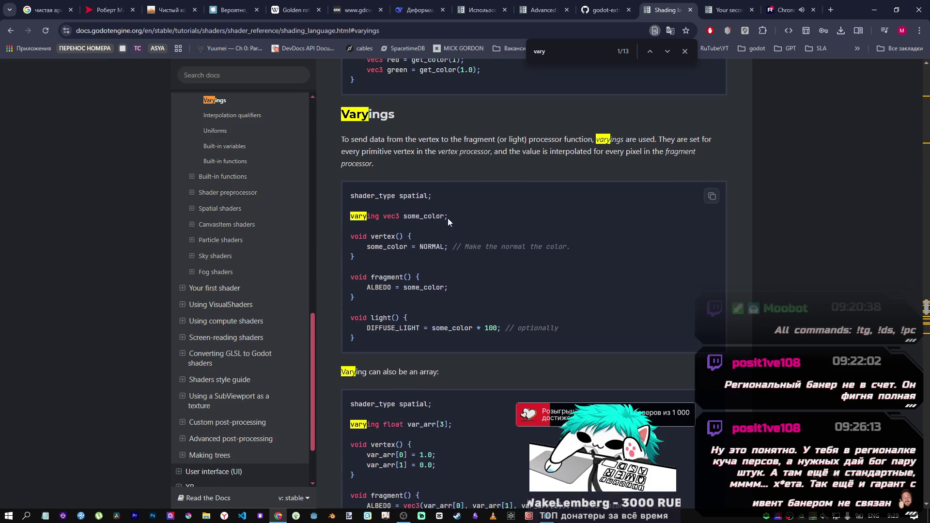
pyautogui.moveTo(447, 218); pyautogui.dragTo(397, 216)
pyautogui.scroll(3, 410, 234)
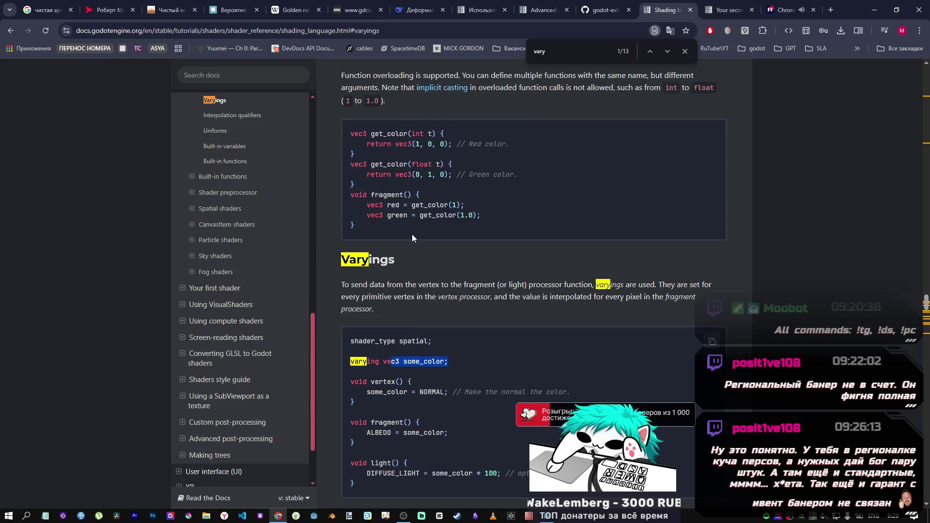
pyautogui.scroll(-4, 408, 234)
pyautogui.moveTo(406, 376); pyautogui.dragTo(436, 378)
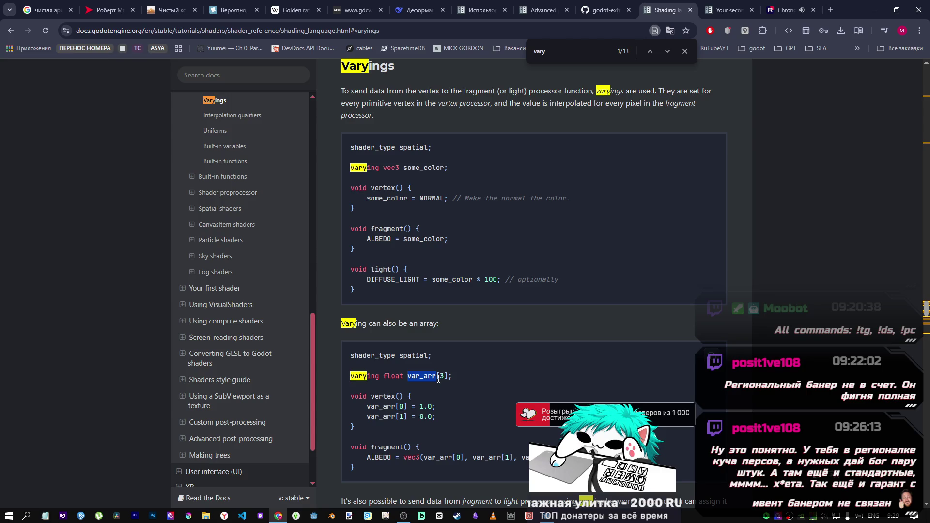
# - Read through the Varyings section examples, then return to the Godot shader editor
pyautogui.scroll(7, 433, 368)
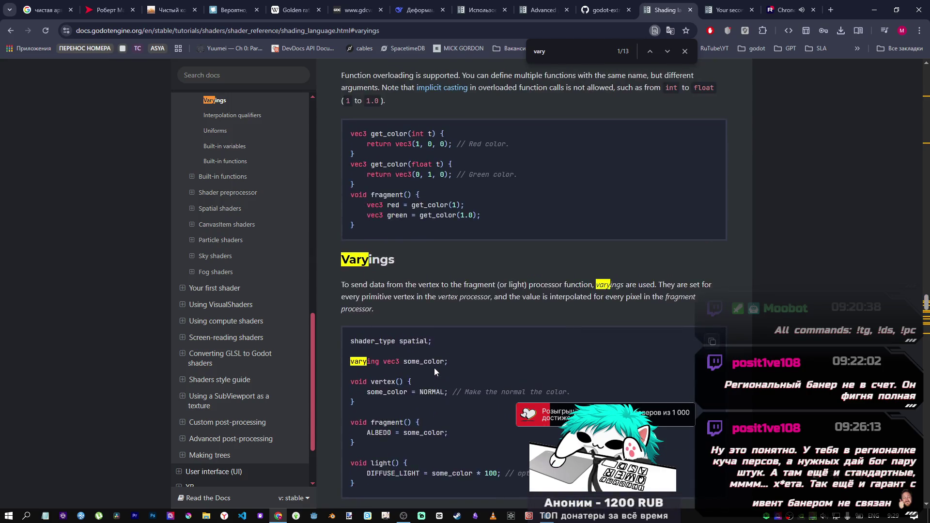
pyautogui.scroll(1, 423, 312)
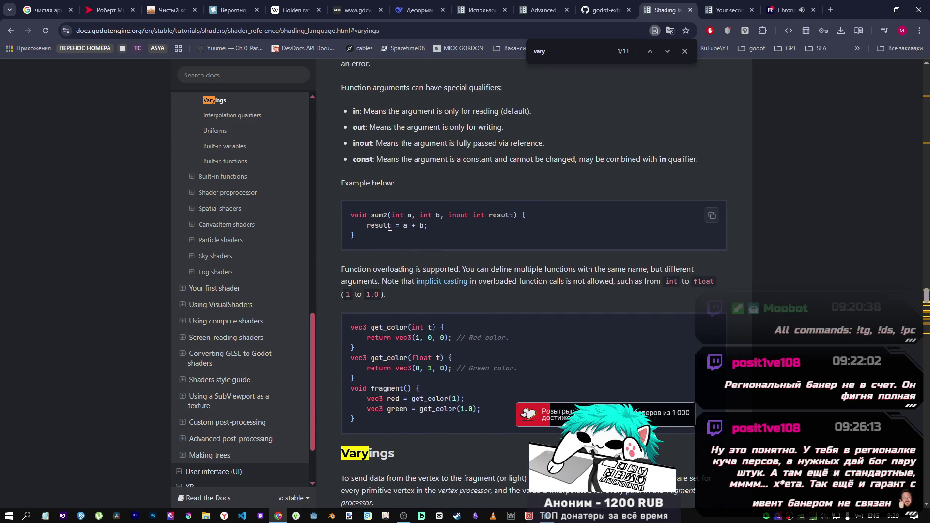
pyautogui.scroll(-2, 409, 354)
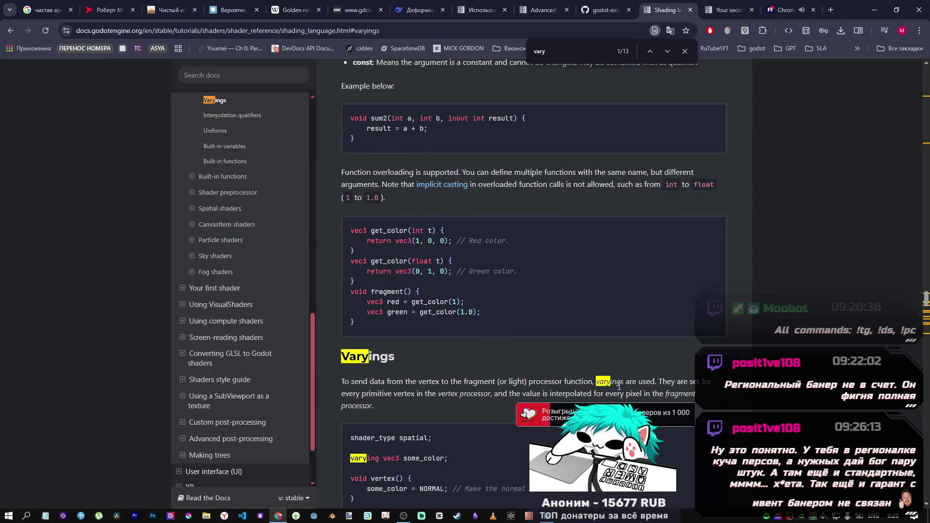
pyautogui.scroll(-1, 613, 376)
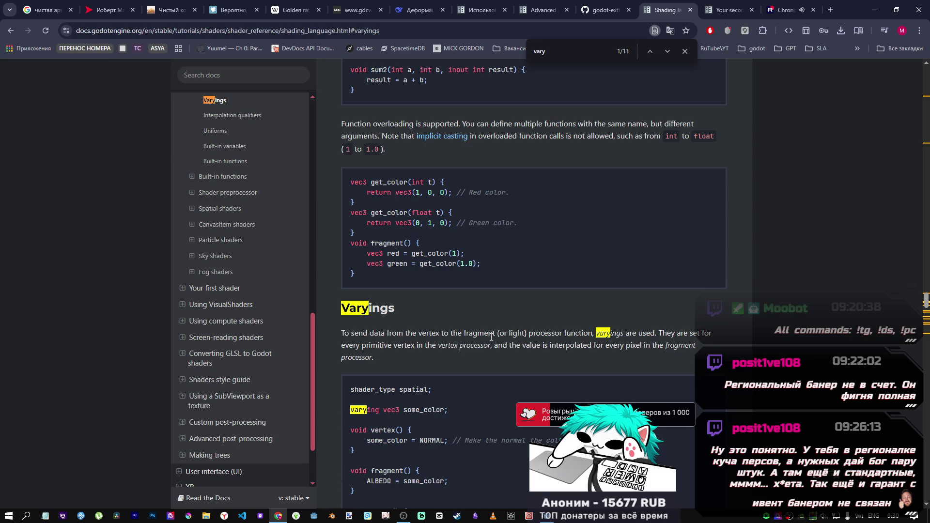
pyautogui.scroll(5, 447, 326)
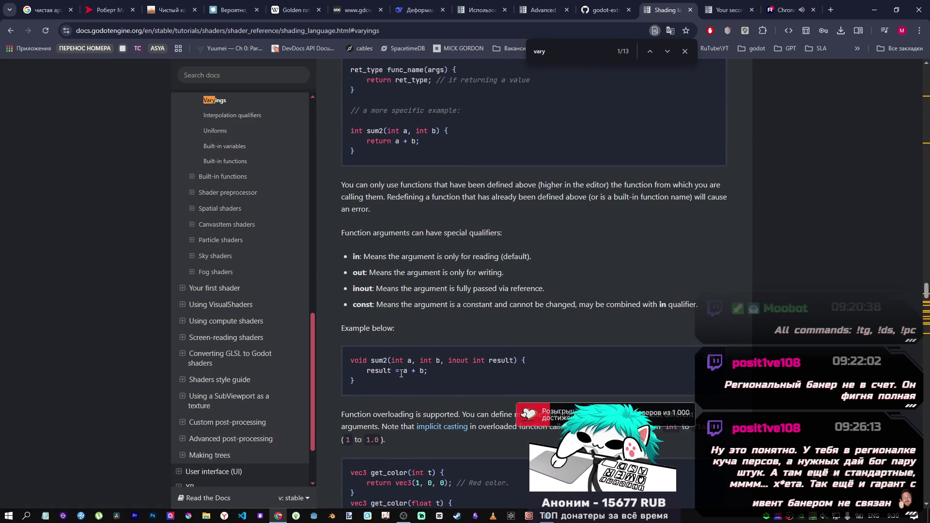
pyautogui.scroll(4, 398, 366)
pyautogui.scroll(1, 398, 366)
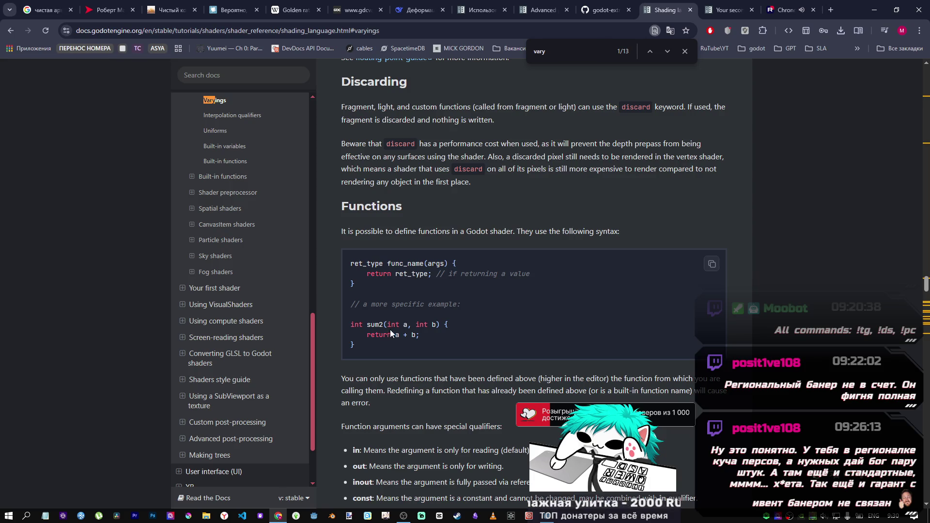
pyautogui.scroll(3, 375, 322)
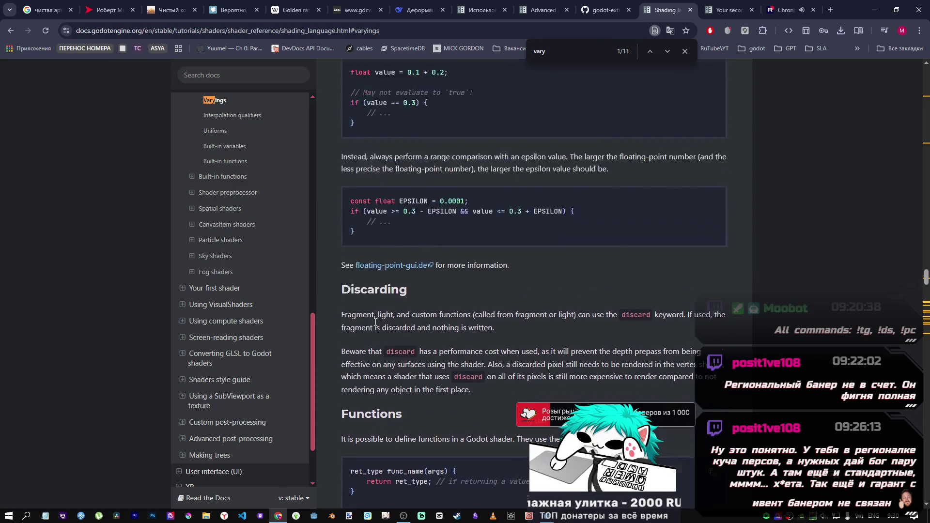
pyautogui.scroll(-10, 375, 321)
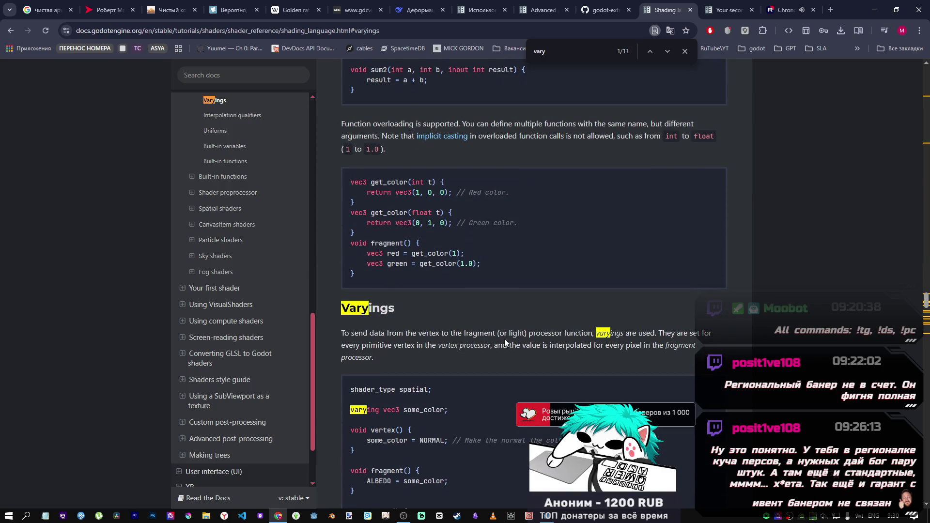
pyautogui.scroll(10, 550, 348)
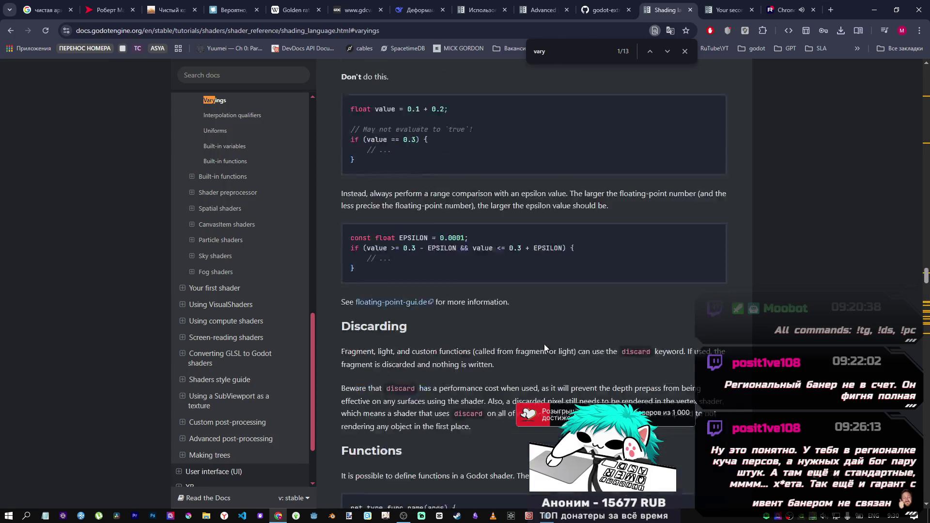
pyautogui.scroll(7, 544, 345)
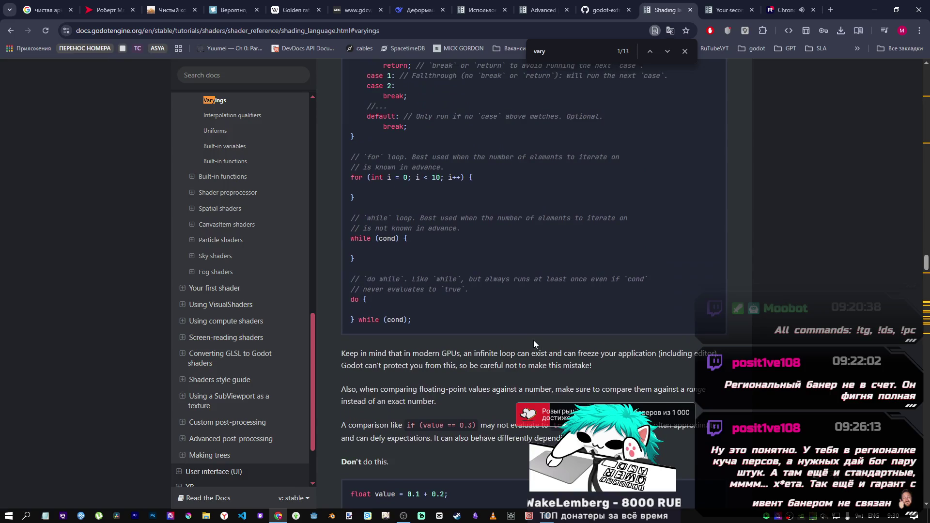
pyautogui.scroll(-3, 533, 340)
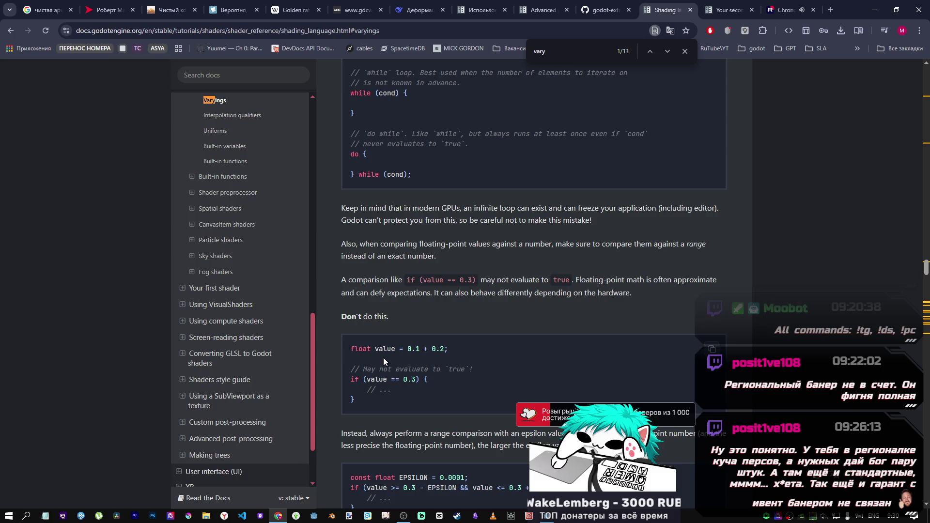
pyautogui.scroll(9, 382, 357)
pyautogui.scroll(15, 385, 356)
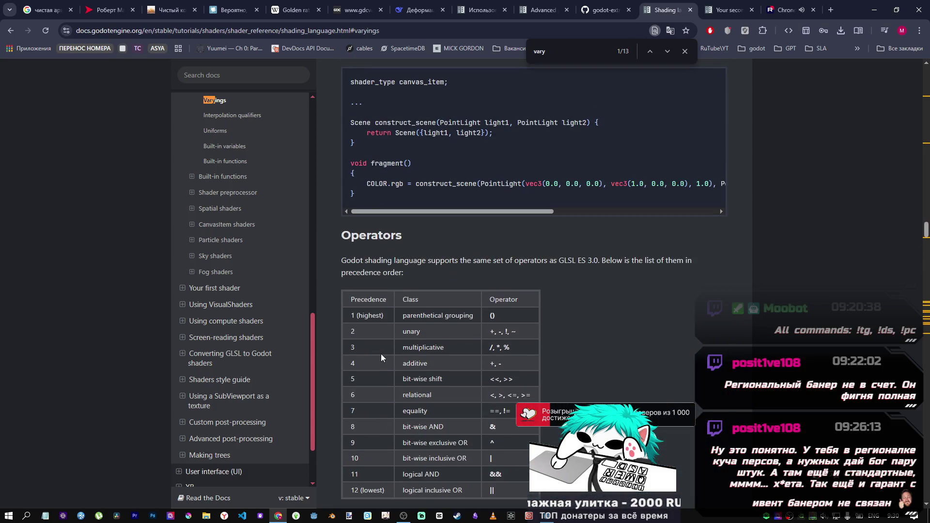
pyautogui.scroll(-1, 381, 357)
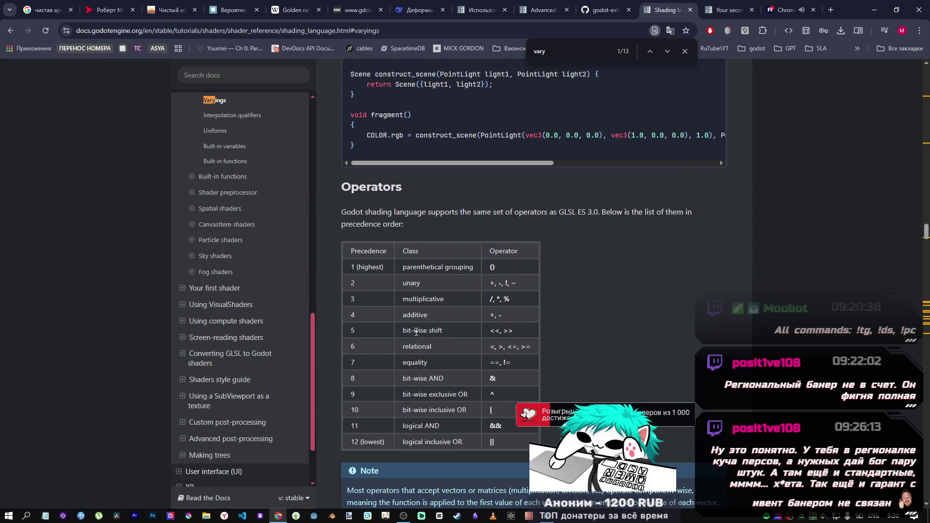
pyautogui.scroll(16, 415, 332)
pyautogui.scroll(-1, 409, 326)
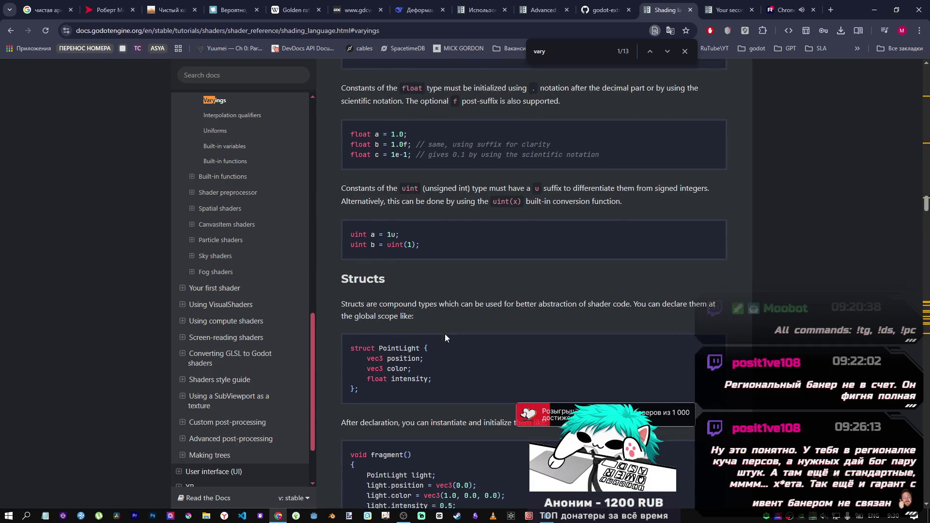
pyautogui.scroll(-5, 445, 334)
pyautogui.hotkey('alt', 'Tab')
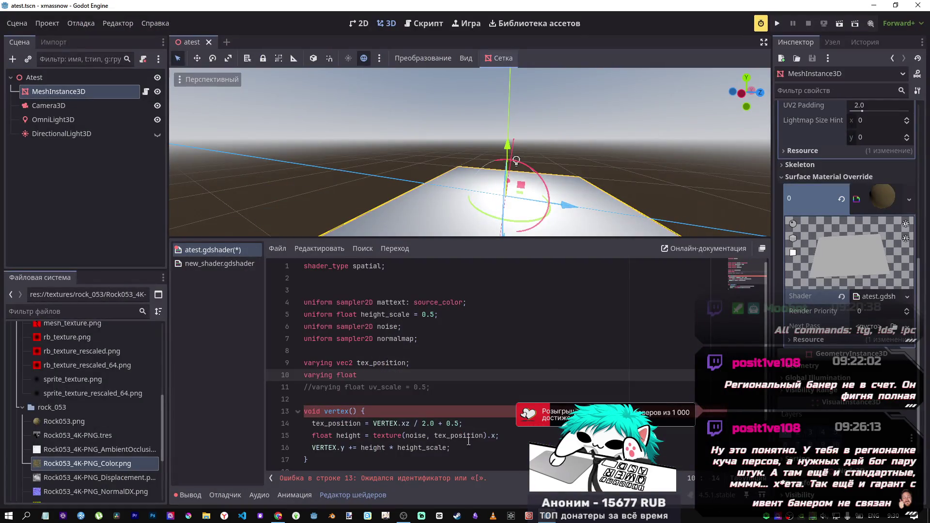
# - Edit line 10 into an array varying 'varying float uv[0.5', then return to the docs
pyautogui.scroll(-2, 411, 407)
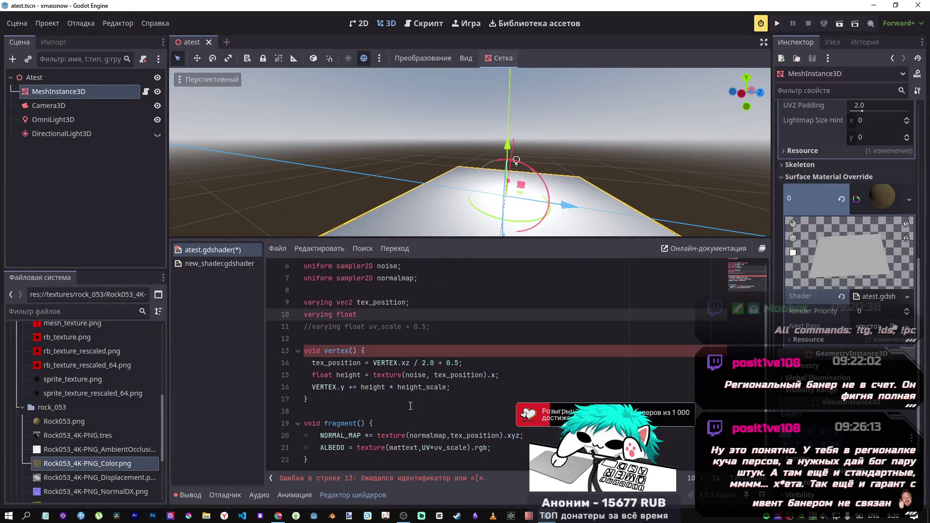
pyautogui.scroll(1, 410, 406)
pyautogui.scroll(-1, 409, 406)
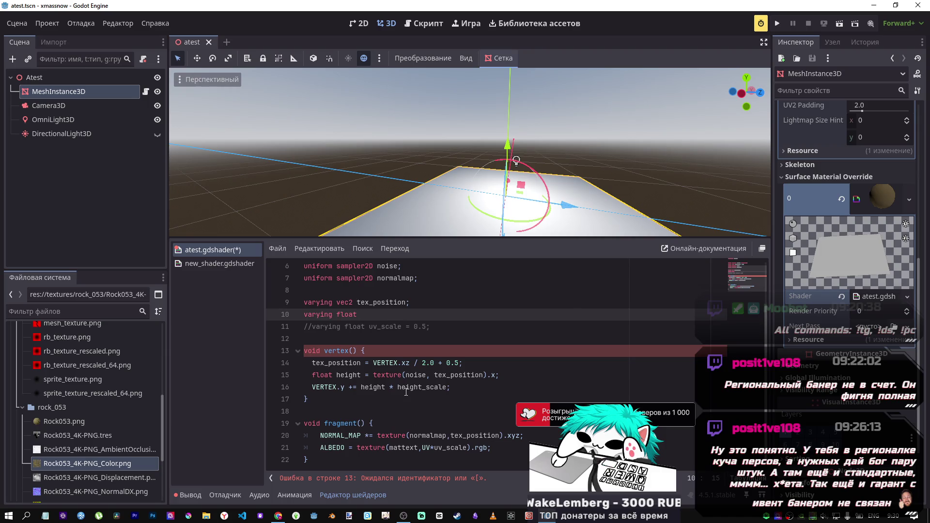
pyautogui.write('uv')
pyautogui.press('BackSpace')
pyautogui.press('BackSpace')
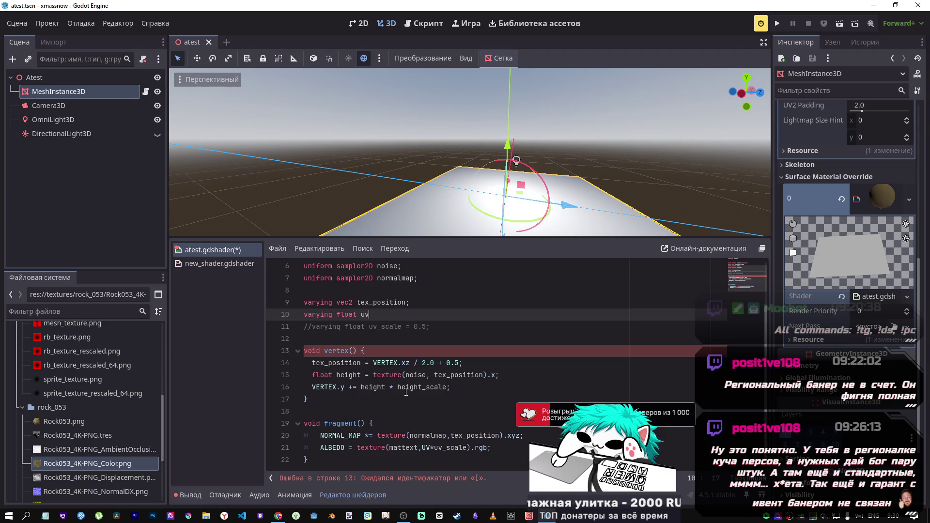
pyautogui.write('[0.')
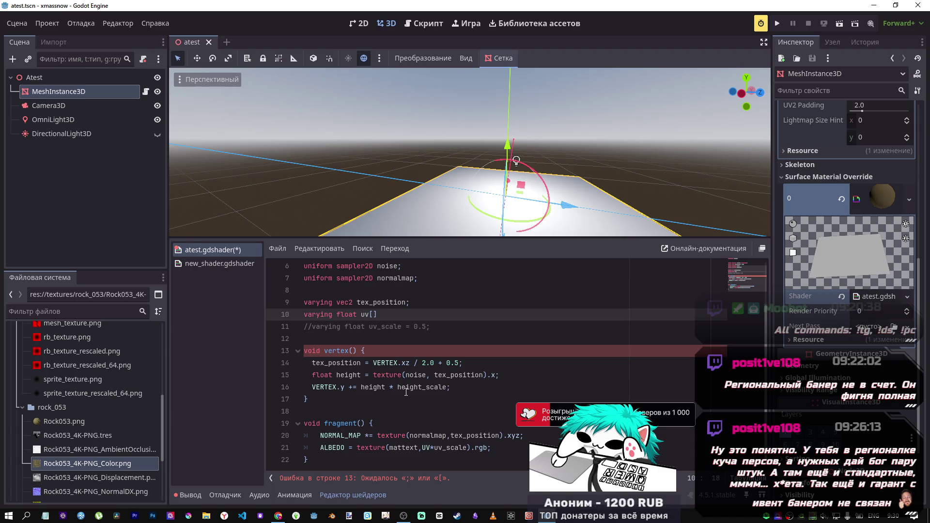
pyautogui.write('5')
pyautogui.hotkey('alt', 'Tab')
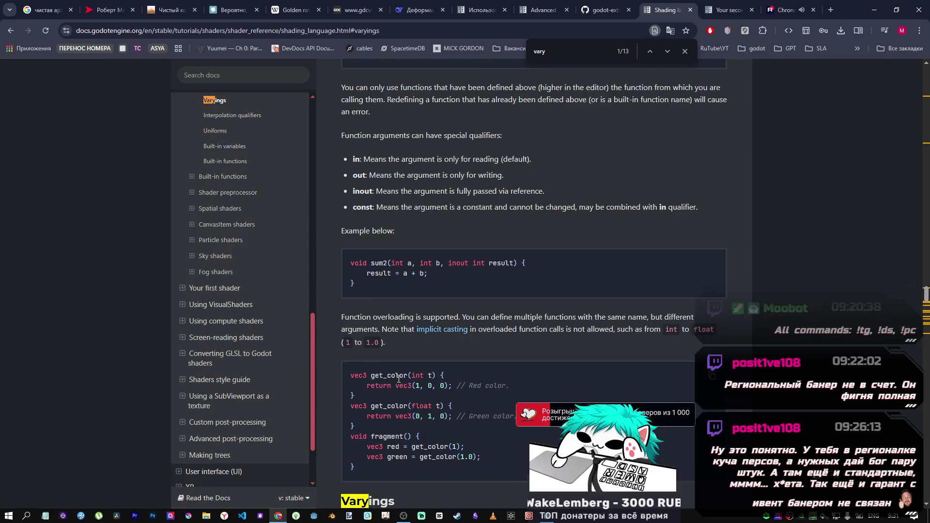
# - Read the note that varyings can't be assigned in custom functions or light(), then return to Godot
pyautogui.scroll(-7, 396, 377)
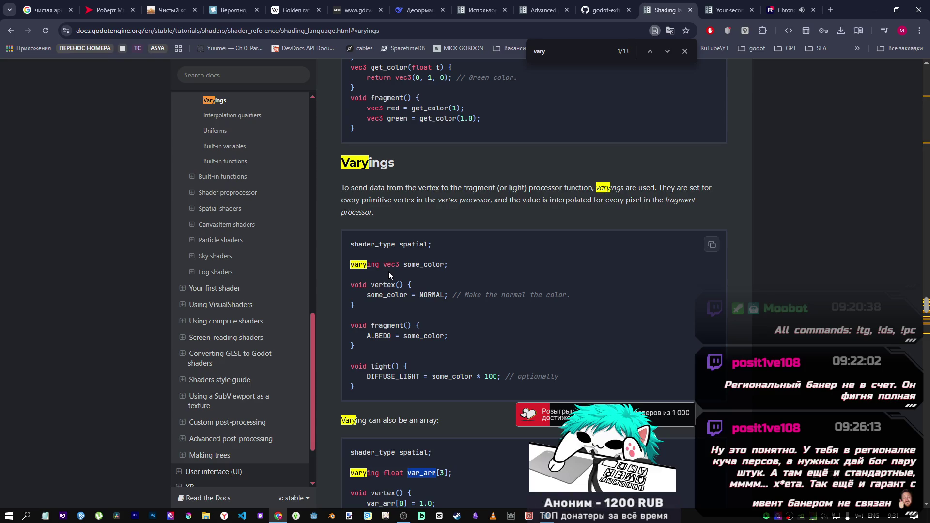
pyautogui.scroll(-3, 389, 273)
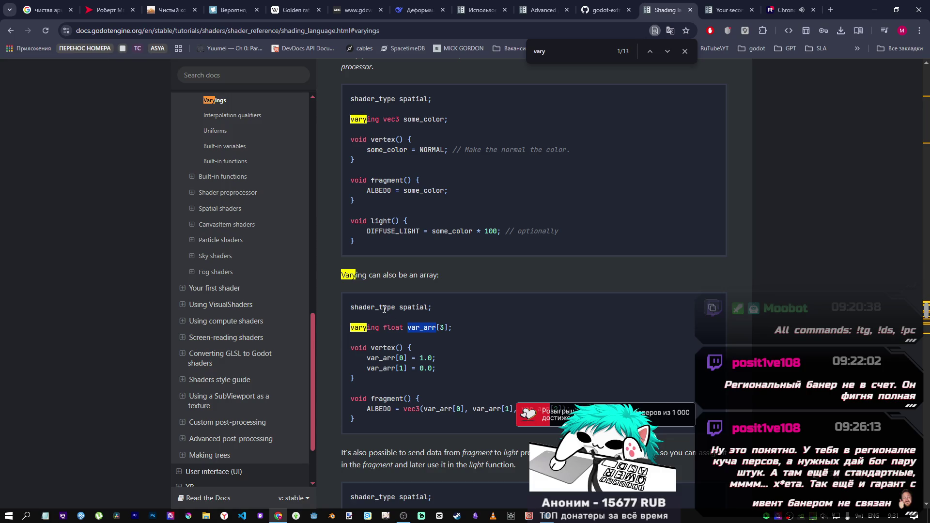
pyautogui.scroll(-7, 384, 308)
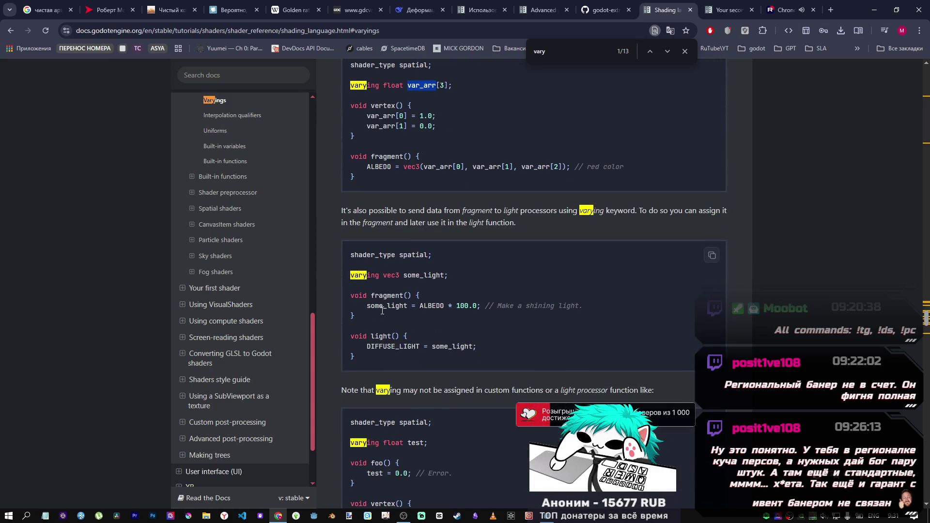
pyautogui.moveTo(430, 346); pyautogui.dragTo(355, 349)
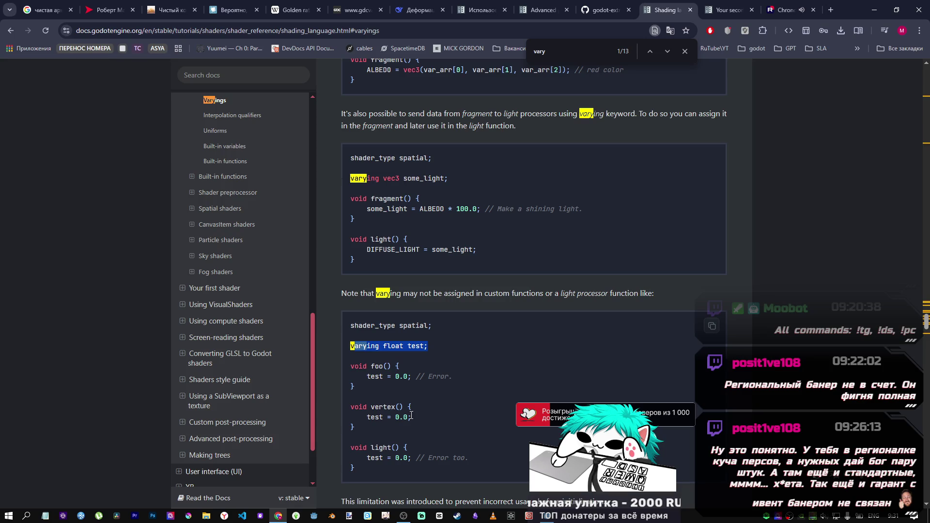
pyautogui.click(393, 309)
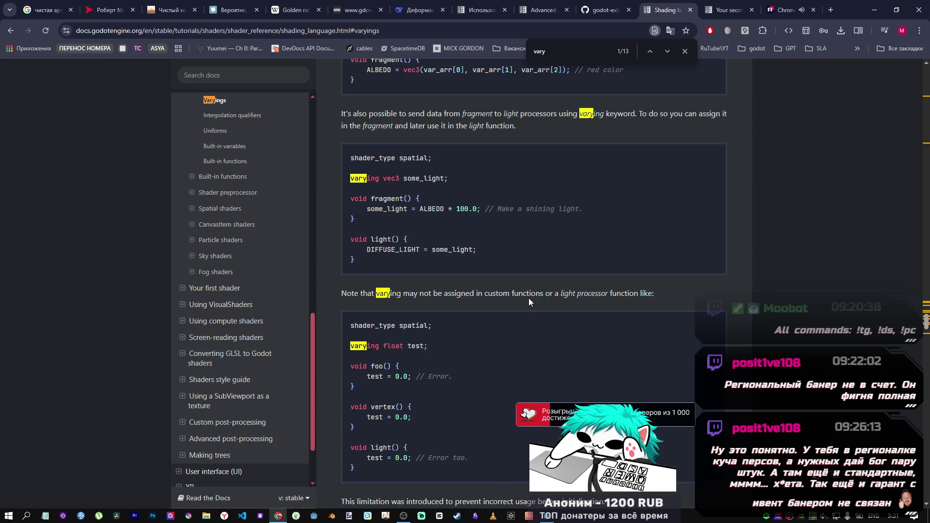
pyautogui.hotkey('alt', 'Tab')
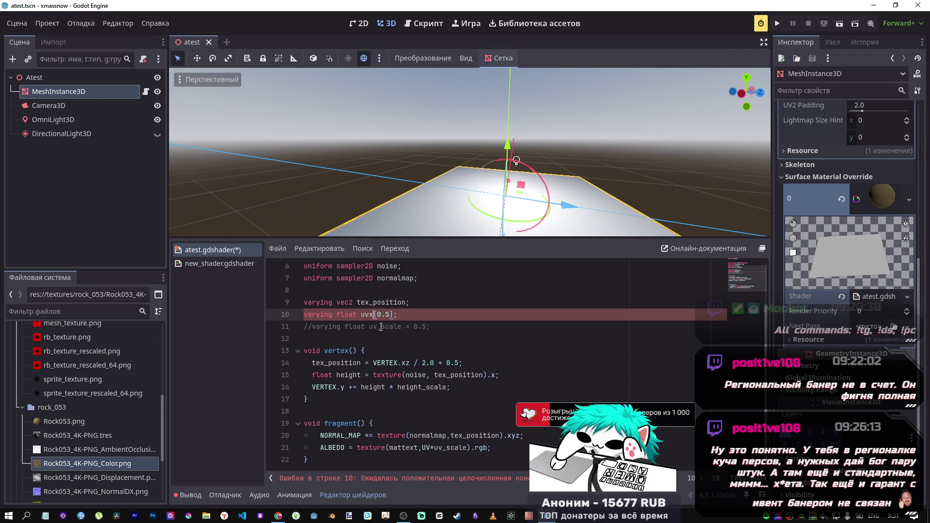
# - Strip the [0.5] suffix and stray x so line 10 reads 'varying float uv_scale;', then save
pyautogui.moveTo(394, 315); pyautogui.dragTo(374, 315)
pyautogui.press('BackSpace')
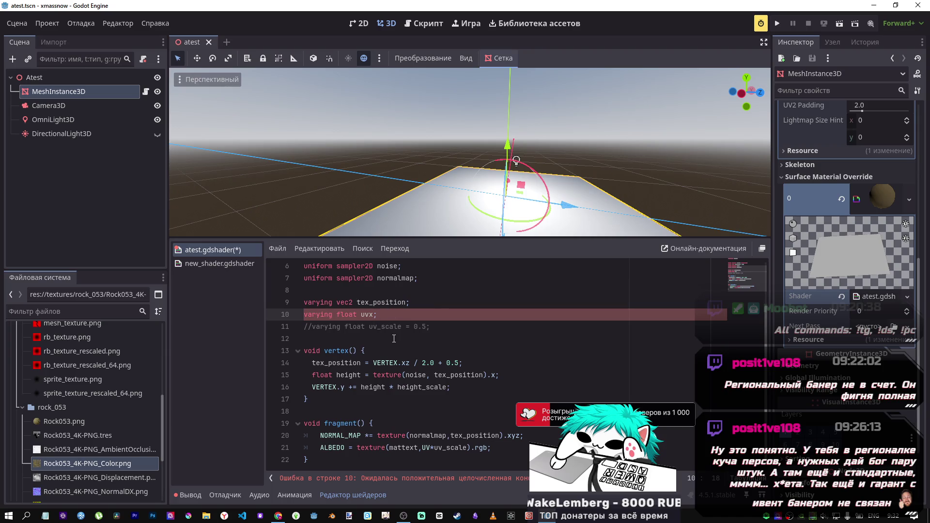
pyautogui.press('BackSpace')
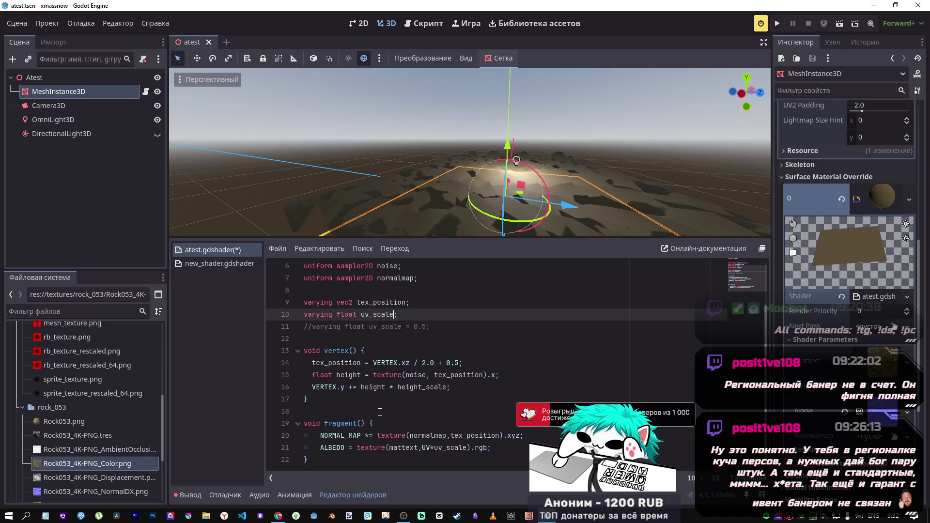
pyautogui.hotkey('ctrl', 'space')
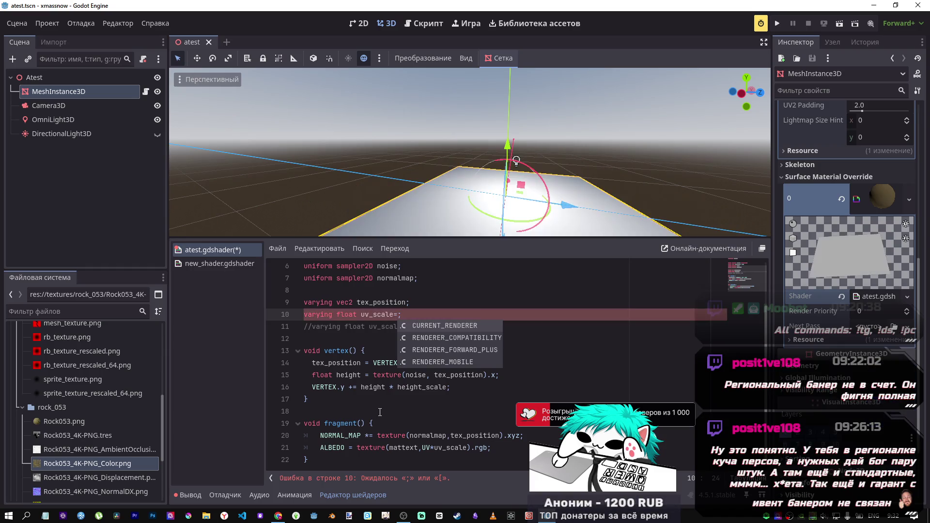
pyautogui.write('0.5')
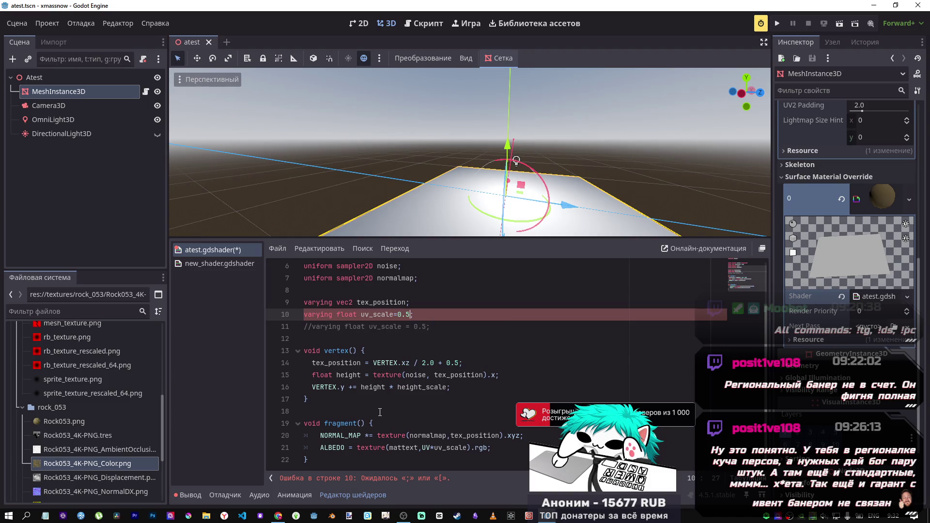
pyautogui.hotkey('shift', 'Left')
pyautogui.hotkey('shift', 'Left')
pyautogui.hotkey('shift', 'Left')
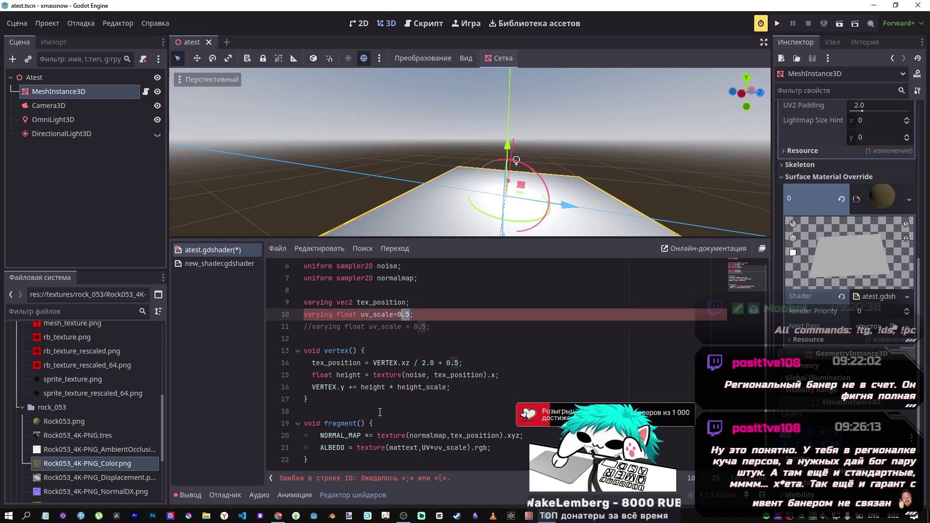
pyautogui.hotkey('shift', 'Left')
pyautogui.hotkey('shift', 'Left')
pyautogui.hotkey('shift', 'Left')
pyautogui.hotkey('ctrl', 'c')
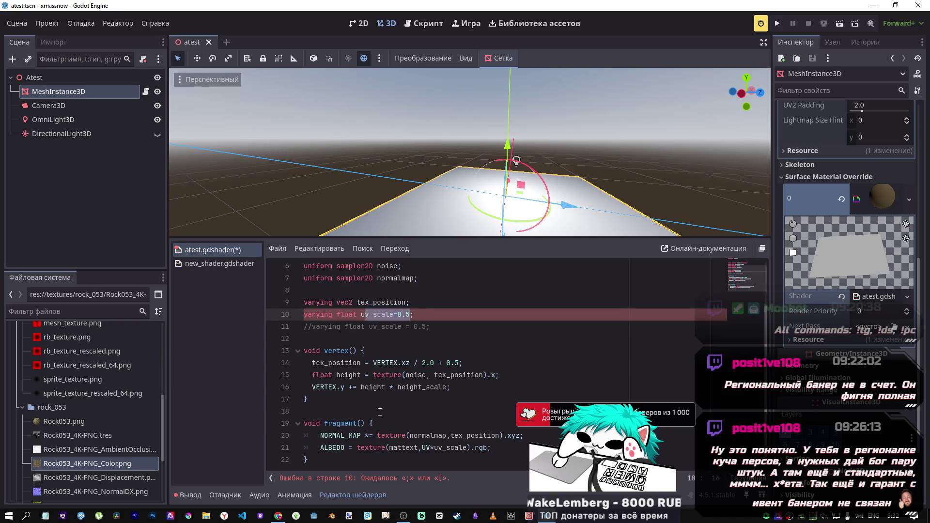
pyautogui.press('Right')
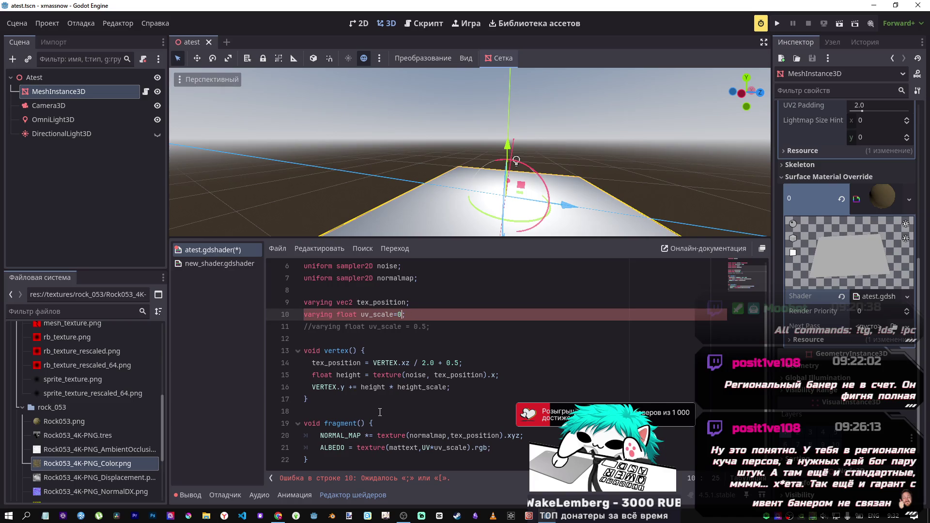
pyautogui.hotkey('ctrl', 's')
# - Try a uv_scale=0.5 assignment inside fragment(), remove it again, and save
pyautogui.click(390, 424)
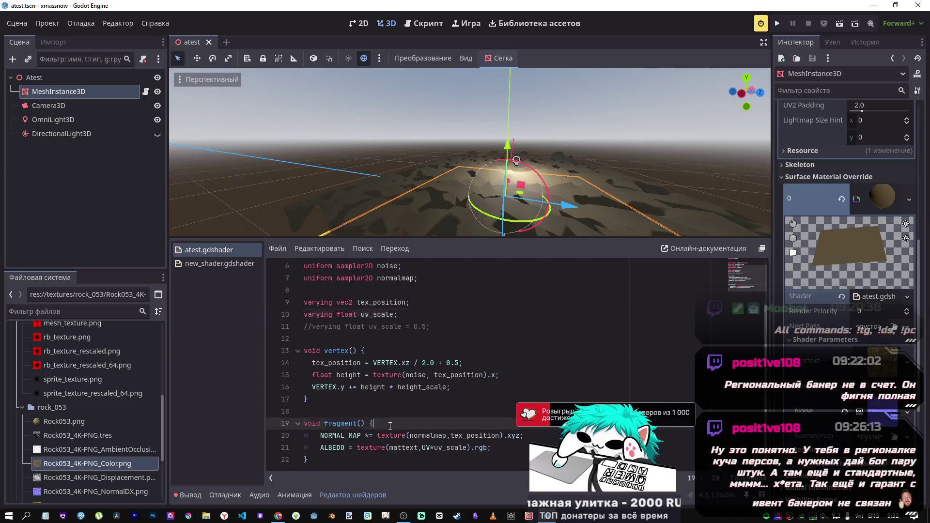
pyautogui.press('Return')
pyautogui.hotkey('ctrl', 'v')
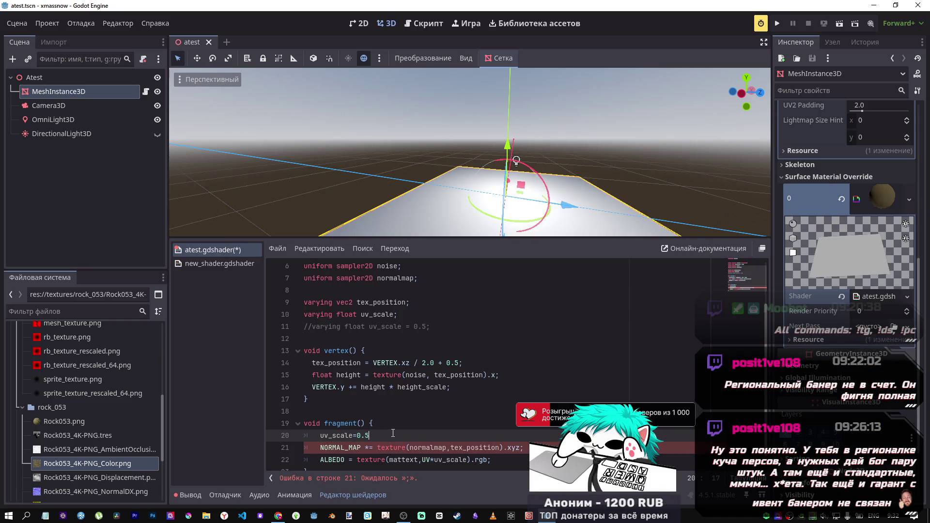
pyautogui.moveTo(390, 436); pyautogui.dragTo(244, 437)
pyautogui.press('BackSpace')
pyautogui.press('BackSpace')
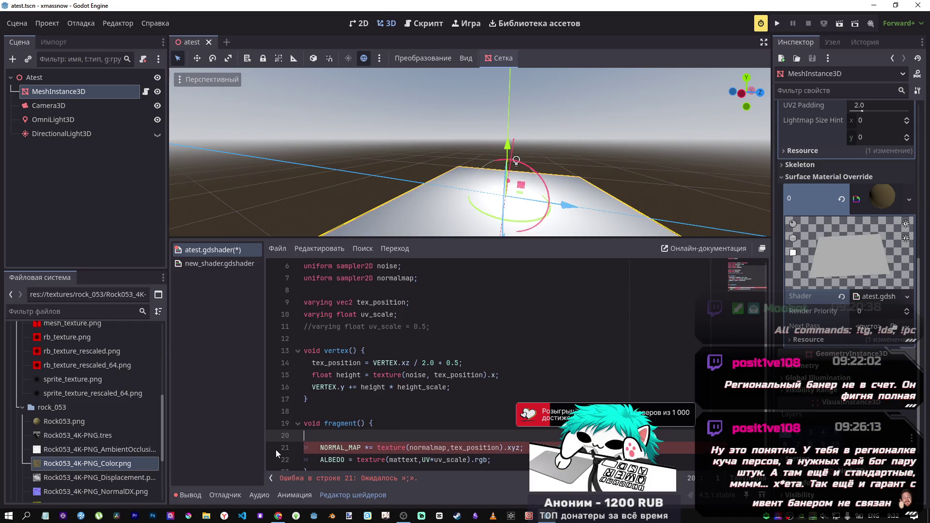
pyautogui.hotkey('ctrl', 's')
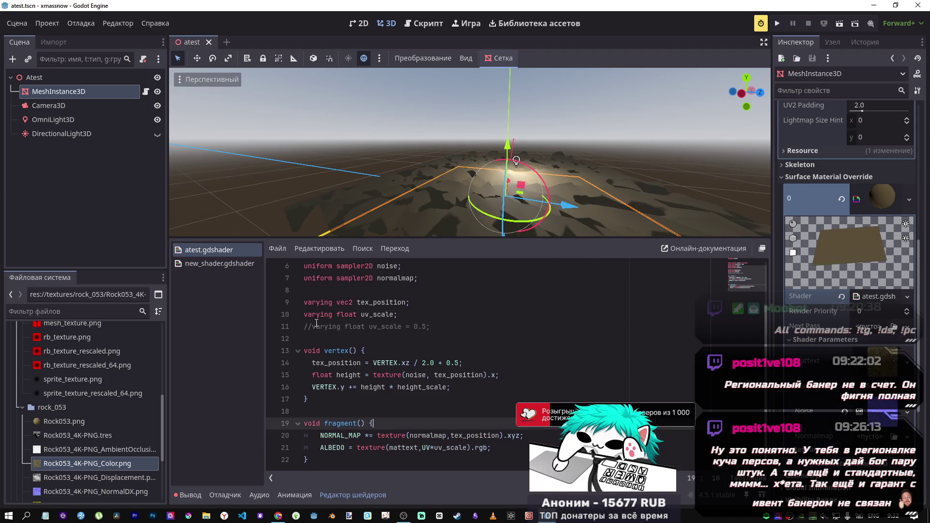
pyautogui.scroll(1, 436, 363)
pyautogui.click(357, 314)
# - Change the uv_scale declaration from varying to uniform and cut the line
pyautogui.click(357, 339)
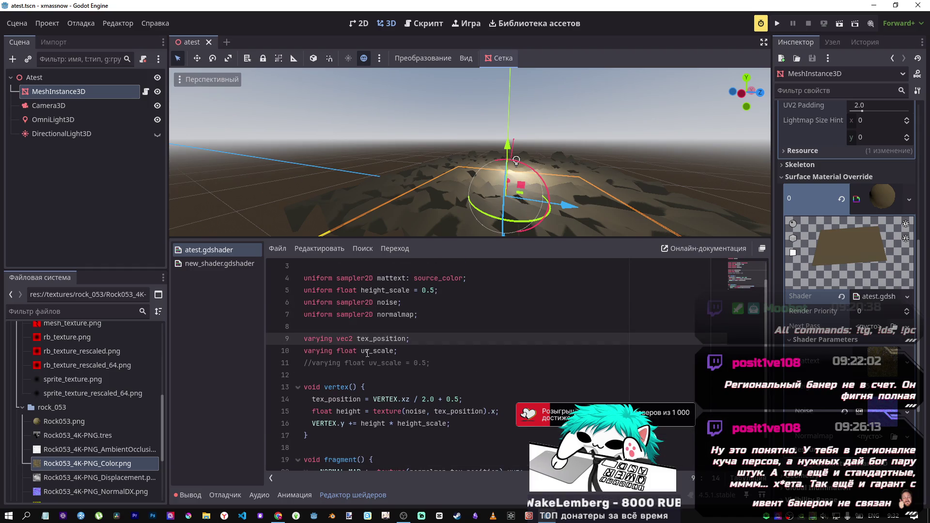
pyautogui.moveTo(405, 356); pyautogui.dragTo(257, 352)
pyautogui.press('BackSpace')
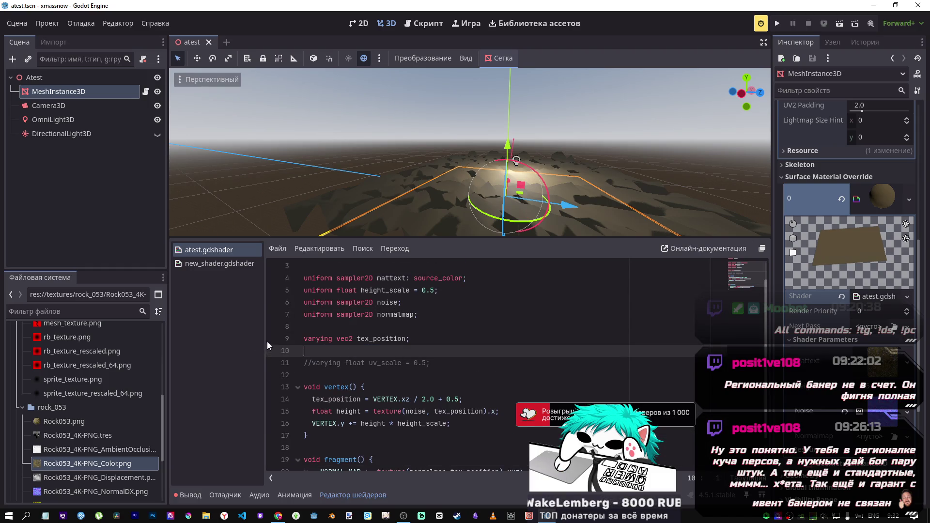
pyautogui.hotkey('ctrl', 'z')
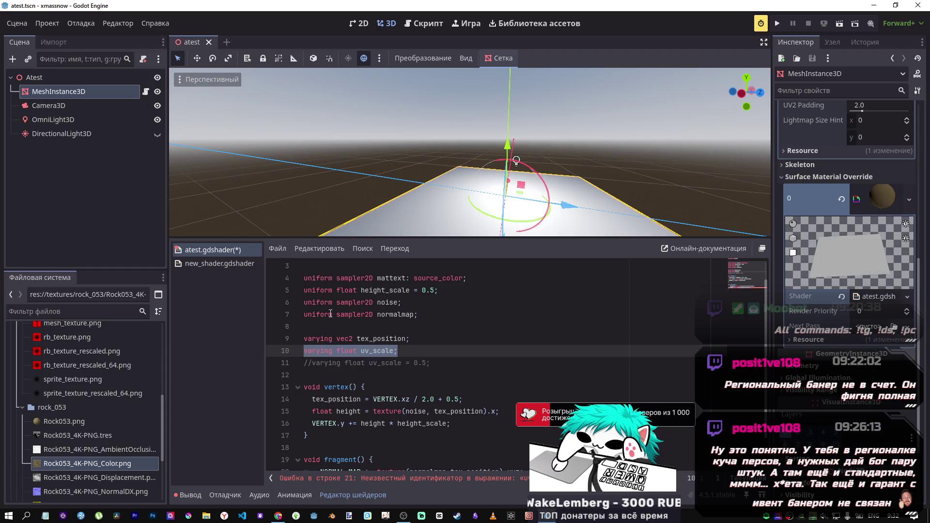
pyautogui.doubleClick(330, 314)
pyautogui.hotkey('ctrl', 'z')
pyautogui.click(403, 349)
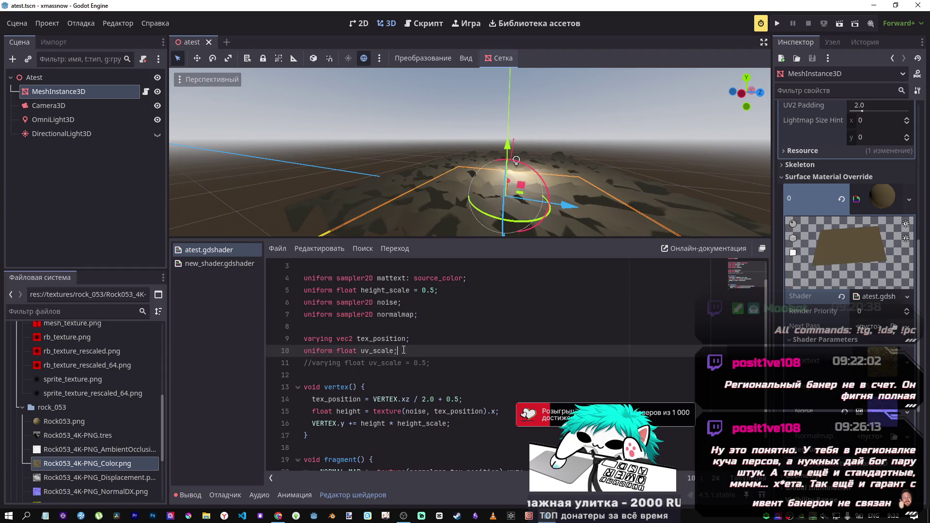
pyautogui.moveTo(403, 350); pyautogui.dragTo(278, 353)
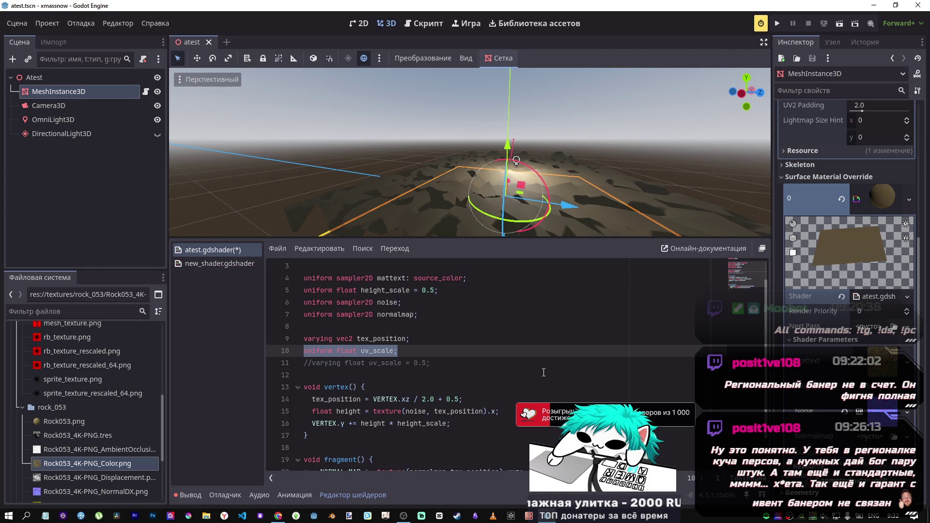
pyautogui.press('Delete')
# - Place the 'uniform float uv_scale' declaration on line 3 and save
pyautogui.click(490, 302)
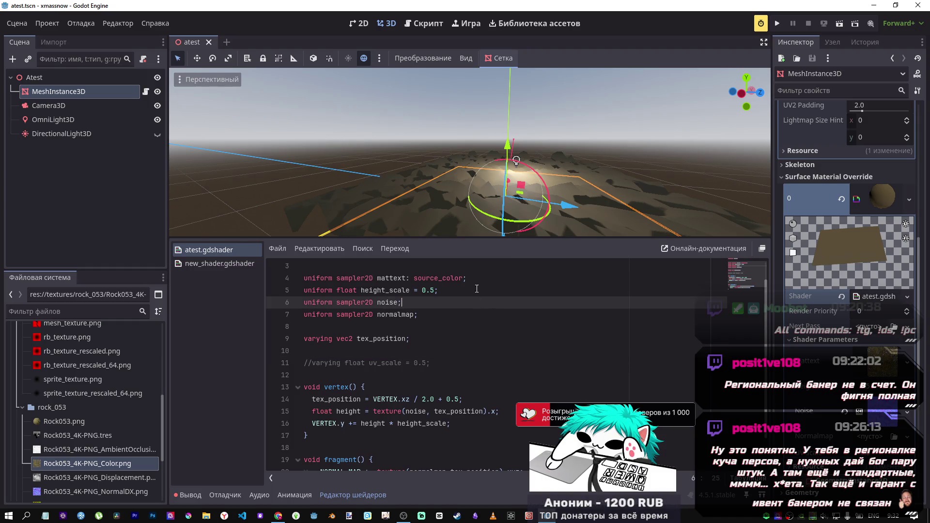
pyautogui.click(468, 289)
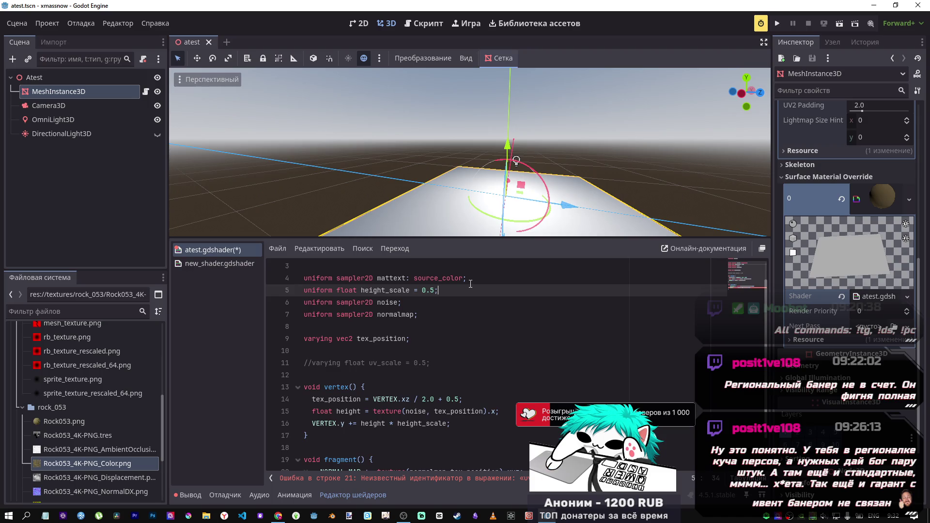
pyautogui.click(471, 281)
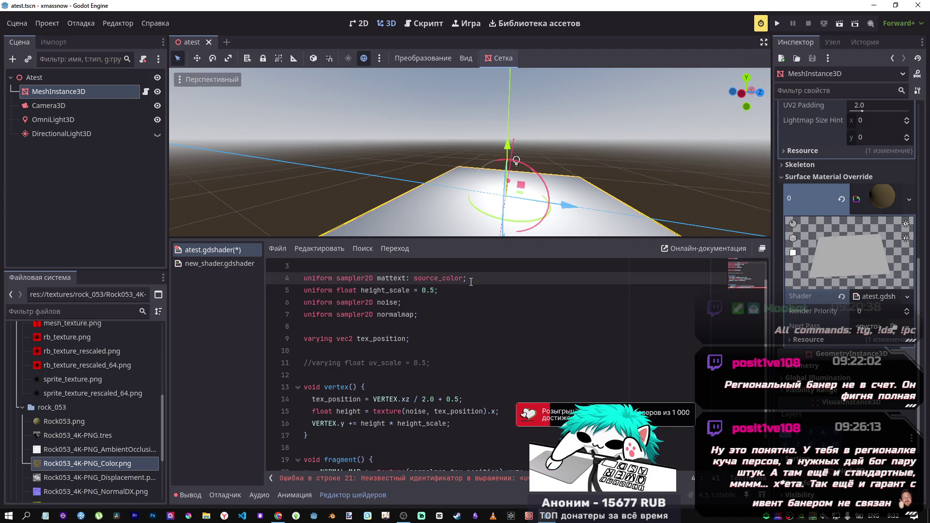
pyautogui.scroll(1, 465, 274)
pyautogui.click(465, 292)
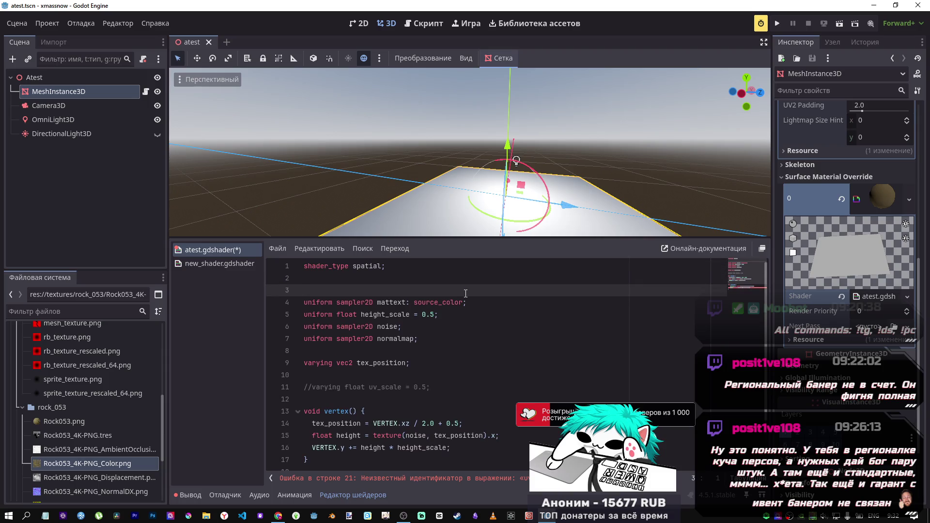
pyautogui.click(472, 302)
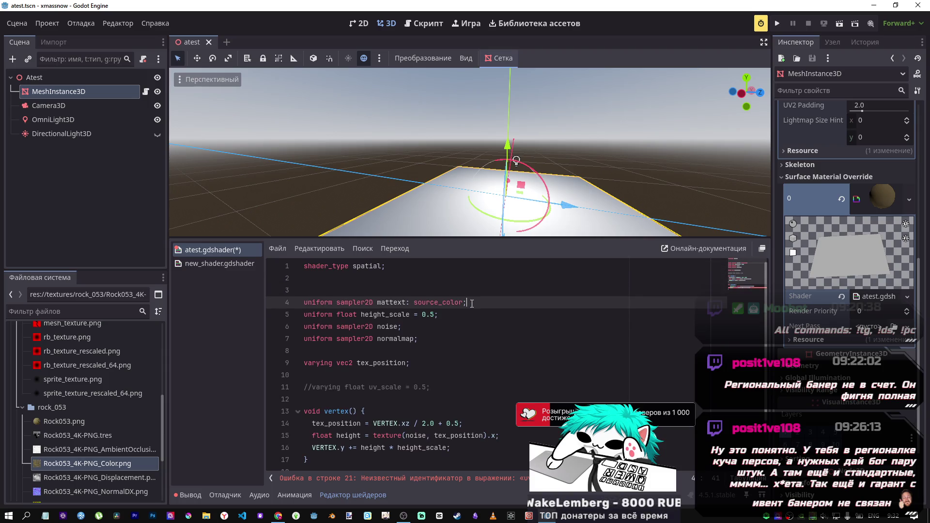
pyautogui.hotkey('ctrl', 'z')
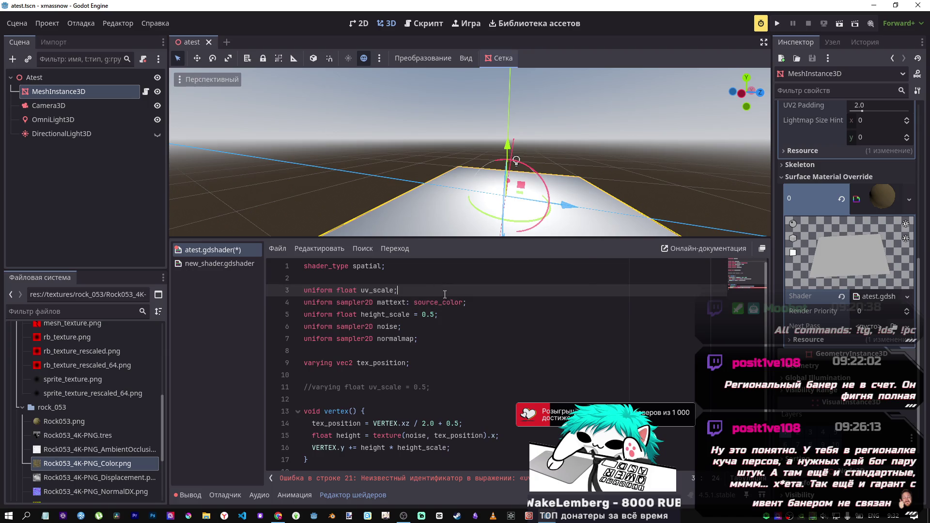
pyautogui.hotkey('ctrl', 's')
# - Delete the old commented varying line and give uv_scale a default of 0.5, then save
pyautogui.scroll(-2, 396, 392)
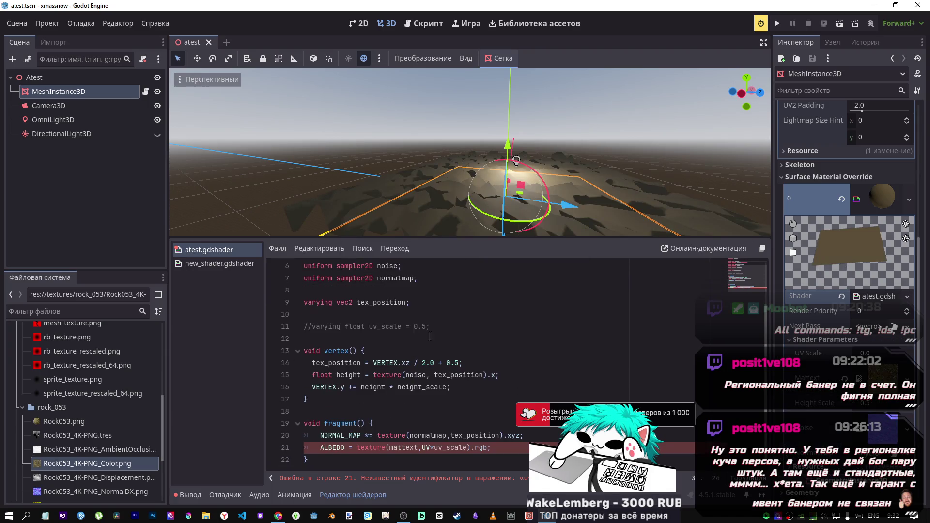
pyautogui.moveTo(434, 326); pyautogui.dragTo(241, 323)
pyautogui.press('BackSpace')
pyautogui.press('BackSpace')
pyautogui.press('BackSpace')
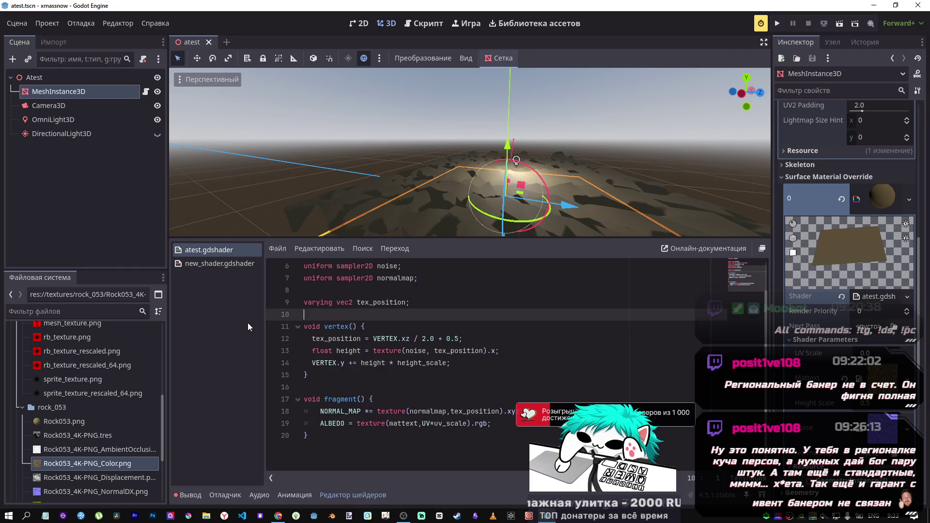
pyautogui.click(373, 318)
pyautogui.scroll(2, 373, 319)
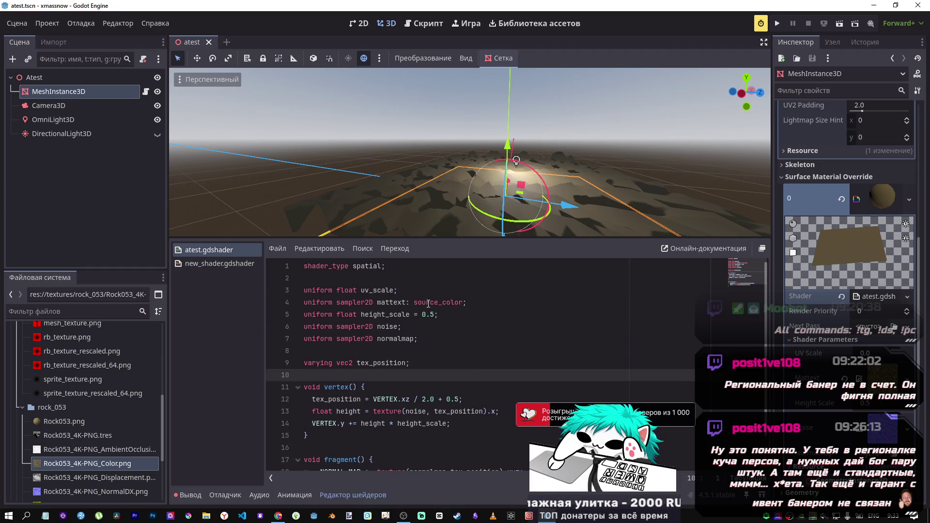
pyautogui.click(394, 290)
pyautogui.write('=0.')
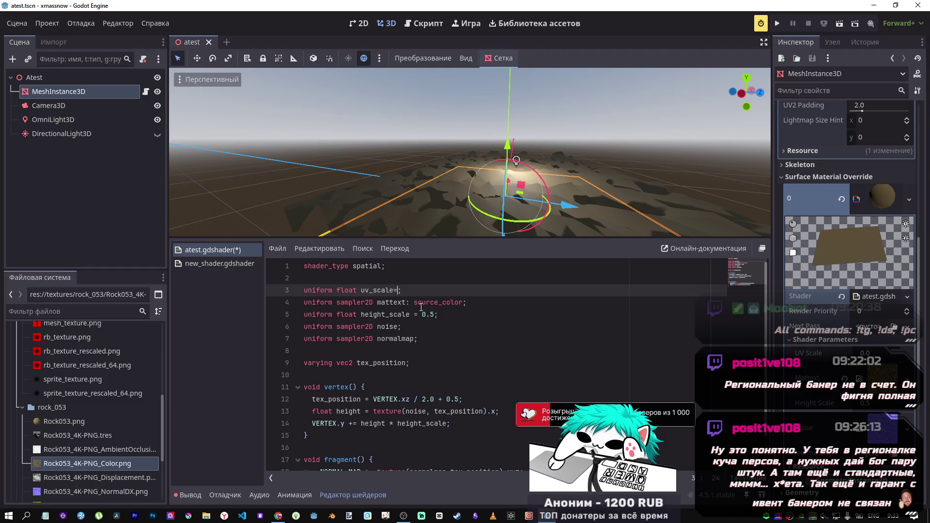
pyautogui.write('5')
pyautogui.hotkey('ctrl', 's')
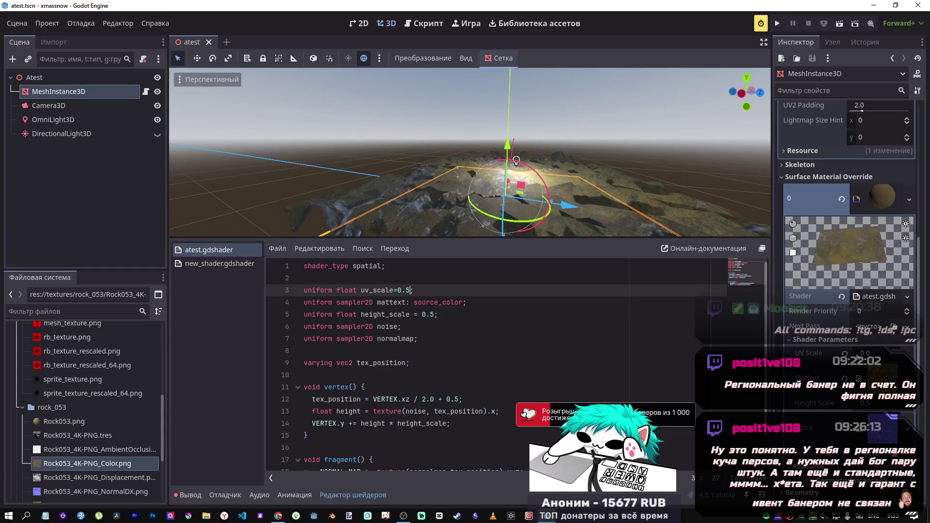
# - Set the terrain's UV Scale shader parameter to 20
pyautogui.moveTo(867, 353); pyautogui.dragTo(929, 352)
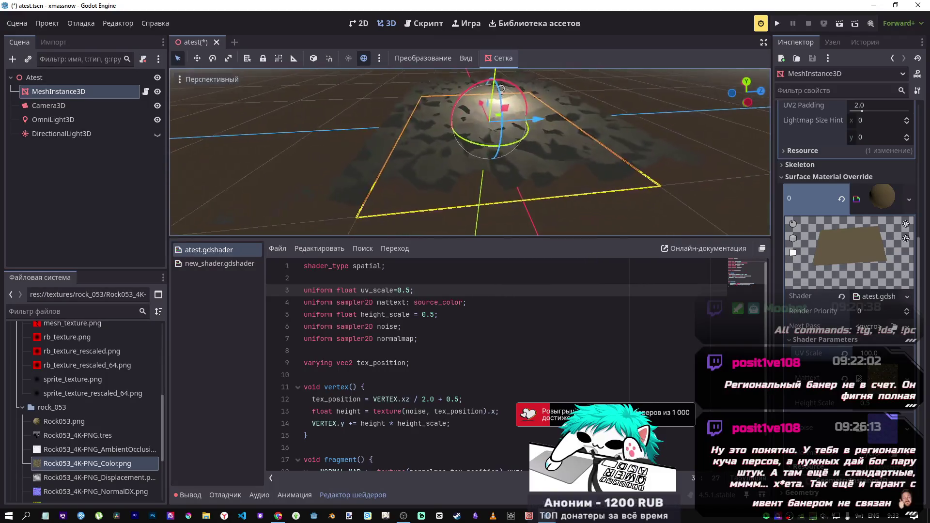
pyautogui.scroll(2, 470, 152)
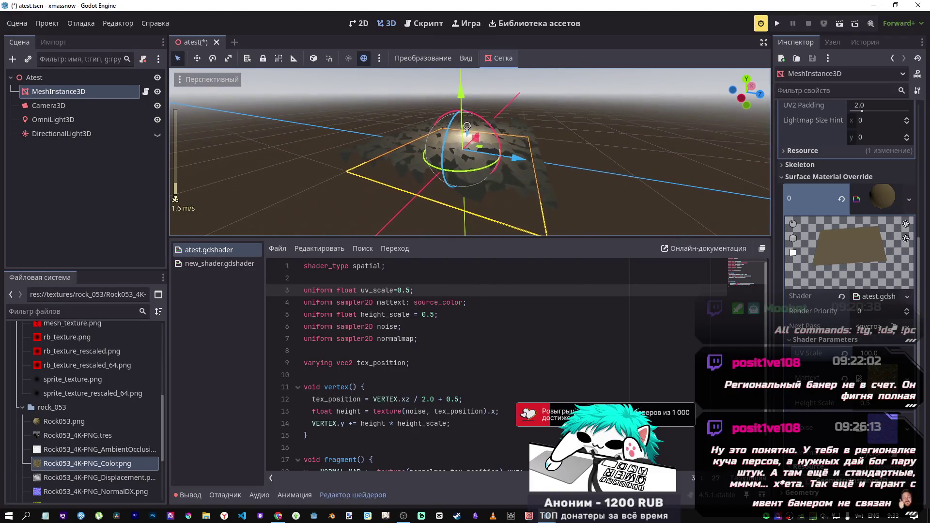
pyautogui.scroll(-2, 504, 102)
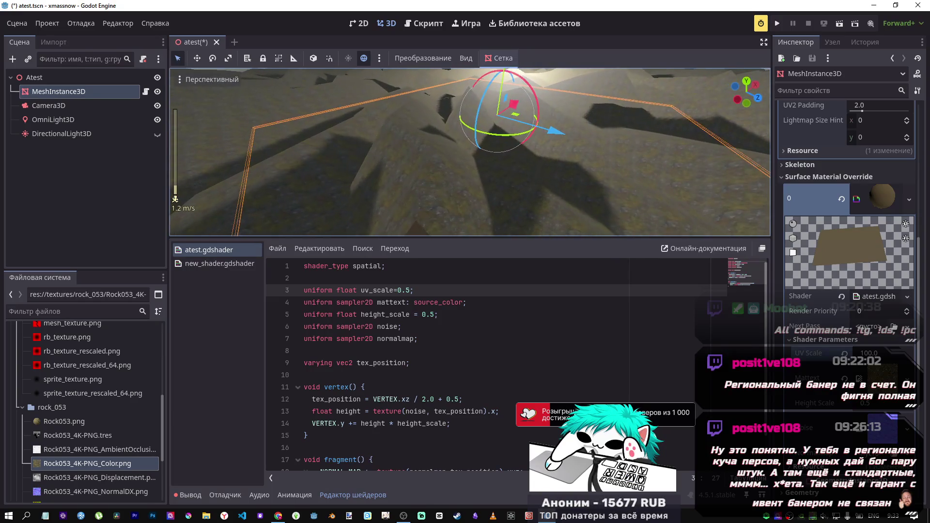
pyautogui.click(867, 353)
pyautogui.write('20')
pyautogui.press('Return')
# - Fly over the terrain to inspect the finer rock texture and save the atest.tscn scene
pyautogui.rightClick(638, 231)
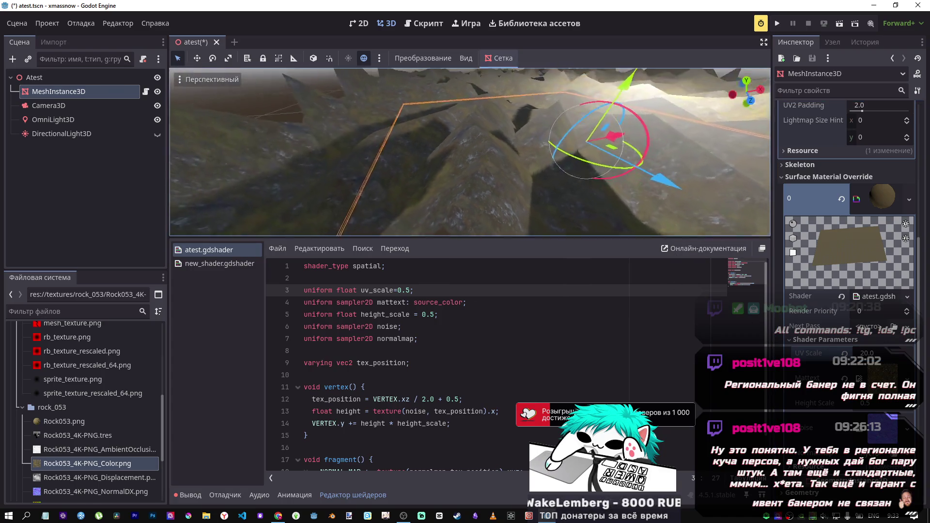
pyautogui.press('s')
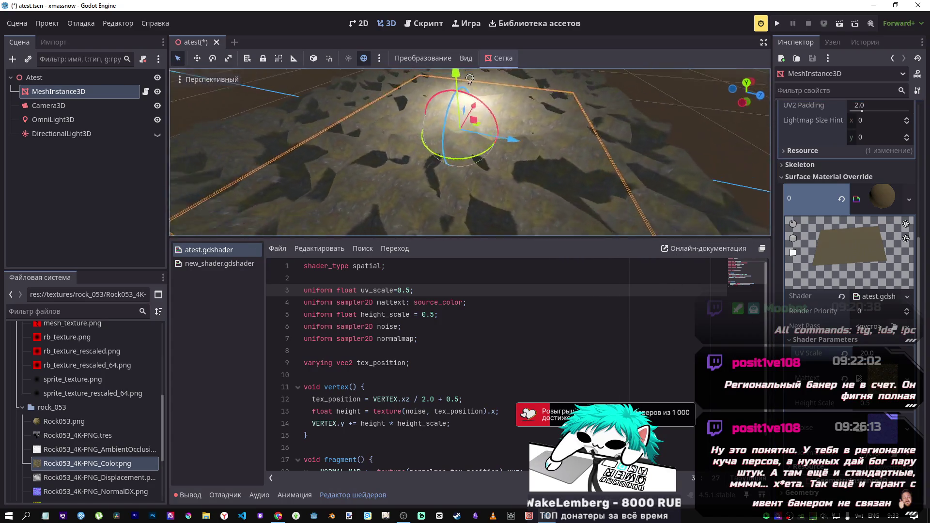
pyautogui.press('w')
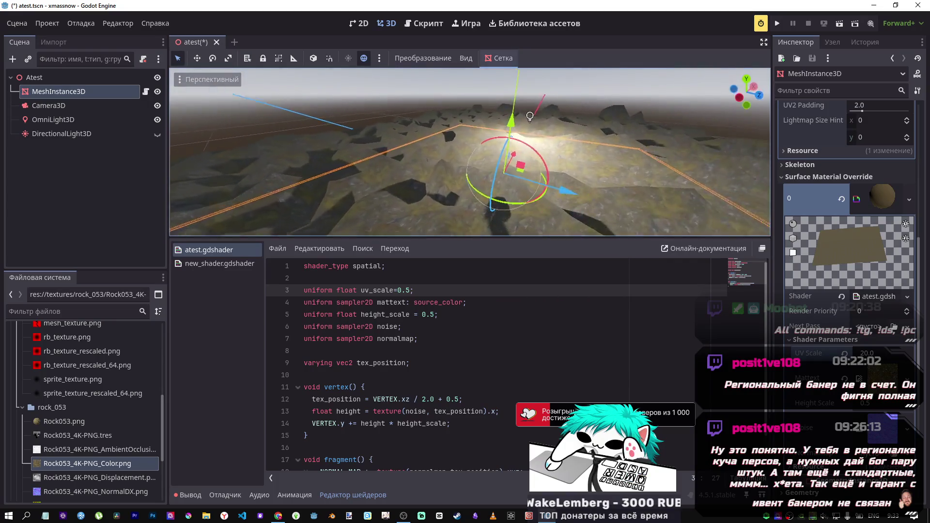
pyautogui.press('s')
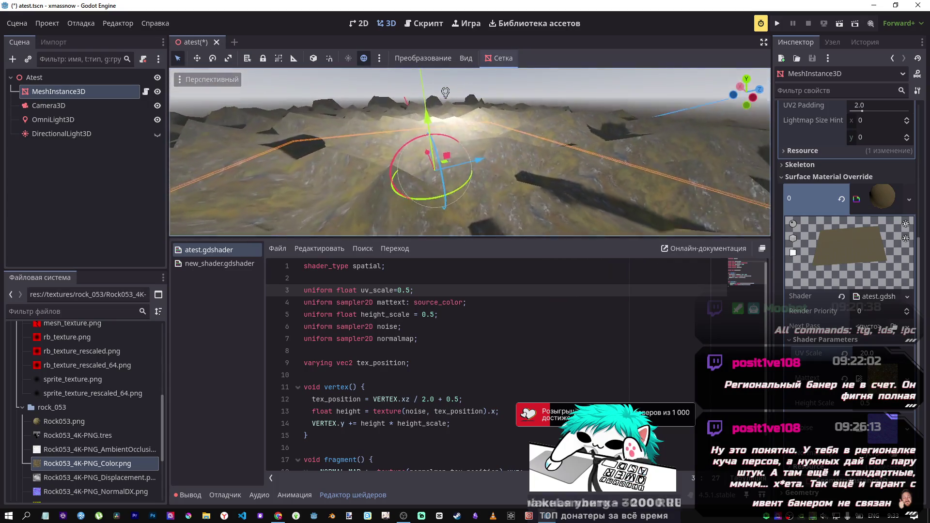
pyautogui.press('w')
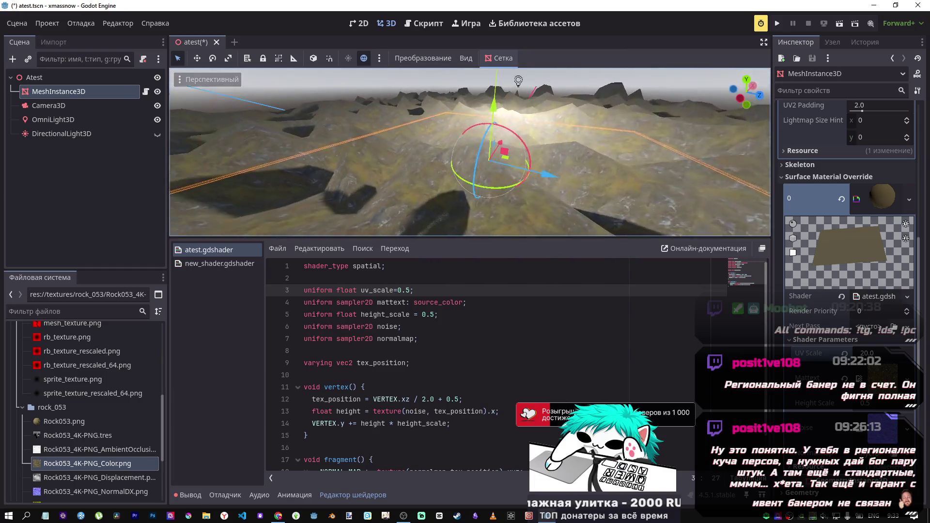
pyautogui.press('s')
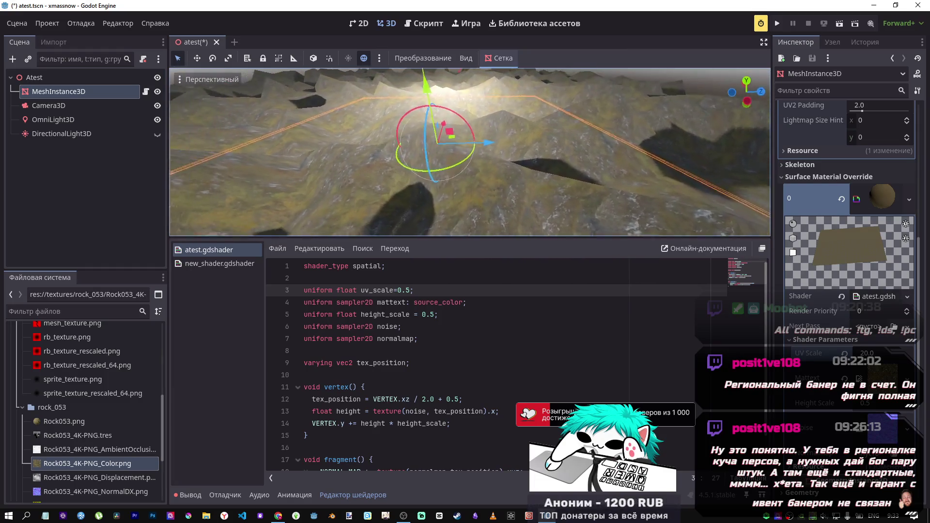
pyautogui.moveTo(470, 152); pyautogui.dragTo(529, 155)
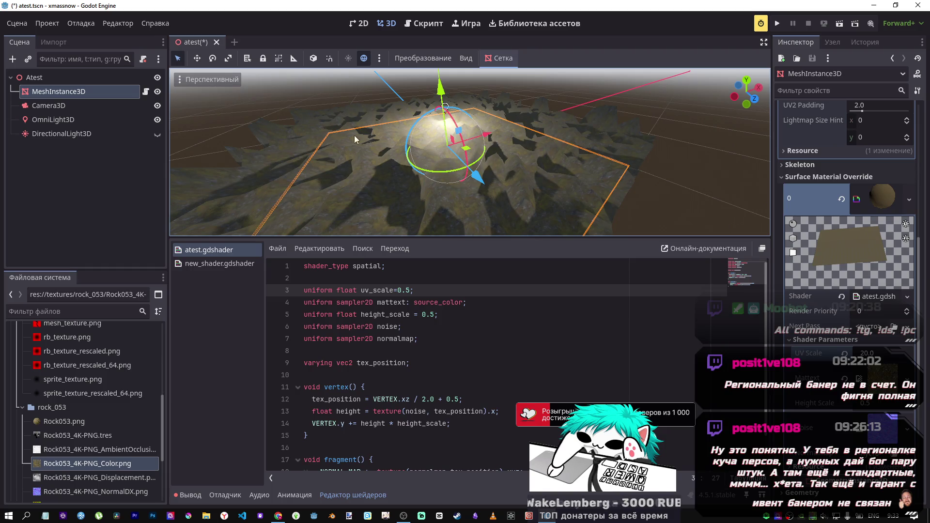
pyautogui.hotkey('ctrl', 's')
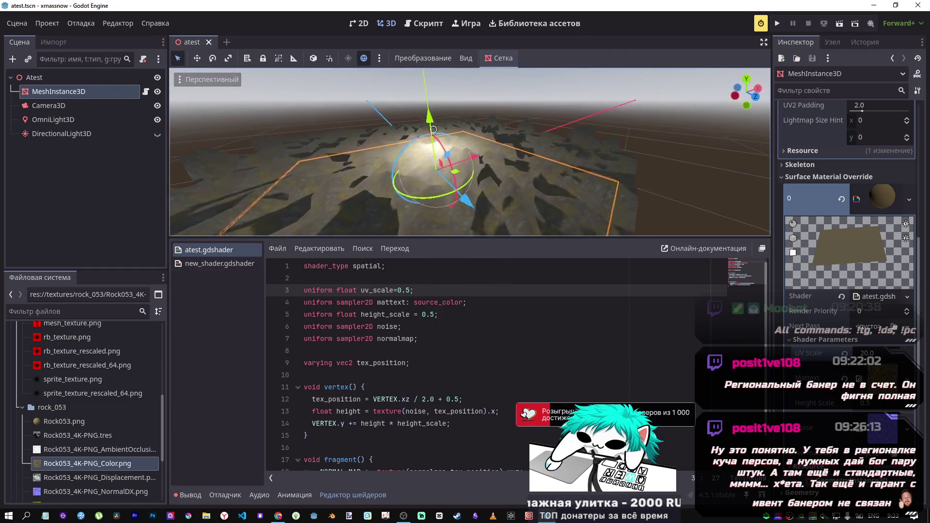
pyautogui.press('w')
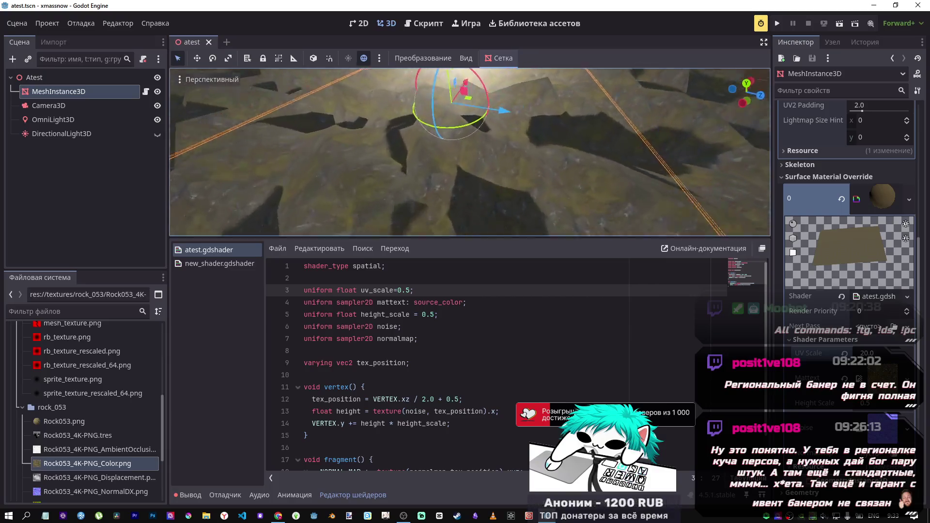
pyautogui.press('s')
pyautogui.scroll(-3, 368, 429)
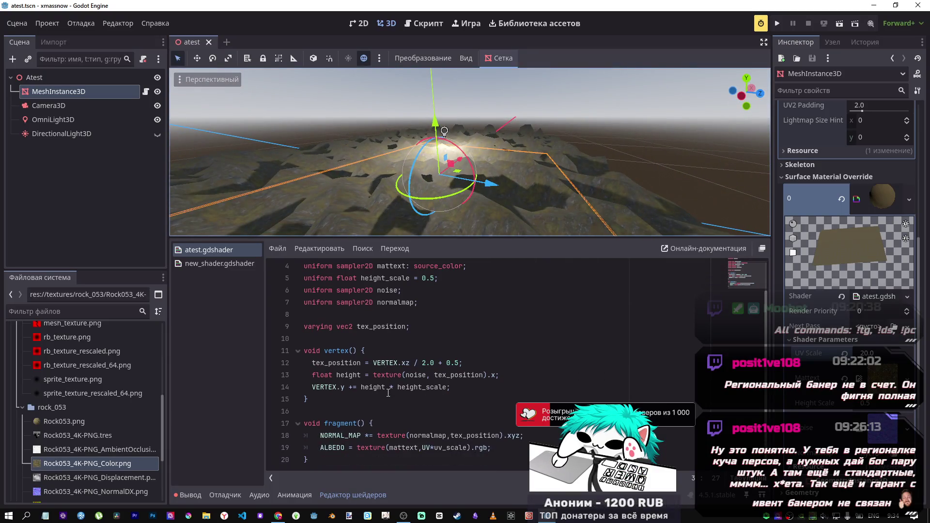
pyautogui.scroll(3, 419, 449)
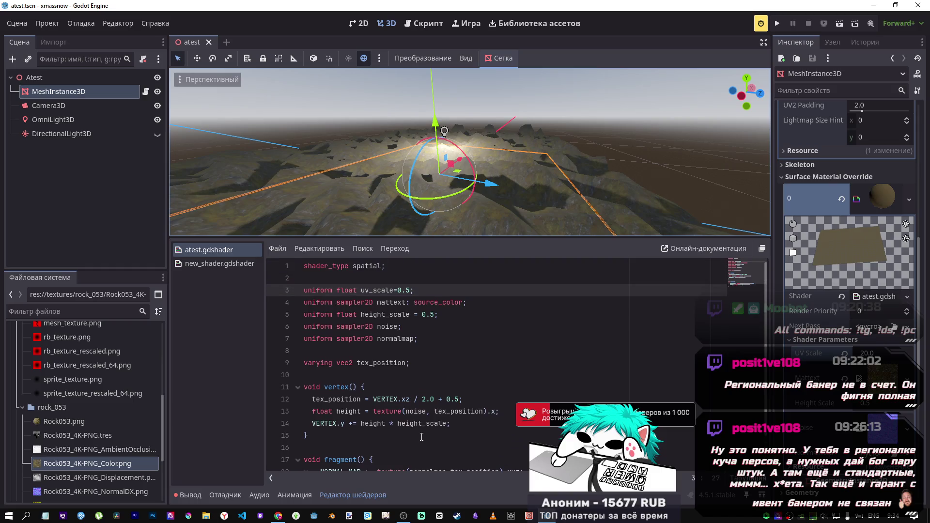
# - Close new_shader.gdshader from the open shaders list
pyautogui.click(206, 260)
pyautogui.click(211, 249)
pyautogui.middleClick(236, 267)
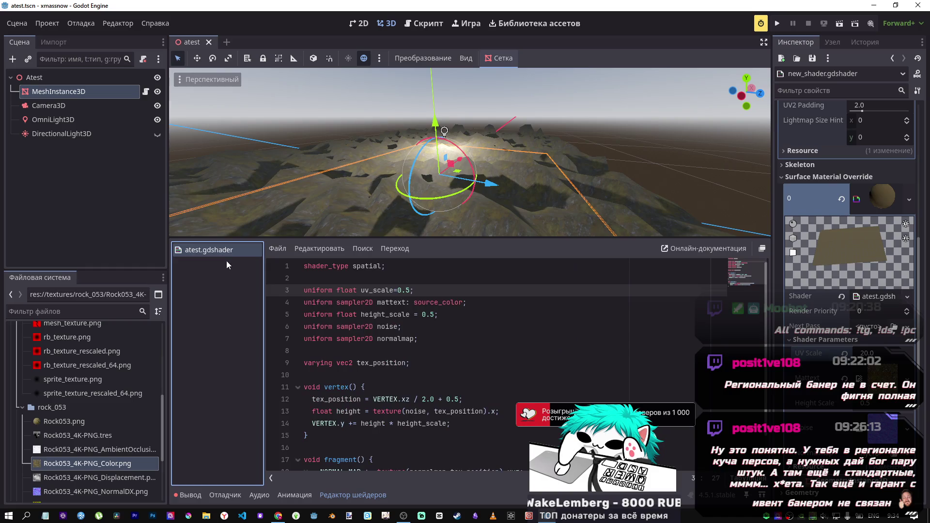
pyautogui.scroll(-3, 412, 344)
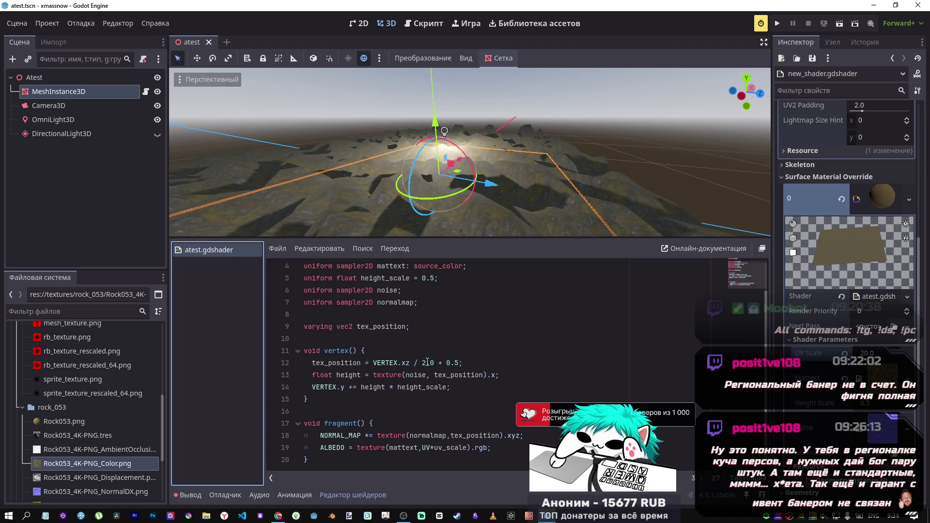
# - Indent lines 12–14 of the vertex() body with tabs and save atest.gdshader
pyautogui.moveTo(309, 362); pyautogui.dragTo(384, 364)
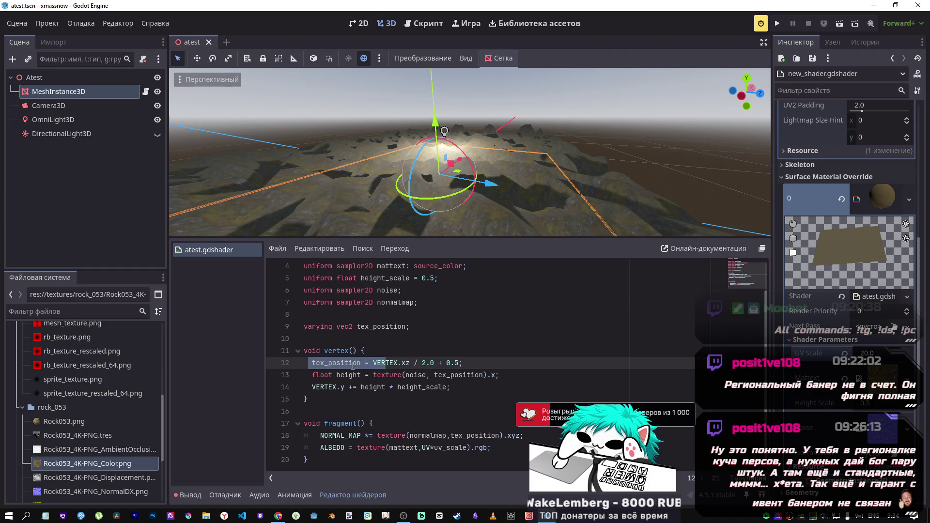
pyautogui.click(409, 353)
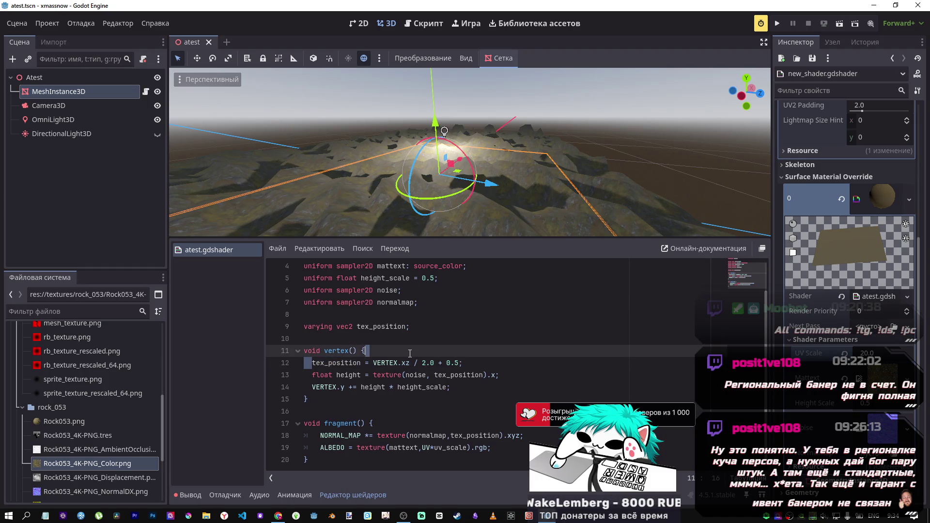
pyautogui.click(312, 362)
pyautogui.press('Tab')
pyautogui.click(313, 376)
pyautogui.press('Tab')
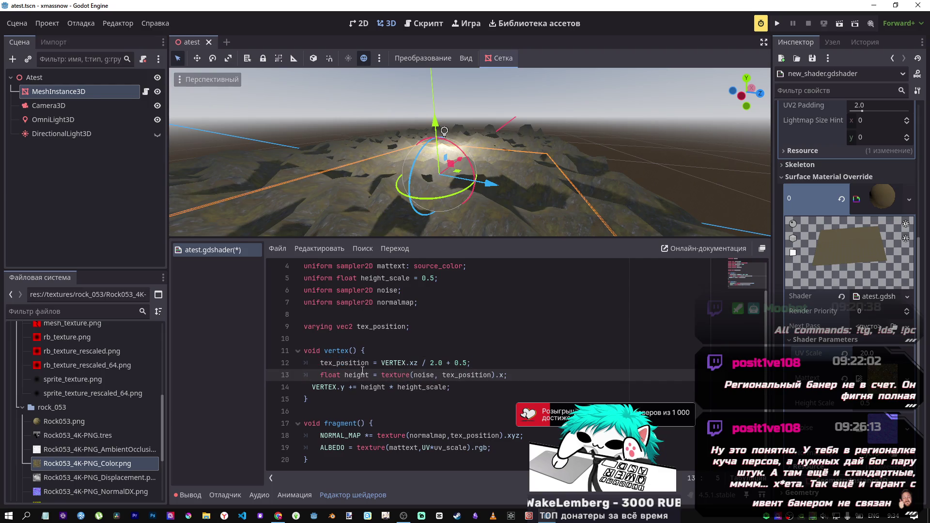
pyautogui.press('BackSpace')
pyautogui.press('Tab')
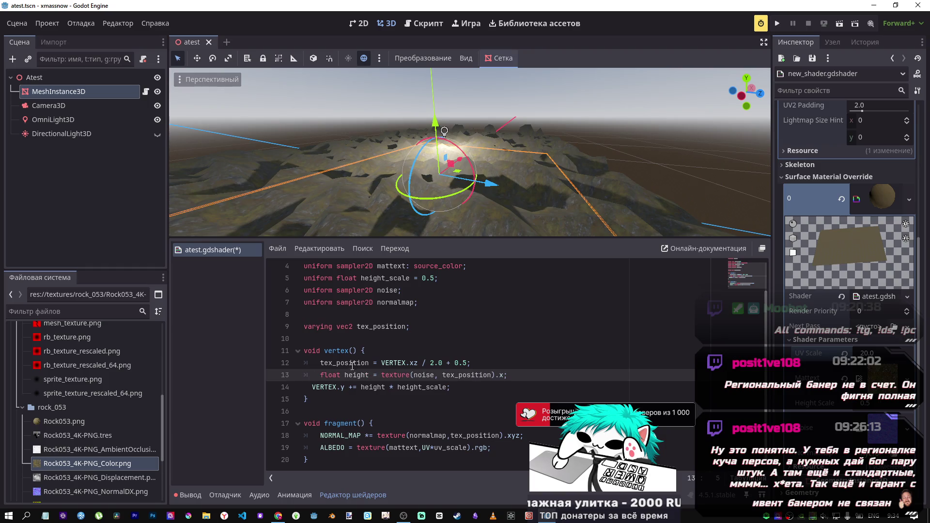
pyautogui.moveTo(374, 375); pyautogui.dragTo(447, 378)
pyautogui.press('Down')
pyautogui.press('Home')
pyautogui.press('Tab')
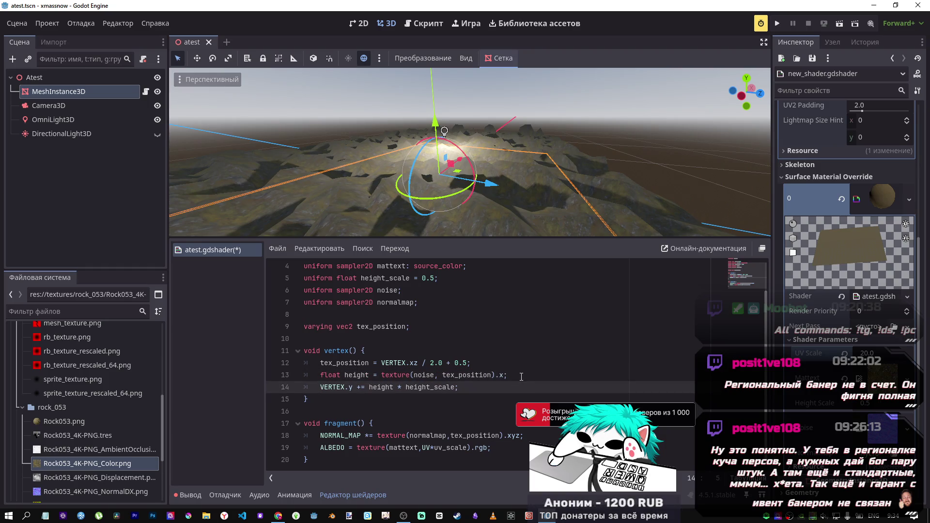
pyautogui.hotkey('ctrl', 's')
# - Review the VERTEX.xz tex_position calculation on line 12
pyautogui.click(353, 364)
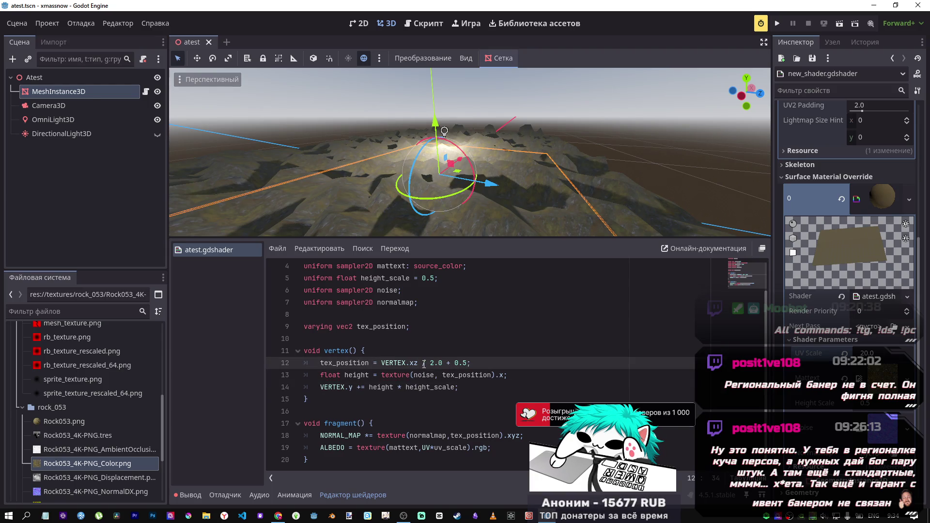
pyautogui.moveTo(418, 363); pyautogui.dragTo(430, 362)
pyautogui.scroll(2, 800, 297)
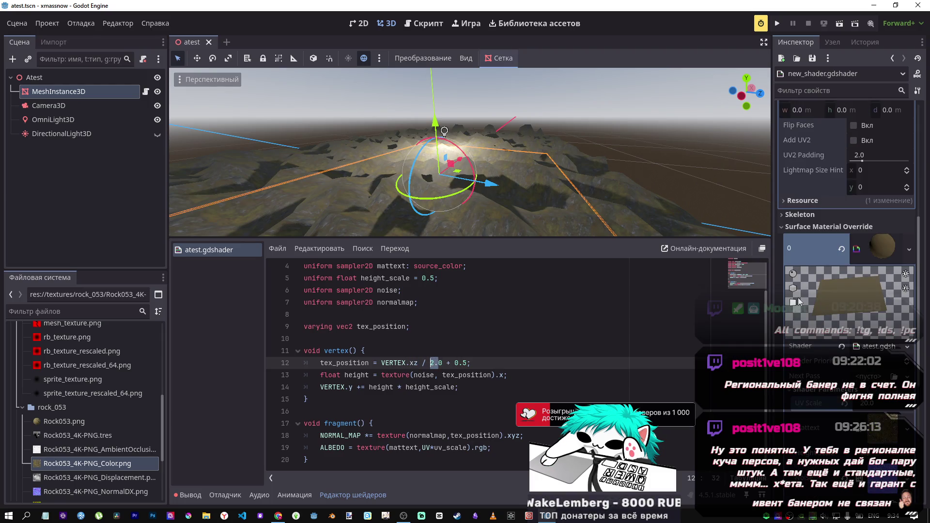
pyautogui.scroll(5, 798, 298)
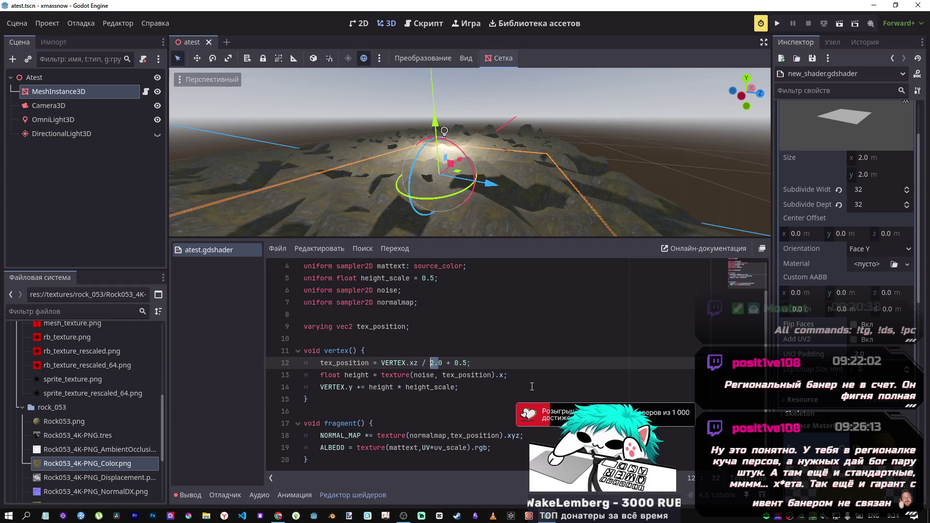
# - Review the varying tex_position declaration and the normal map line in the shader
pyautogui.scroll(1, 386, 346)
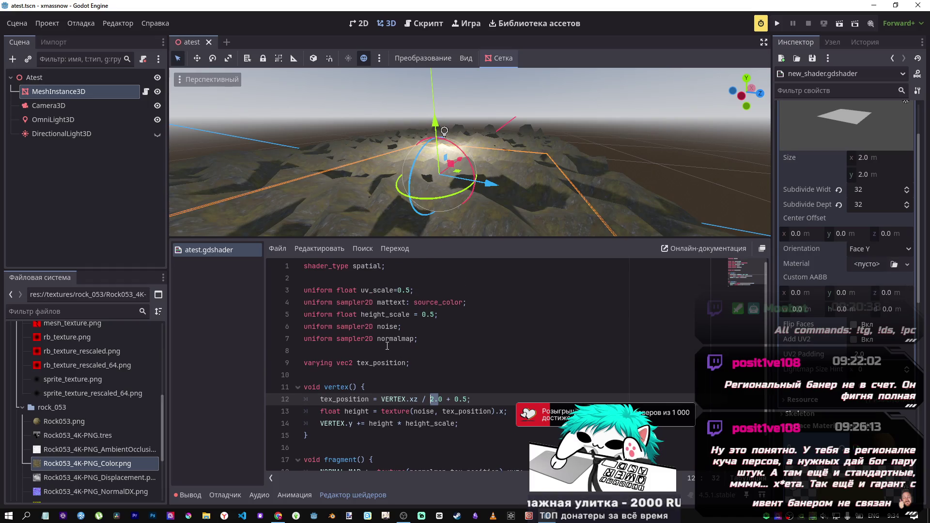
pyautogui.click(288, 362)
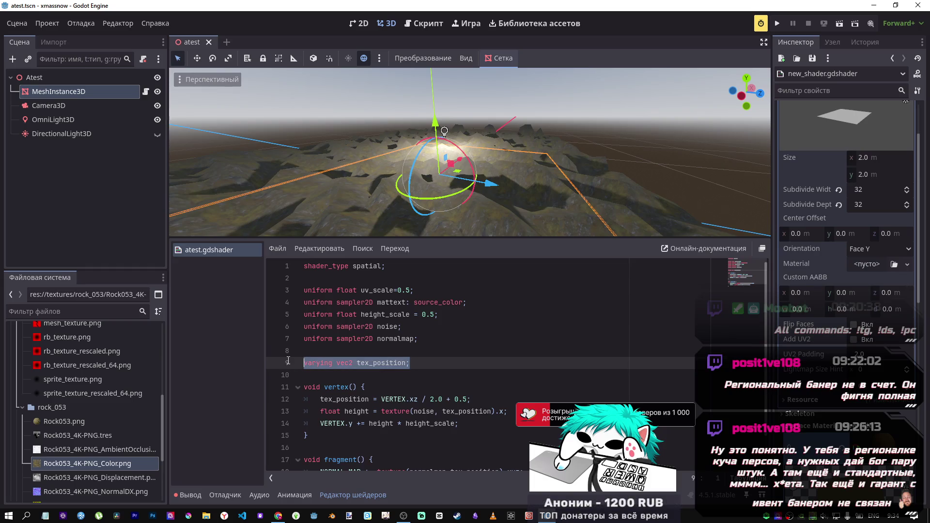
pyautogui.scroll(-1, 288, 360)
pyautogui.moveTo(360, 363); pyautogui.dragTo(381, 363)
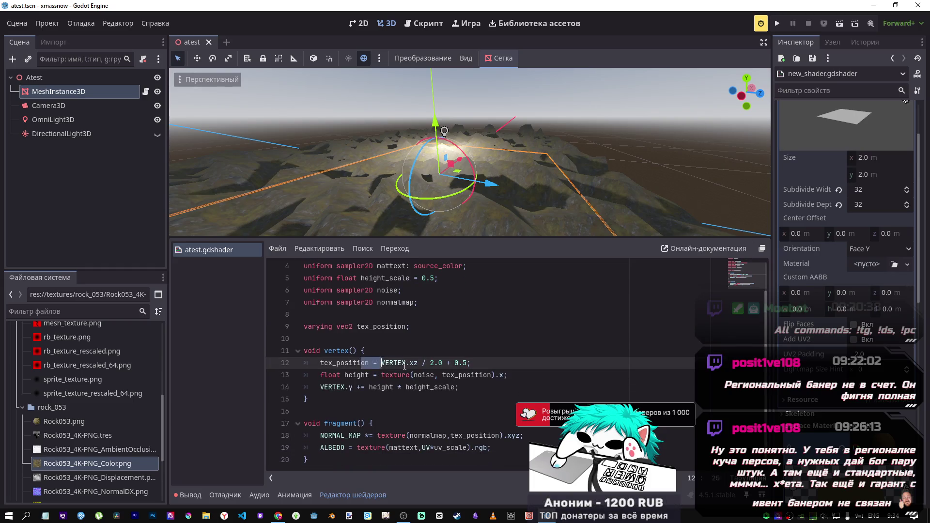
pyautogui.moveTo(368, 436); pyautogui.dragTo(438, 435)
pyautogui.moveTo(324, 327); pyautogui.dragTo(398, 327)
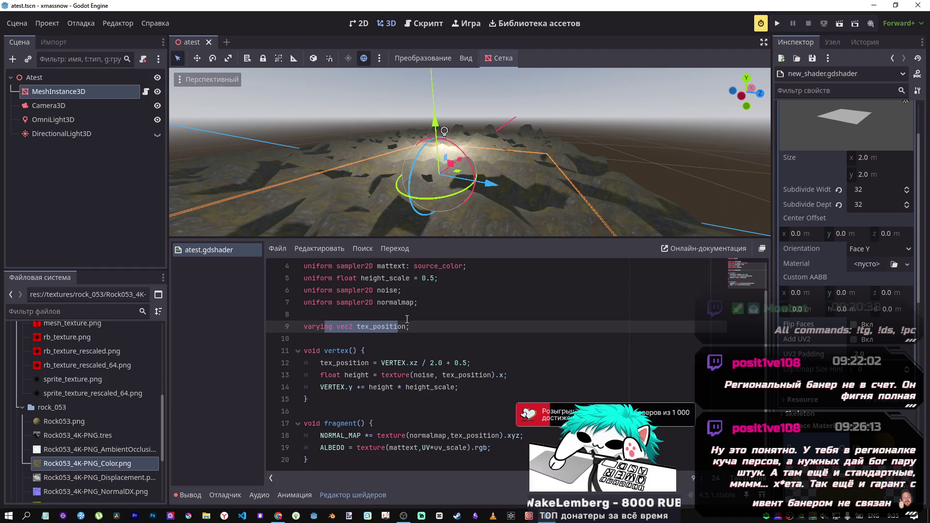
pyautogui.scroll(3, 913, 320)
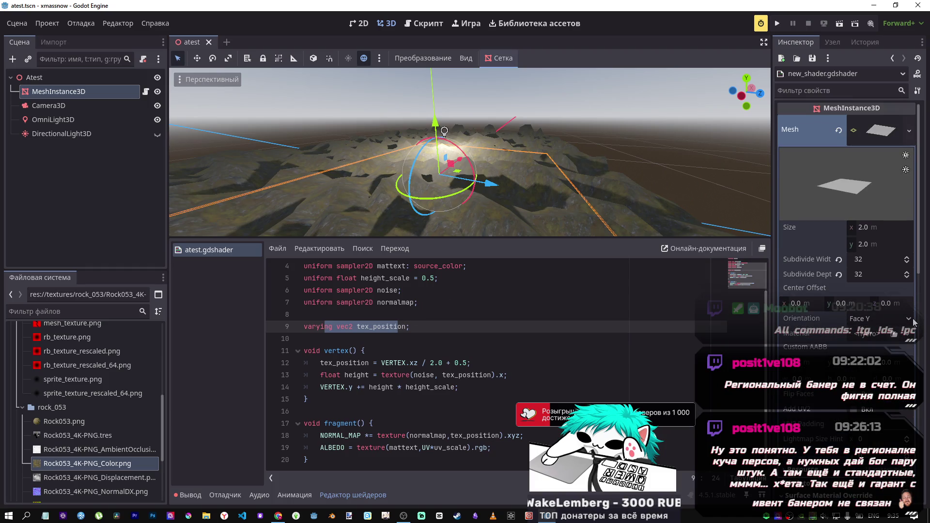
pyautogui.scroll(1, 526, 310)
pyautogui.scroll(-1, 526, 310)
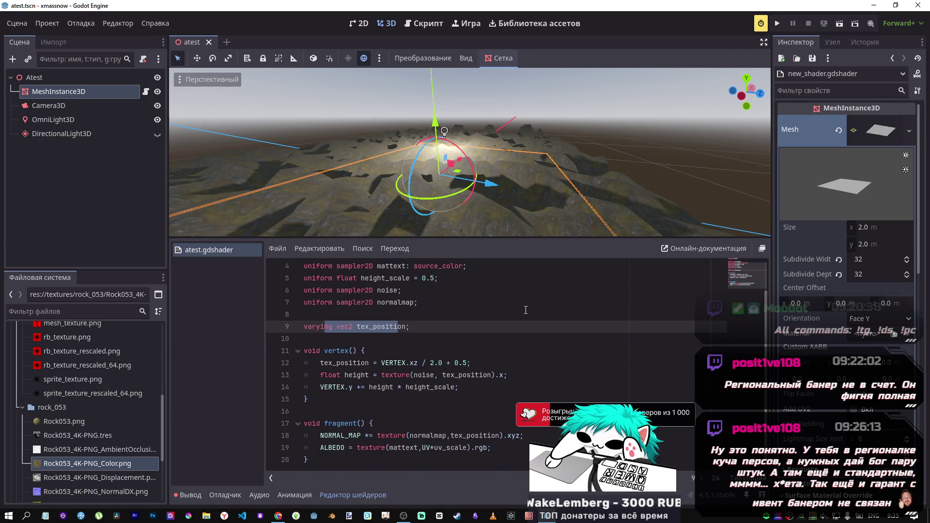
pyautogui.scroll(1, 516, 308)
pyautogui.scroll(-1, 515, 307)
pyautogui.scroll(1, 513, 306)
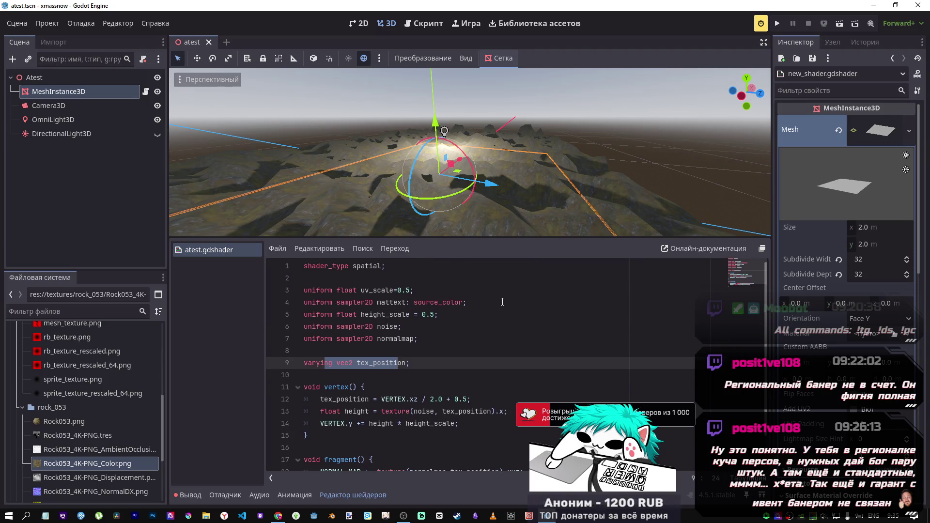
pyautogui.scroll(-1, 502, 301)
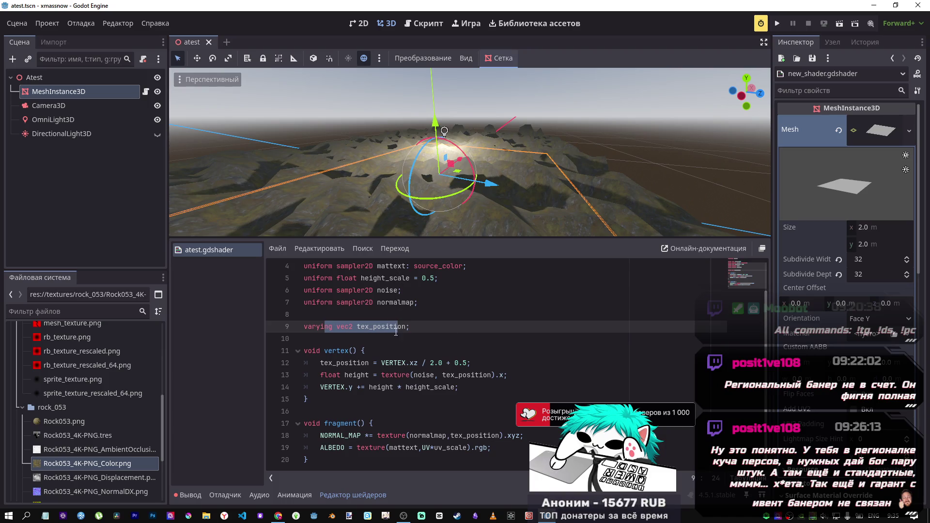
# - Examine the height_scale value, tex_position lines and UV scaling multiplication in the shader code
pyautogui.press('End')
pyautogui.moveTo(377, 278); pyautogui.dragTo(438, 279)
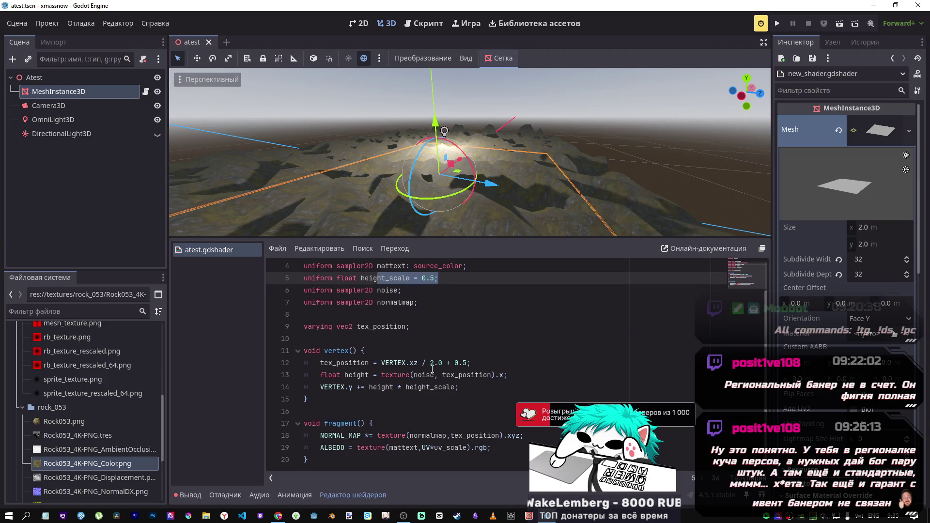
pyautogui.moveTo(458, 387)
pyautogui.mouseDown()
pyautogui.moveTo(320, 387)
pyautogui.moveTo(446, 376)
pyautogui.mouseUp()
pyautogui.scroll(1, 435, 382)
pyautogui.scroll(-1, 431, 393)
pyautogui.moveTo(428, 450)
pyautogui.mouseDown()
pyautogui.moveTo(456, 449)
pyautogui.moveTo(438, 449)
pyautogui.mouseUp()
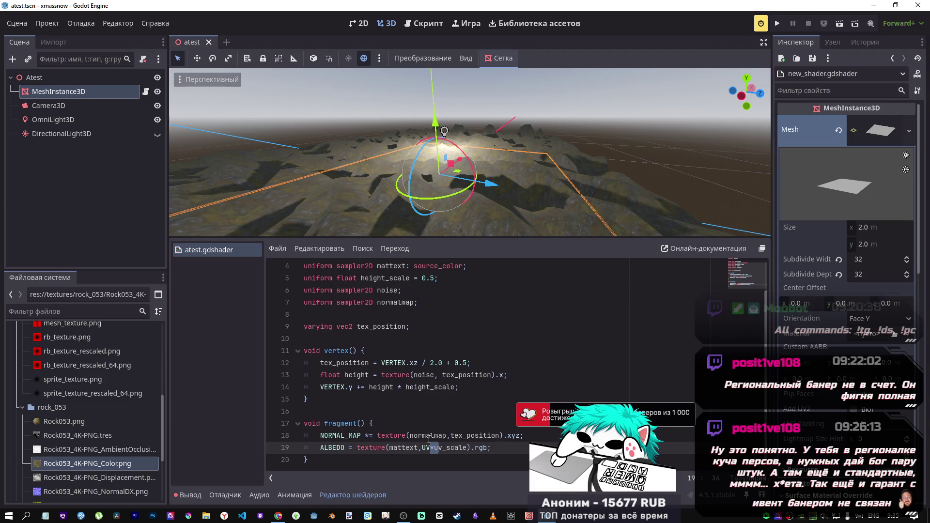
pyautogui.scroll(-8, 832, 367)
pyautogui.scroll(-2, 831, 366)
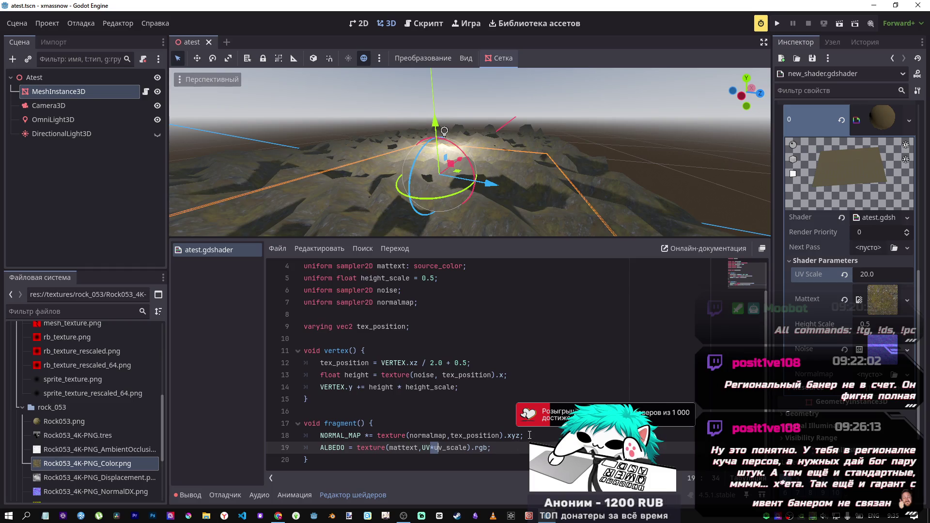
pyautogui.hotkey('alt', 'Tab')
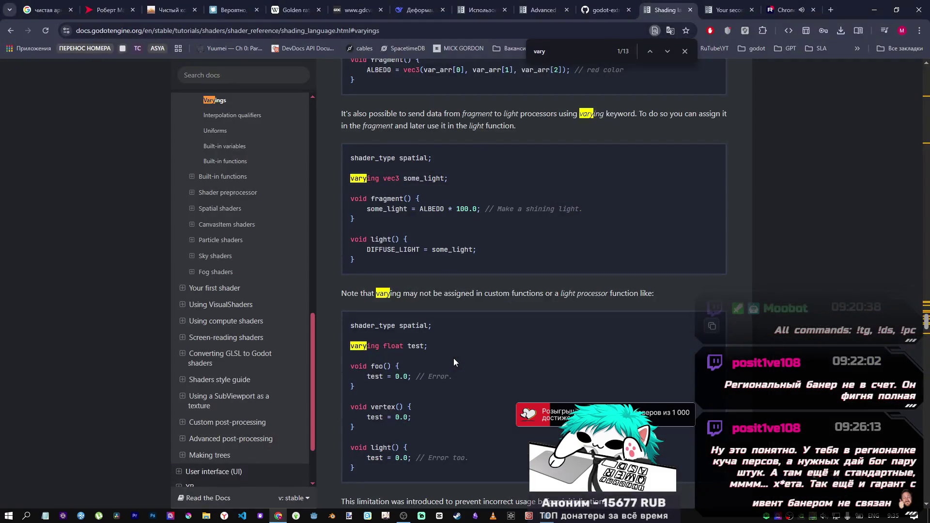
# - Close the 'vary' find bar on the shading-language reference page
pyautogui.hotkey('alt', 'Tab')
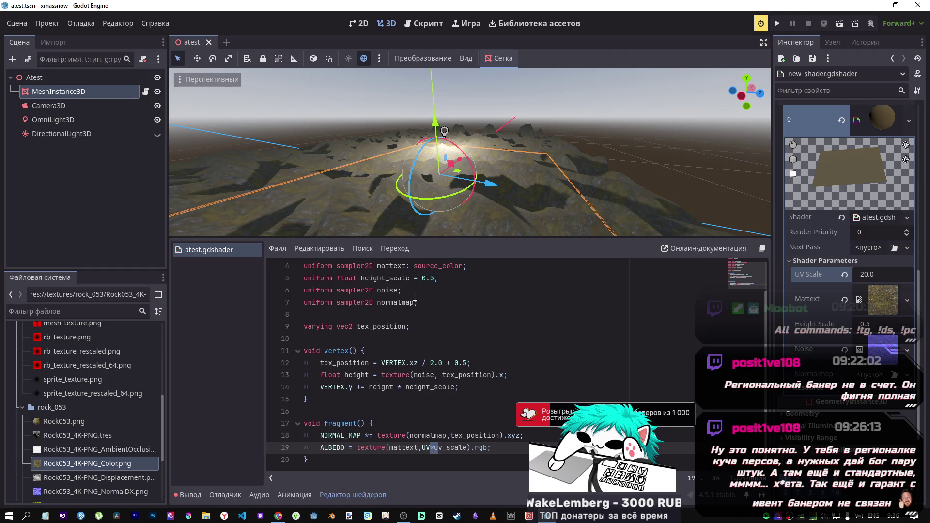
pyautogui.hotkey('alt', 'Tab')
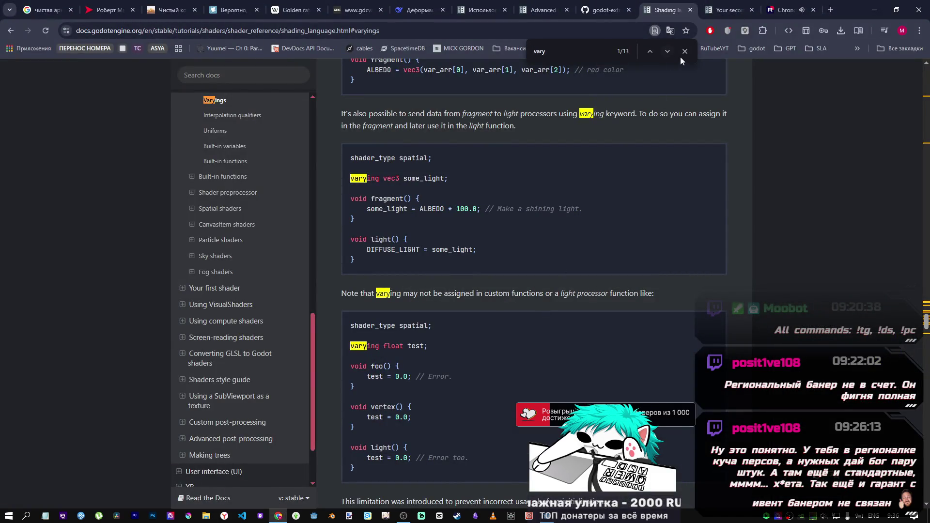
pyautogui.click(683, 52)
pyautogui.scroll(-3, 571, 264)
pyautogui.scroll(-3, 573, 261)
pyautogui.scroll(4, 573, 261)
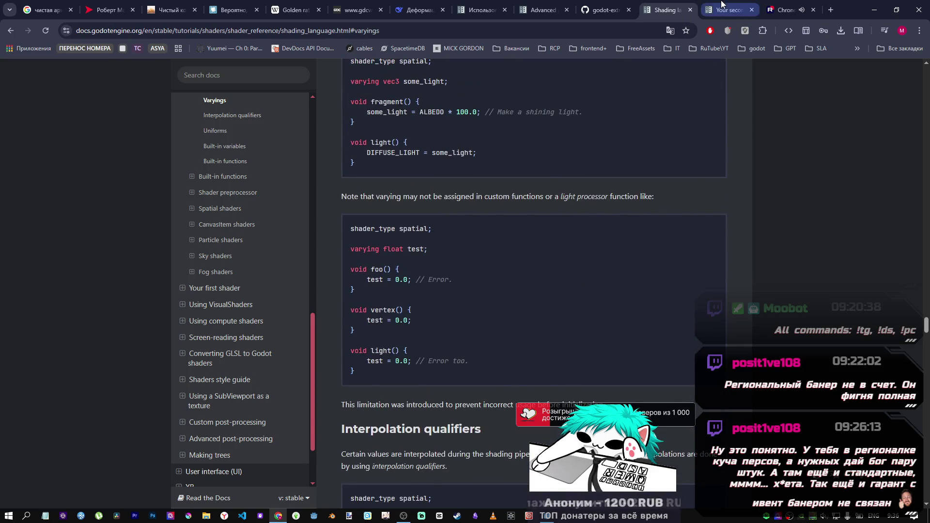
# - Read the render-modes section of the 'Your second 3D shader' tutorial, then return to Godot
pyautogui.hotkey('ctrl', 'Tab')
pyautogui.scroll(-4, 612, 282)
pyautogui.scroll(-4, 571, 289)
pyautogui.scroll(4, 555, 284)
pyautogui.scroll(-2, 536, 261)
pyautogui.scroll(3, 519, 269)
pyautogui.scroll(3, 518, 266)
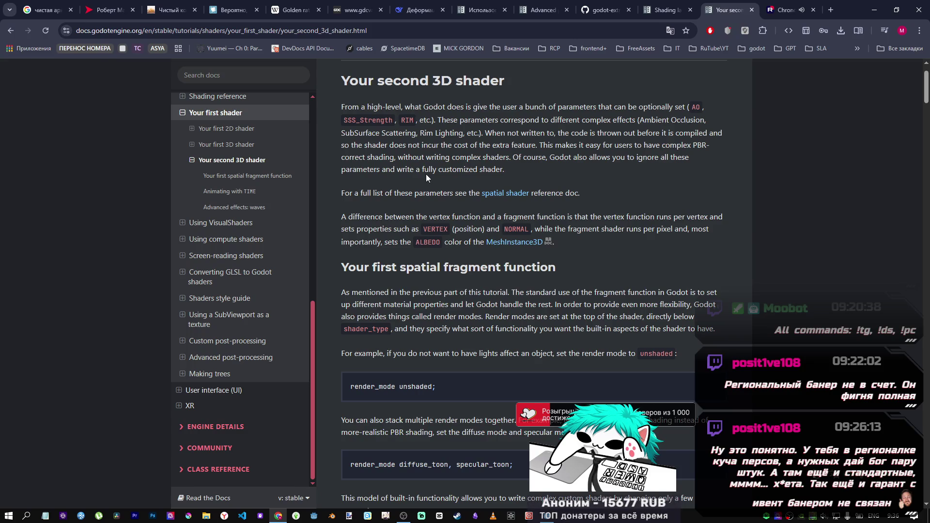
pyautogui.click(549, 516)
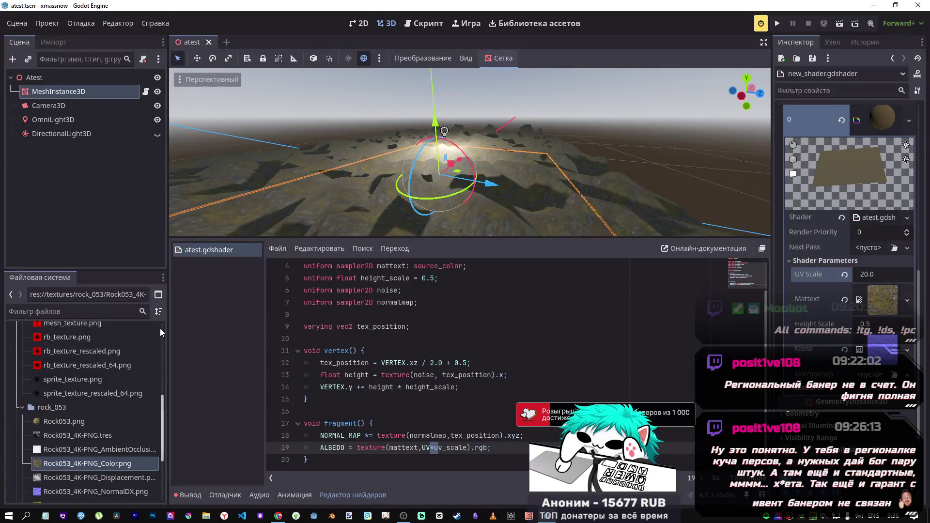
# - Rename atest.gdshader in the FileSystem dock to vertex.gdshader
pyautogui.scroll(3, 90, 395)
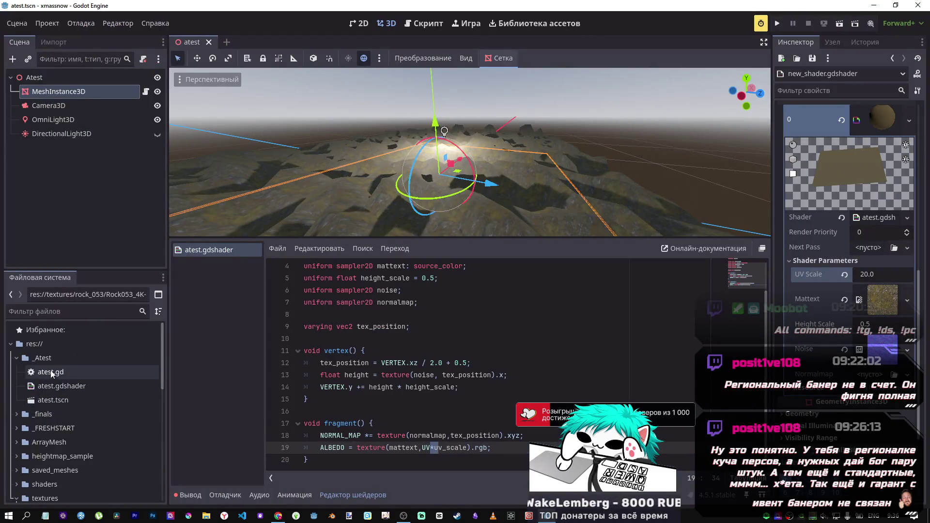
pyautogui.click(56, 386)
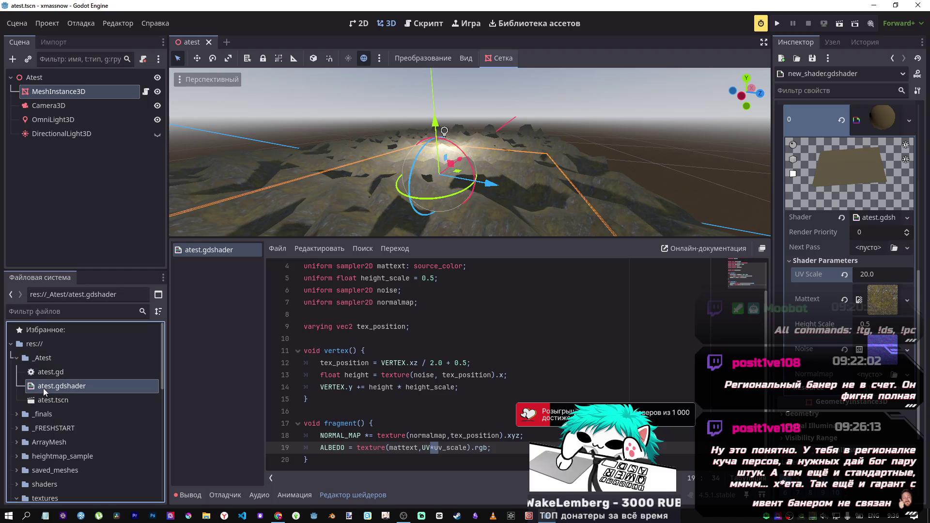
pyautogui.rightClick(57, 387)
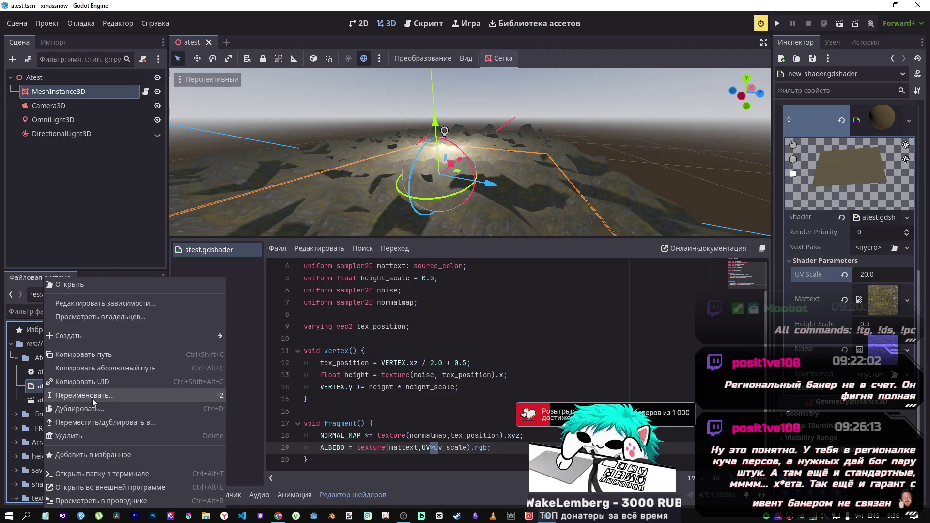
pyautogui.click(59, 395)
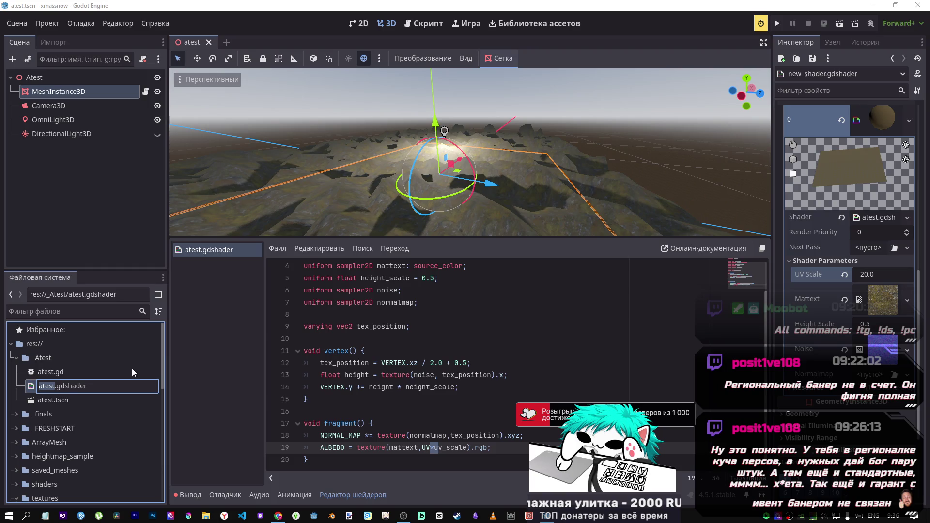
pyautogui.write('vertex')
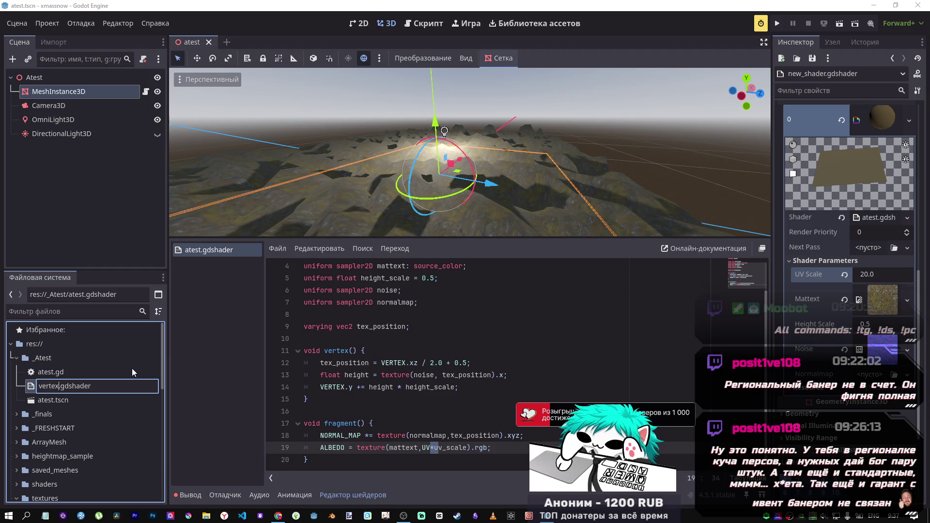
pyautogui.press('Return')
# - Rename vertex.gdshader to terrain.gdshader
pyautogui.rightClick(55, 358)
pyautogui.moveTo(98, 307)
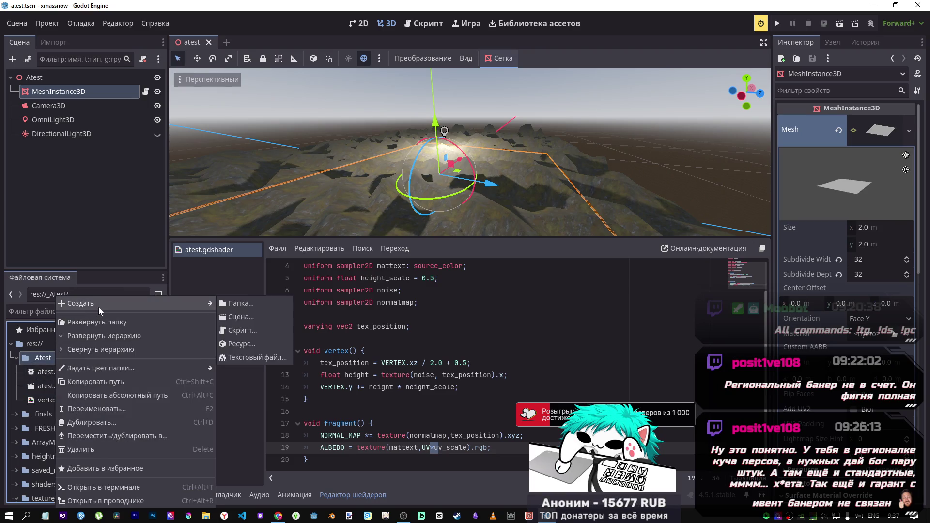
pyautogui.click(31, 399)
pyautogui.rightClick(57, 356)
pyautogui.click(44, 403)
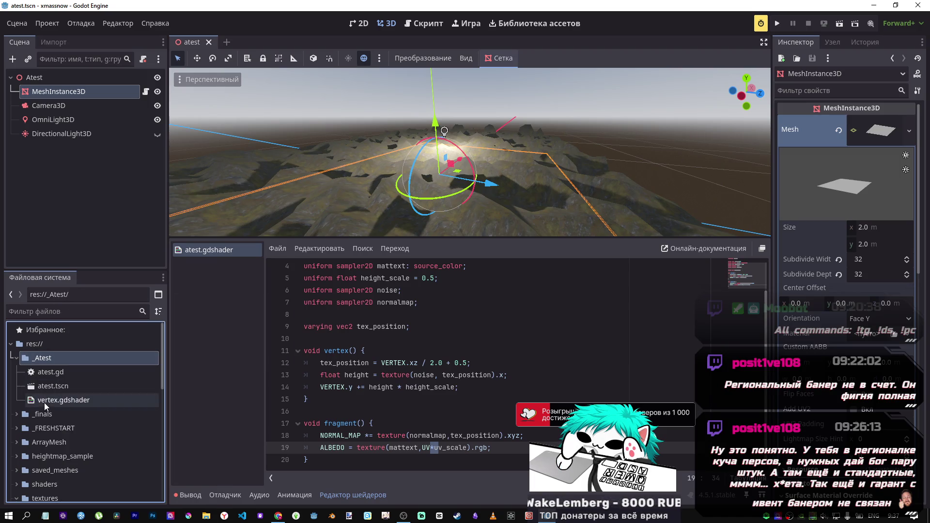
pyautogui.rightClick(44, 403)
pyautogui.click(121, 396)
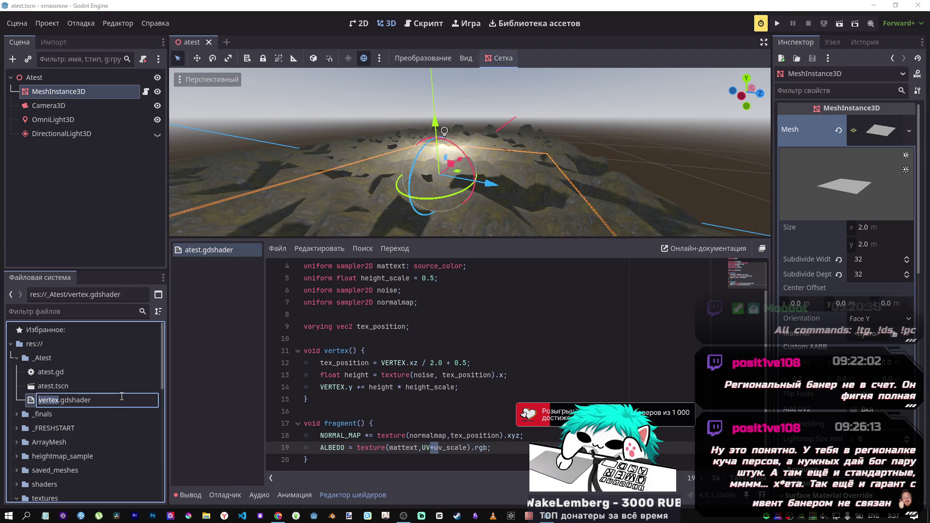
pyautogui.write('terrain')
pyautogui.press('Return')
pyautogui.rightClick(44, 358)
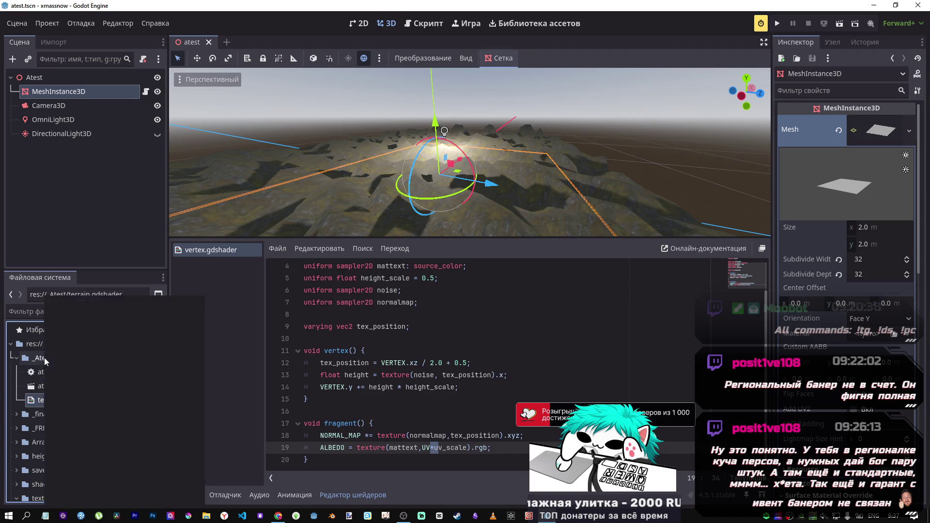
# - Create a new Shader resource watrer.gdshader in _Atest and open it in the shader editor
pyautogui.moveTo(179, 303)
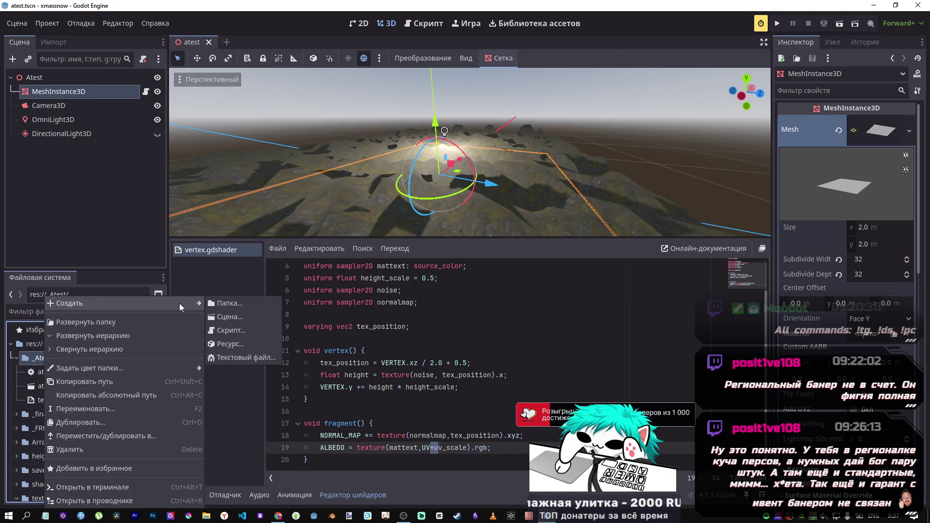
pyautogui.click(231, 344)
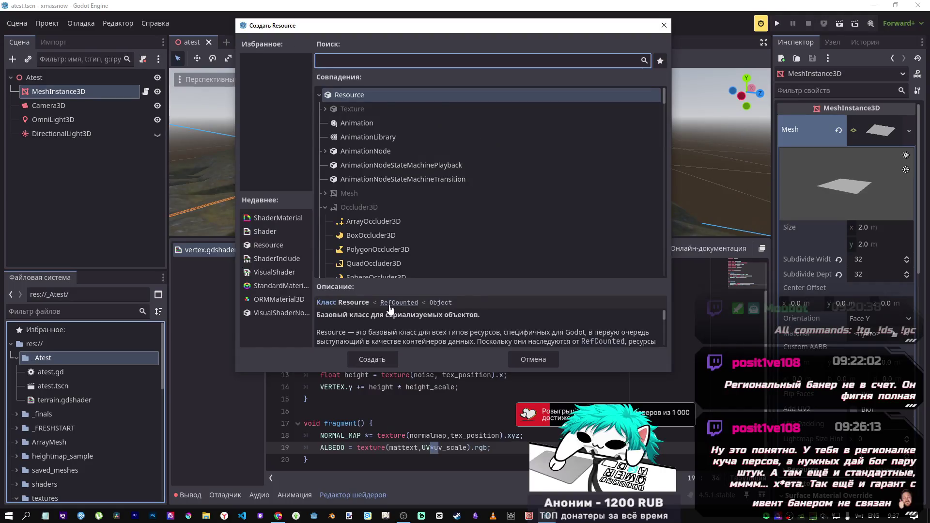
pyautogui.write('shader')
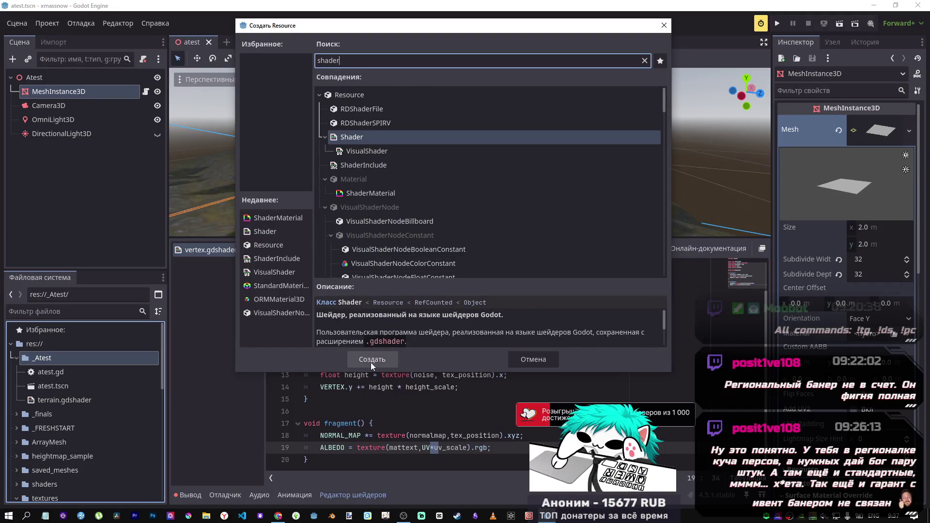
pyautogui.click(370, 361)
pyautogui.write('watrer.gdshader')
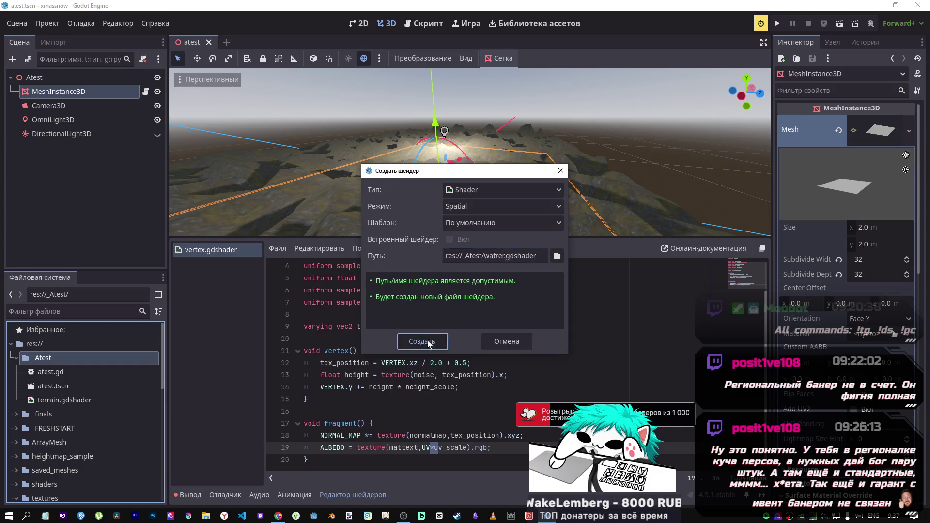
pyautogui.click(428, 343)
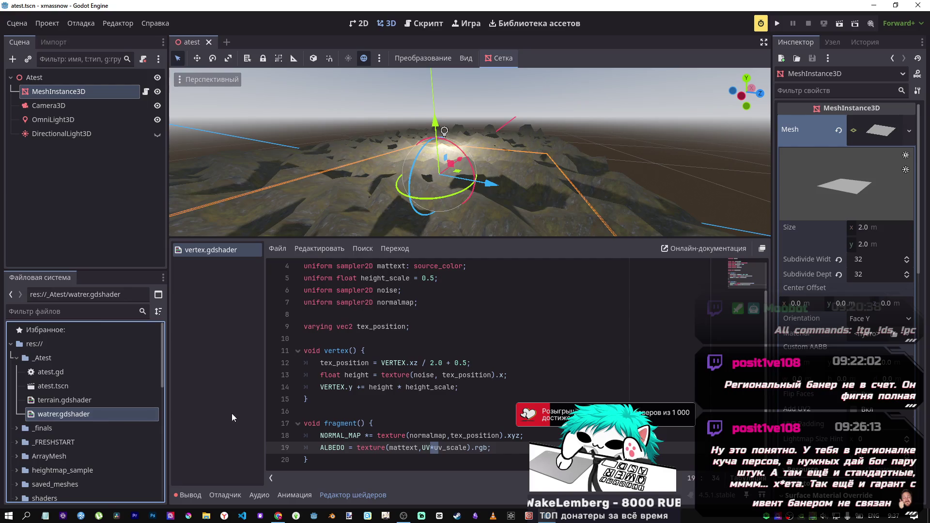
pyautogui.click(74, 399)
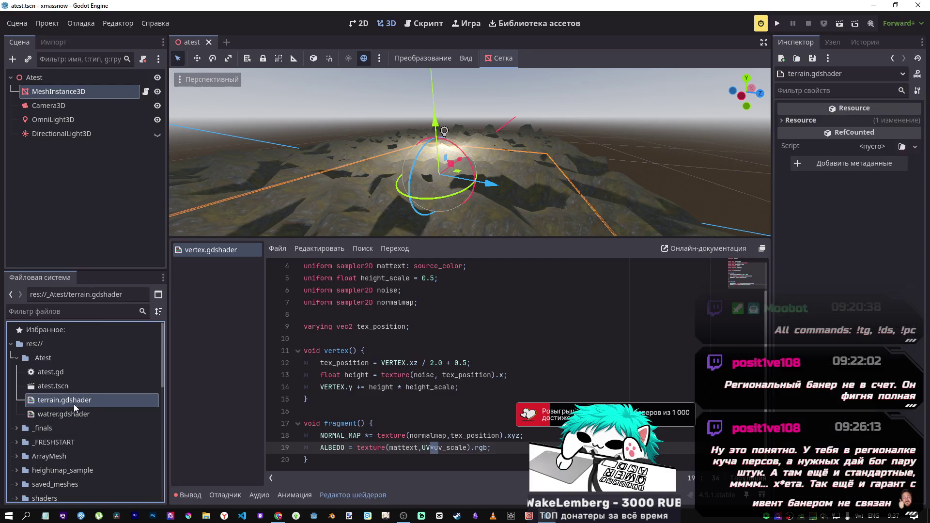
pyautogui.doubleClick(100, 413)
pyautogui.middleClick(213, 249)
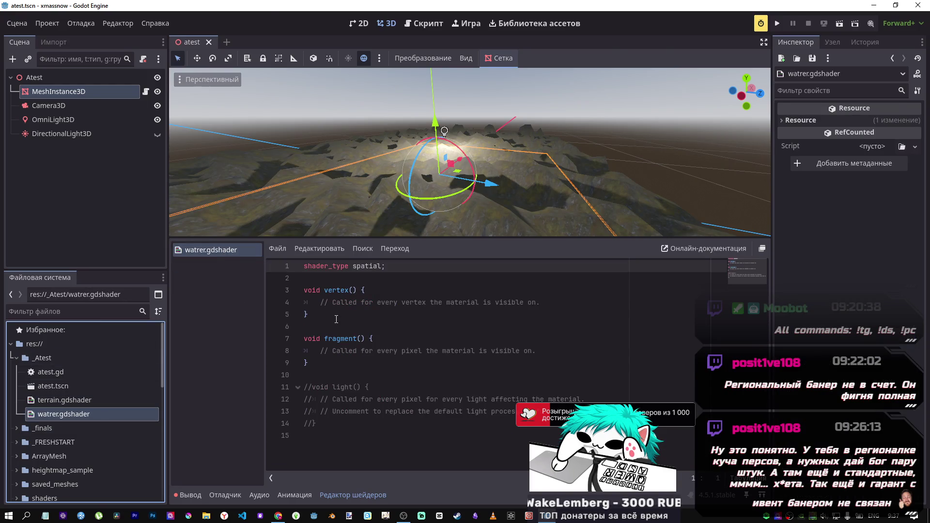
# - Select and copy the 'render_mode unshaded;' example line from the render-modes docs
pyautogui.hotkey('alt', 'Tab')
pyautogui.scroll(-1, 484, 320)
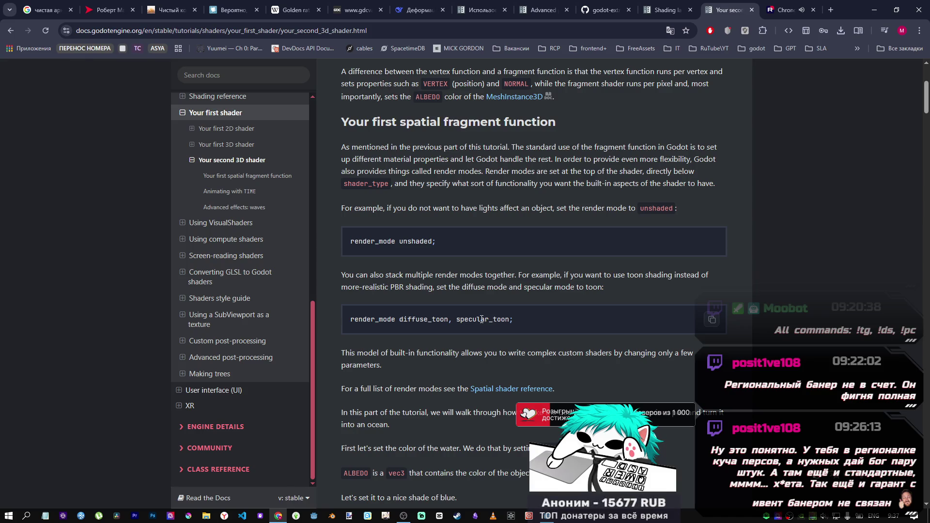
pyautogui.moveTo(438, 241); pyautogui.dragTo(337, 242)
pyautogui.hotkey('ctrl', 'c')
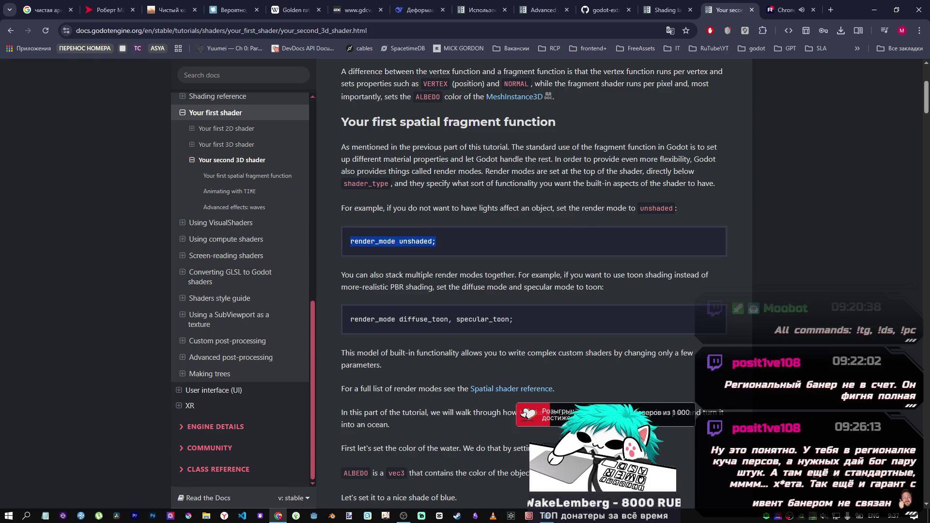
pyautogui.hotkey('alt', 'Tab')
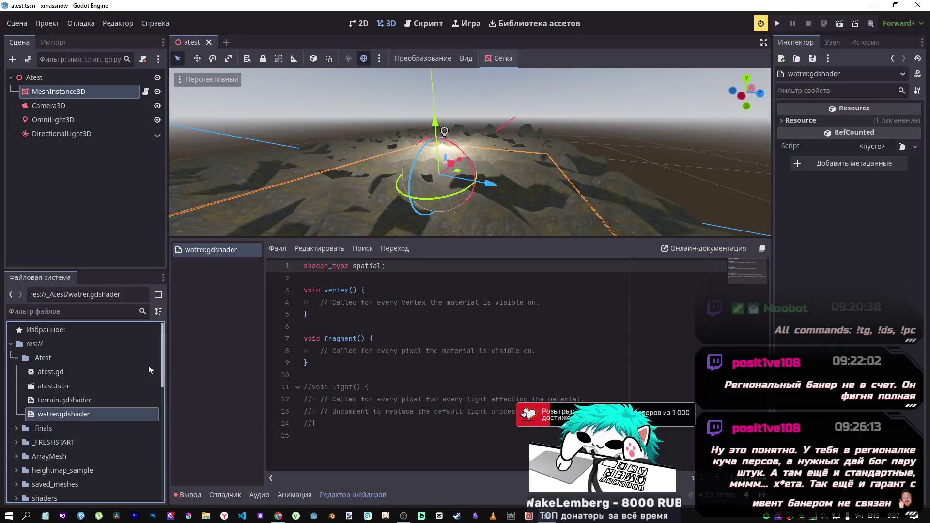
# - Open terrain.gdshader, try pasting 'render_mode unshaded;' on line 2, then undo it
pyautogui.doubleClick(93, 398)
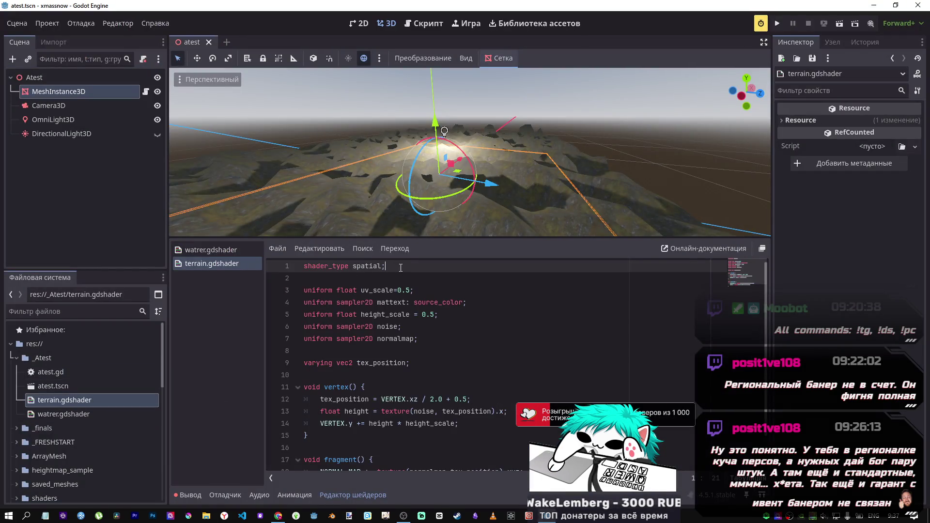
pyautogui.hotkey('ctrl', 'v')
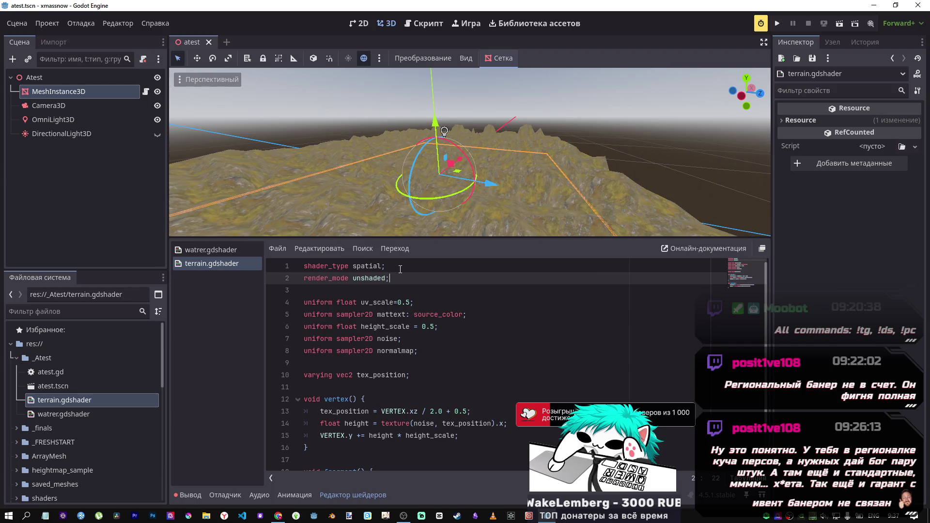
pyautogui.hotkey('ctrl', 'z')
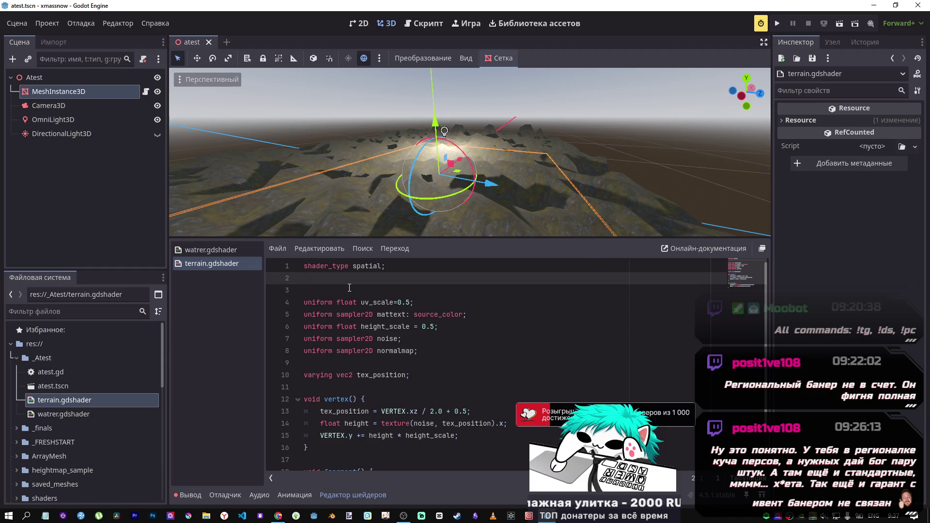
# - Paste the 'render_mode diffuse_toon, specular_toon;' line from the docs onto line 2 and fix its missing 'r'
pyautogui.hotkey('alt', 'Tab')
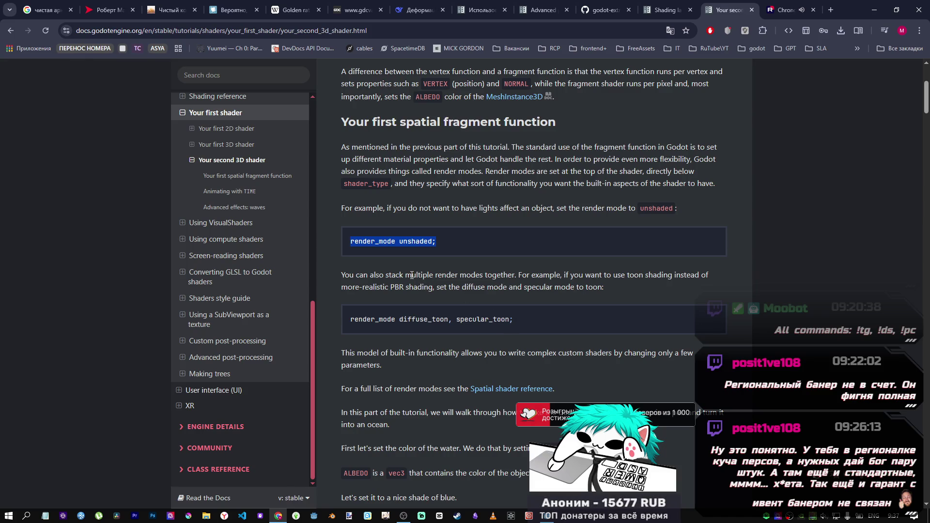
pyautogui.moveTo(519, 316); pyautogui.dragTo(360, 316)
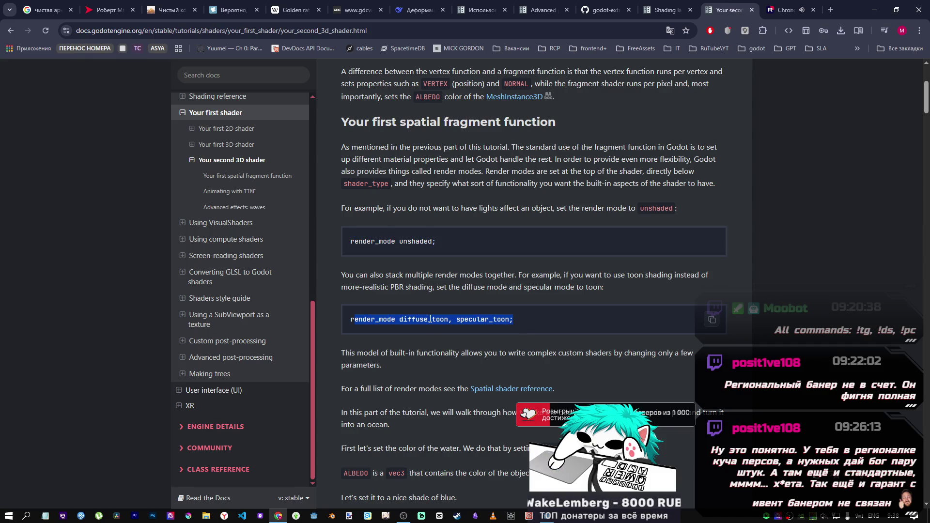
pyautogui.hotkey('ctrl', 'c')
pyautogui.hotkey('alt', 'Tab')
pyautogui.hotkey('ctrl', 'v')
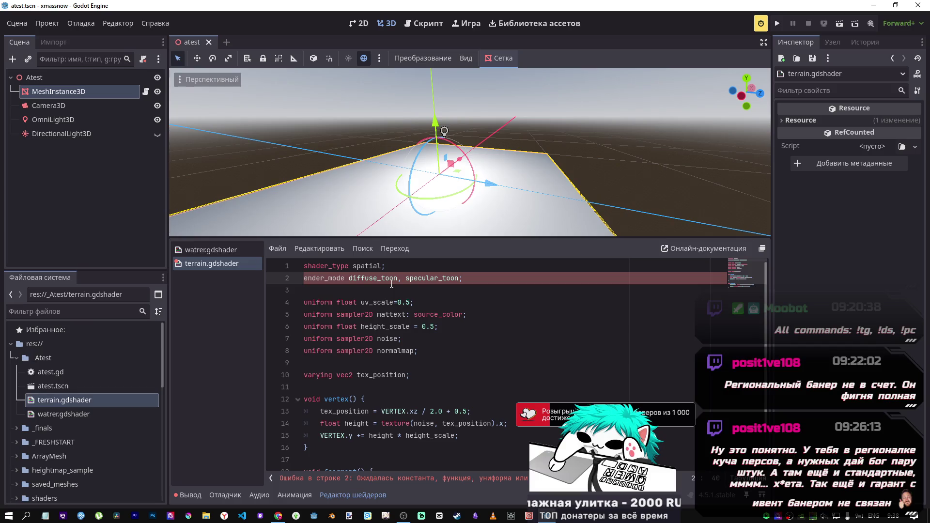
pyautogui.click(303, 278)
pyautogui.write('r')
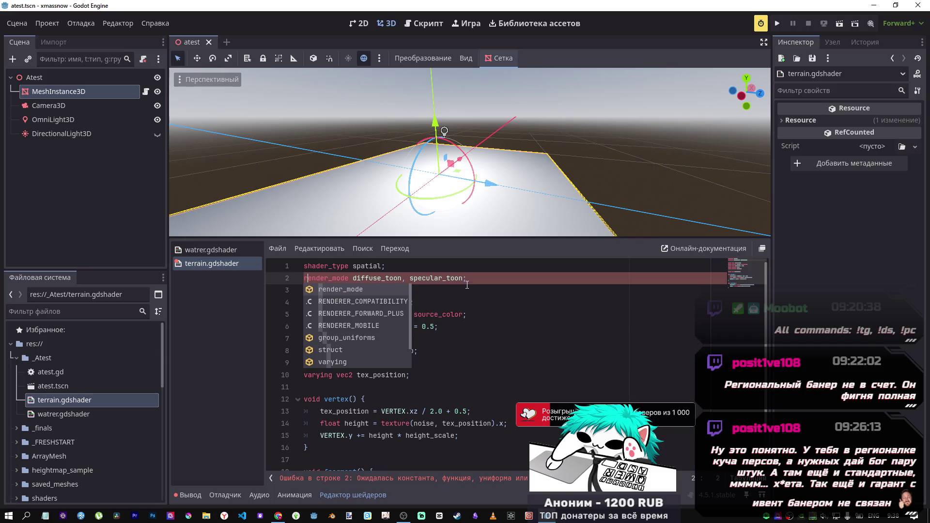
# - Toggle the render_mode line on and off to compare toon and standard terrain shading
pyautogui.moveTo(466, 284); pyautogui.dragTo(301, 282)
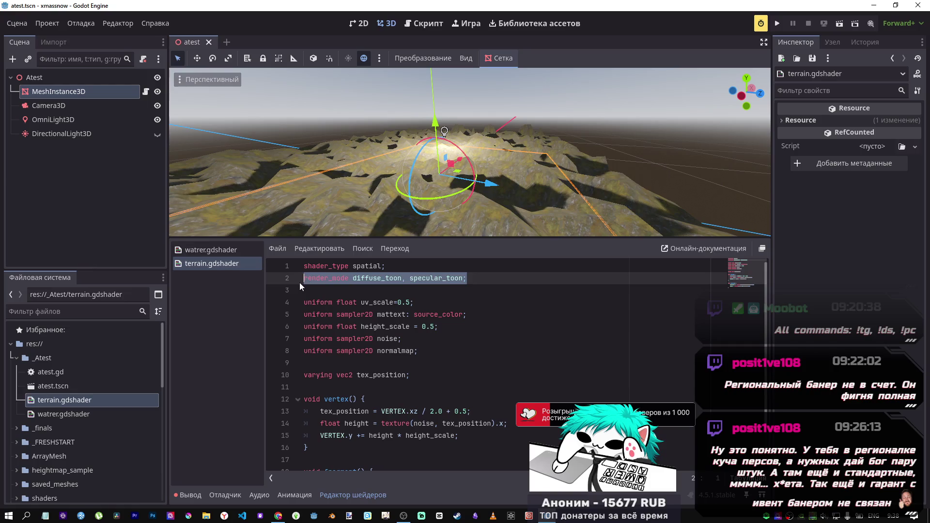
pyautogui.press('BackSpace')
pyautogui.hotkey('ctrl', 'z')
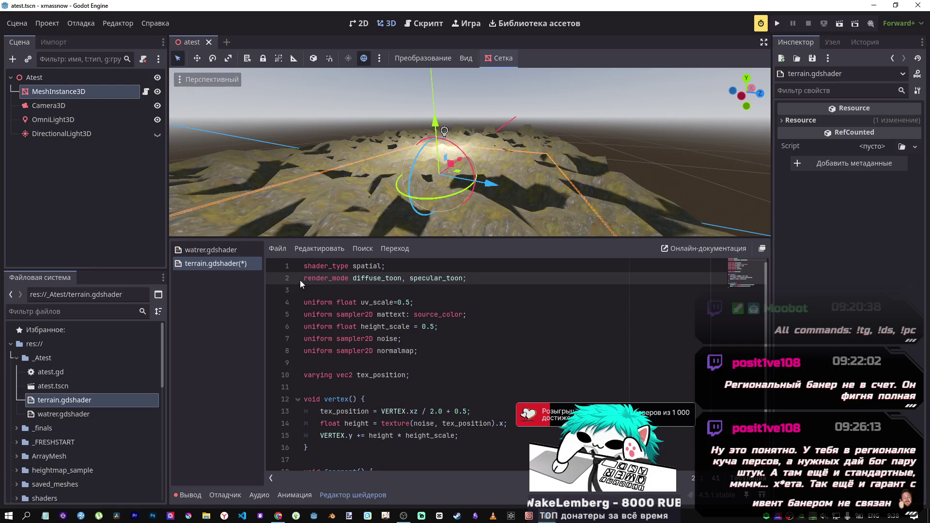
pyautogui.moveTo(388, 174)
pyautogui.mouseDown()
pyautogui.moveTo(387, 204)
pyautogui.moveTo(373, 203)
pyautogui.moveTo(377, 228)
pyautogui.moveTo(387, 169)
pyautogui.moveTo(497, 75)
pyautogui.moveTo(435, 71)
pyautogui.mouseUp()
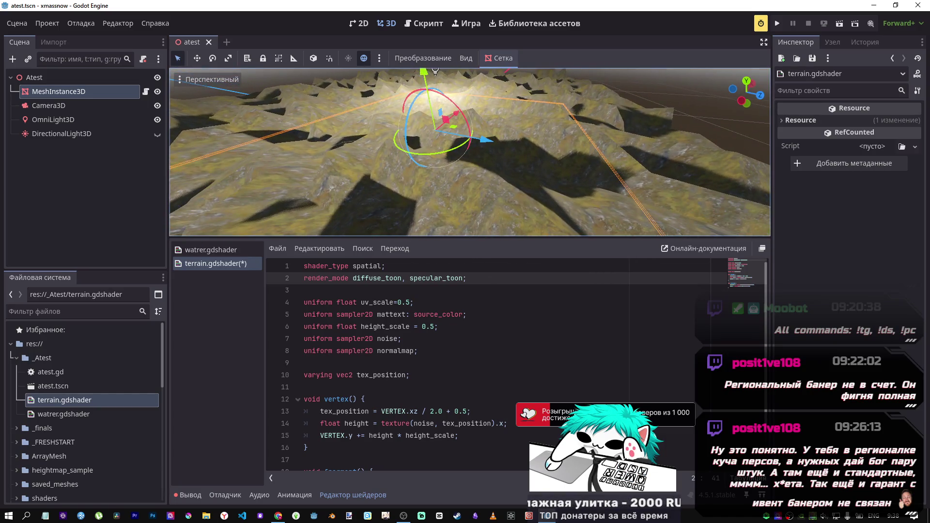
pyautogui.click(474, 275)
pyautogui.hotkey('ctrl', 'k')
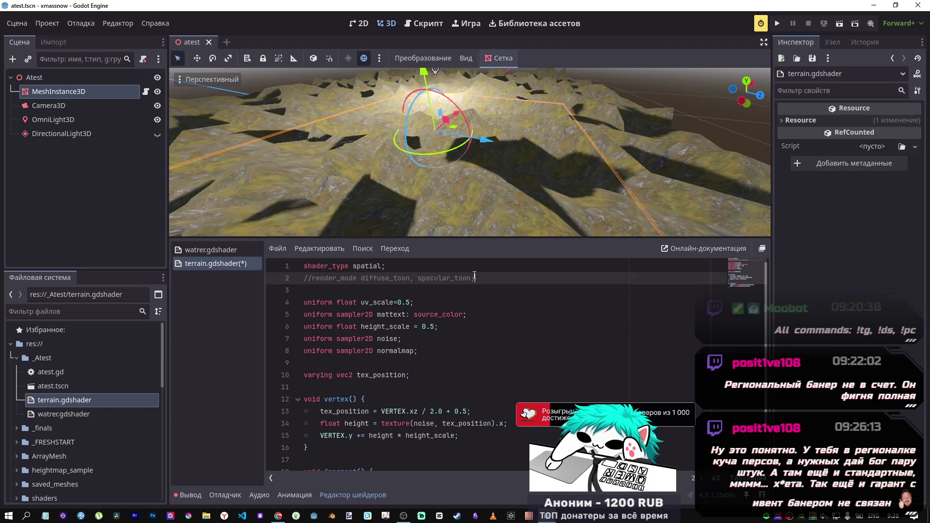
pyautogui.hotkey('ctrl', 'k')
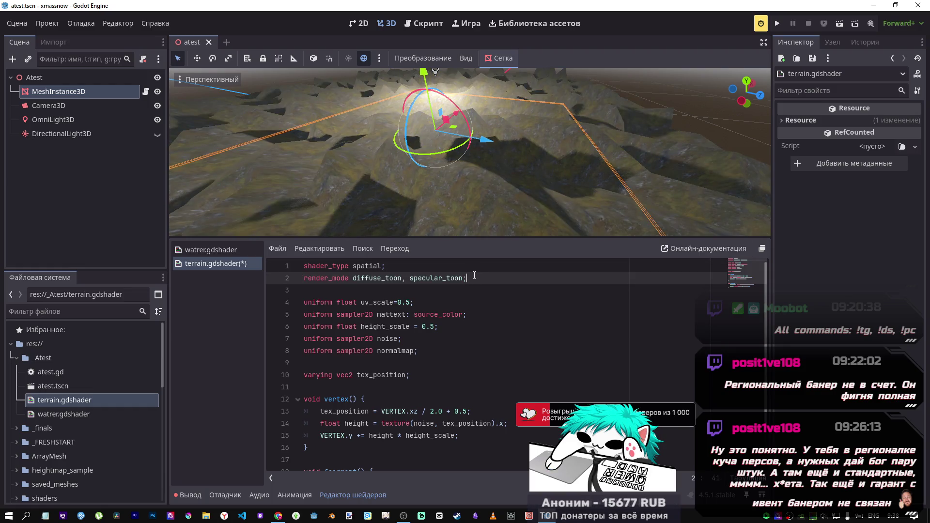
pyautogui.hotkey('ctrl', 'k')
pyautogui.hotkey('ctrl', 'k')
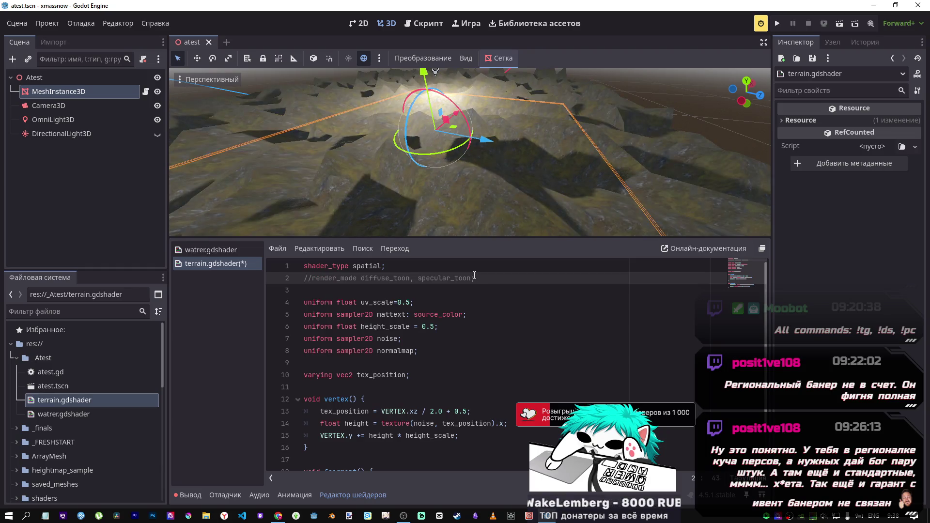
pyautogui.hotkey('ctrl', 'k')
pyautogui.moveTo(475, 276); pyautogui.dragTo(318, 270)
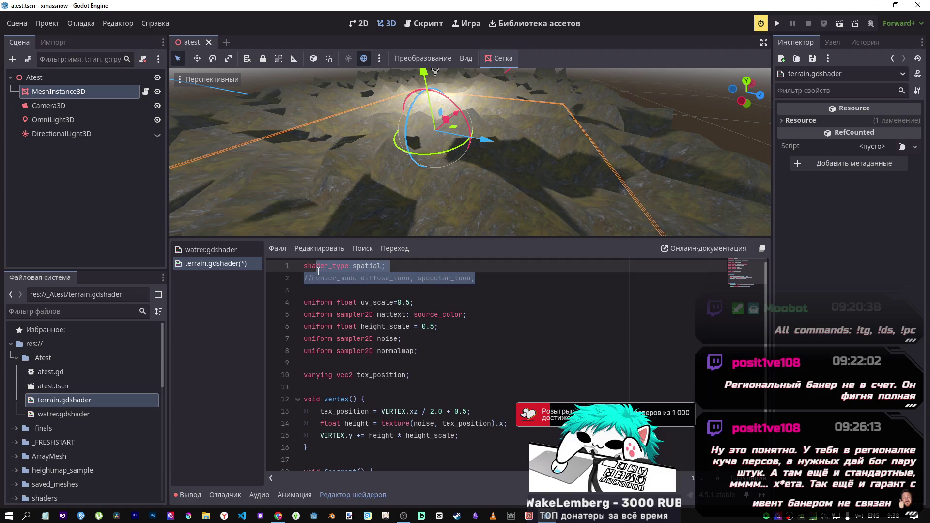
# - Close terrain.gdshader and scroll through the stacked toon render_mode example in the docs
pyautogui.middleClick(233, 264)
pyautogui.hotkey('alt', 'Tab')
pyautogui.scroll(-4, 381, 218)
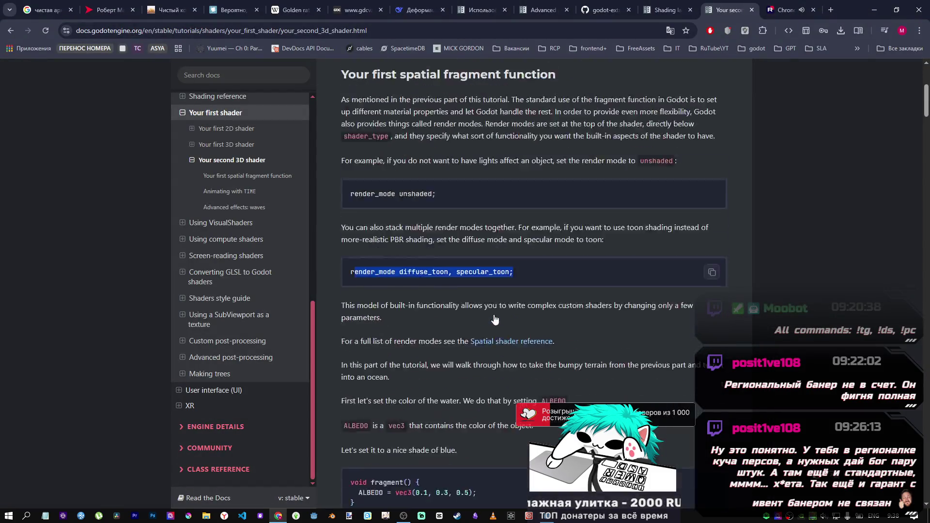
pyautogui.scroll(-1, 383, 170)
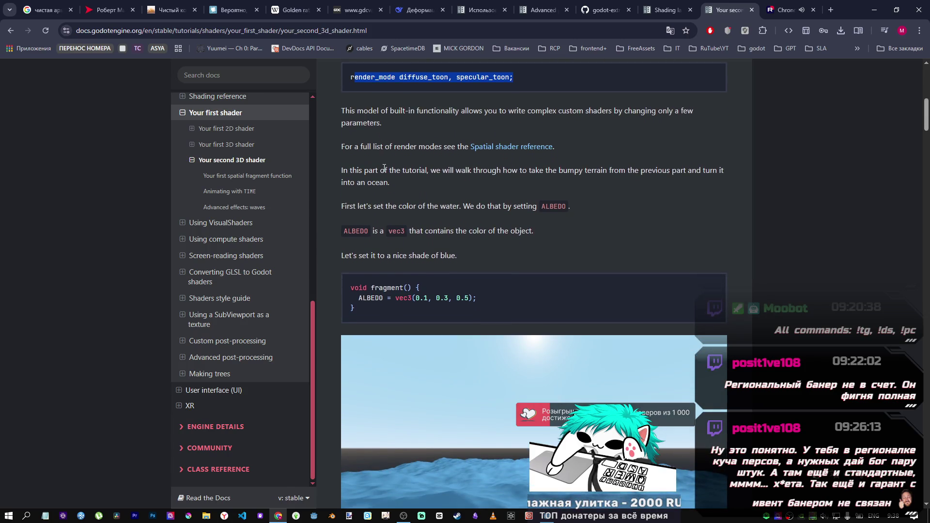
pyautogui.scroll(-3, 384, 167)
pyautogui.scroll(5, 383, 167)
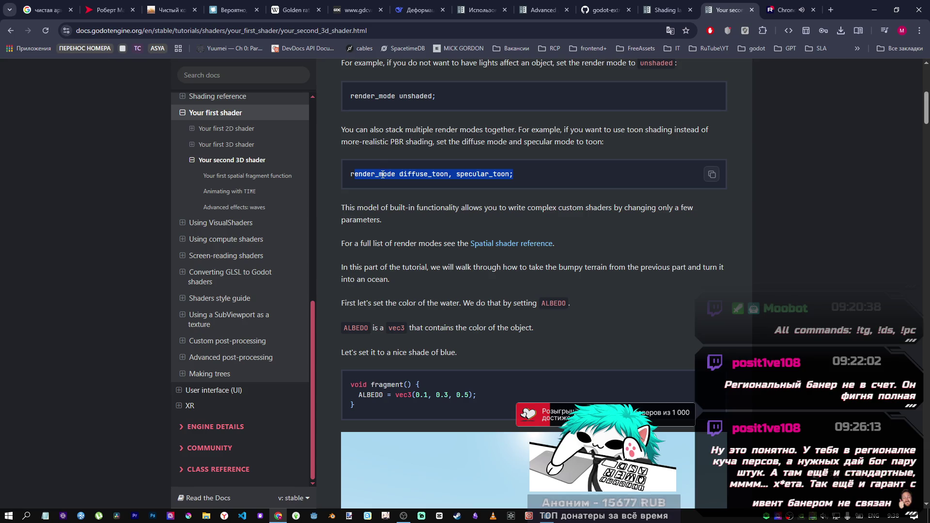
pyautogui.scroll(-1, 380, 174)
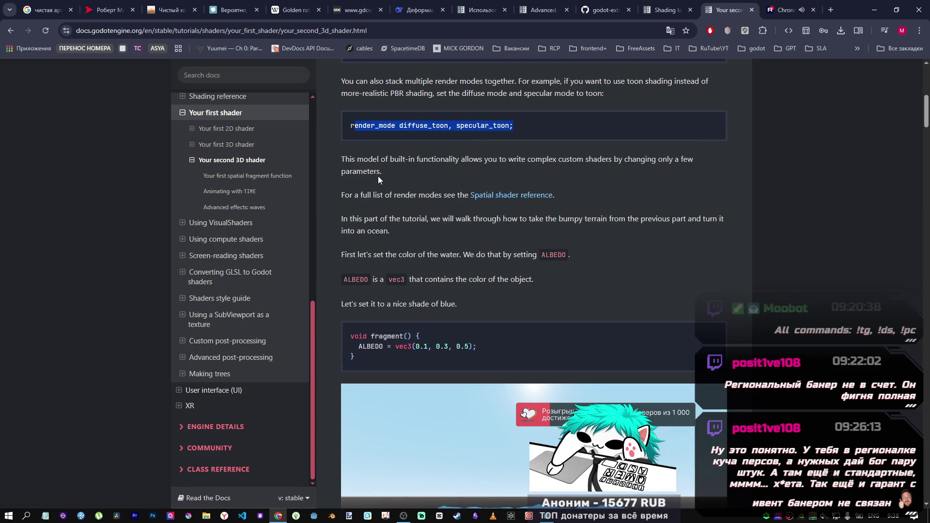
pyautogui.scroll(-2, 377, 176)
pyautogui.hotkey('alt', 'Tab')
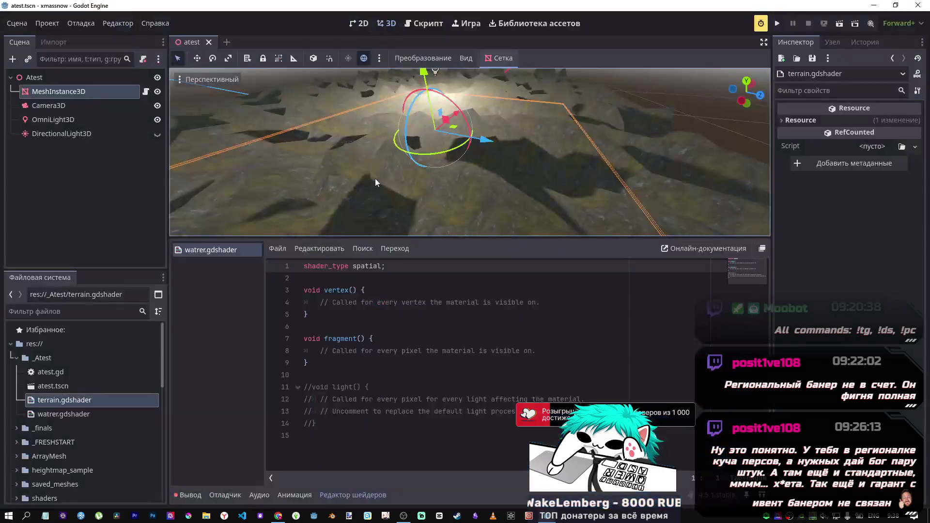
# - Rename the MeshInstance3D node to 'terrain'
pyautogui.rightClick(60, 91)
pyautogui.click(113, 239)
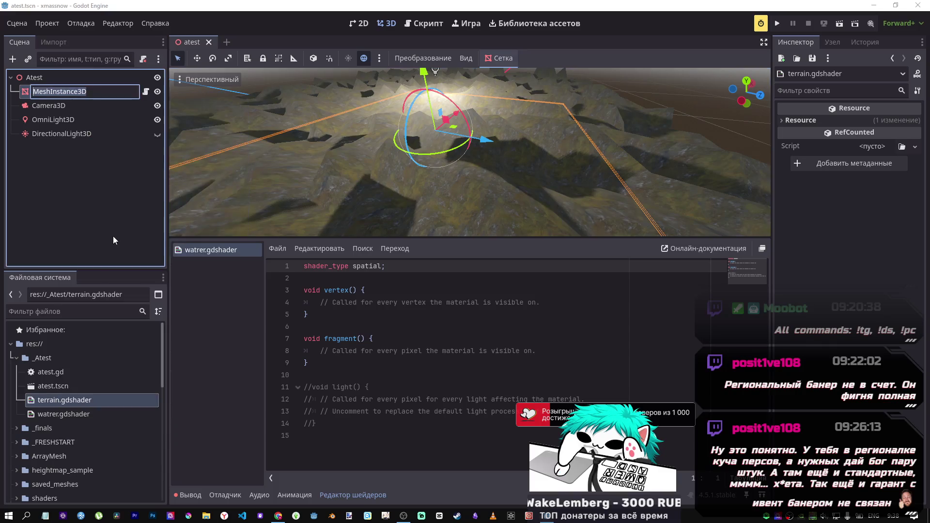
pyautogui.write('terrain')
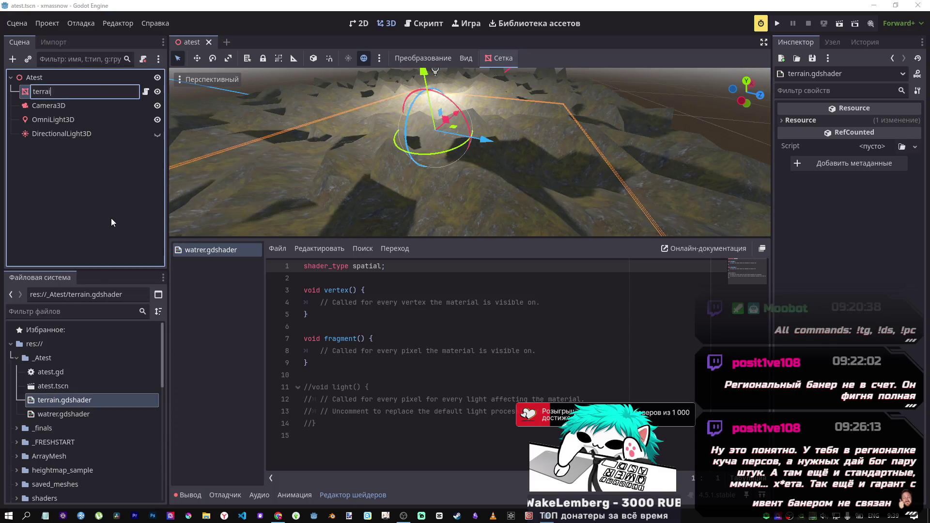
pyautogui.press('Return')
# - Add a new MeshInstance3D child node under the Atest root
pyautogui.click(39, 77)
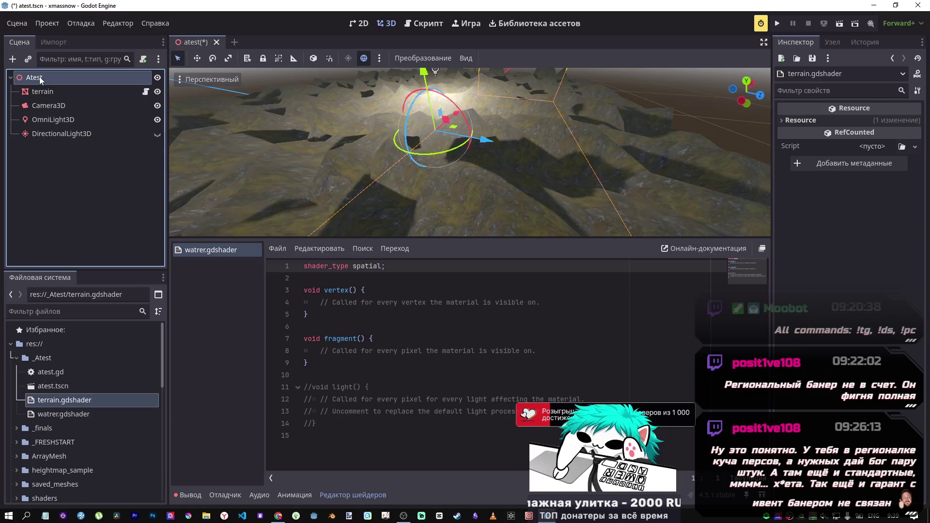
pyautogui.rightClick(69, 75)
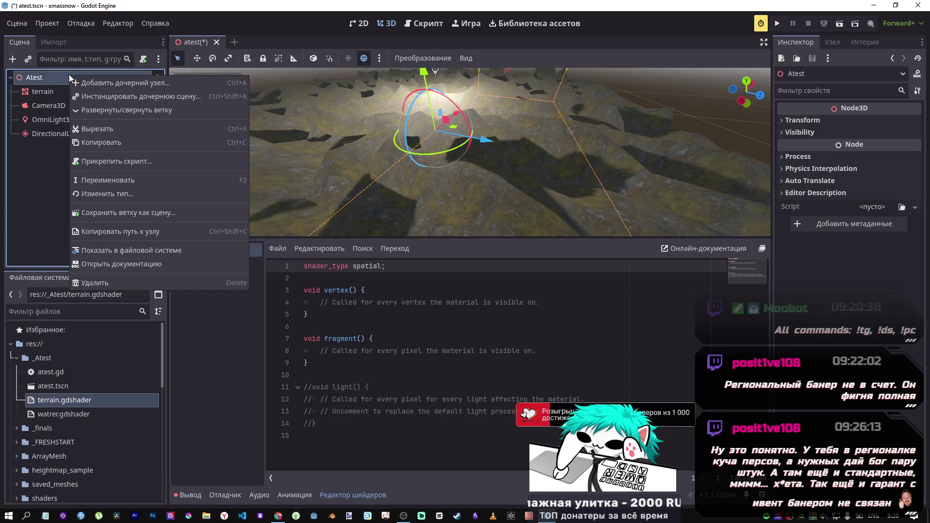
pyautogui.click(94, 83)
pyautogui.write('w')
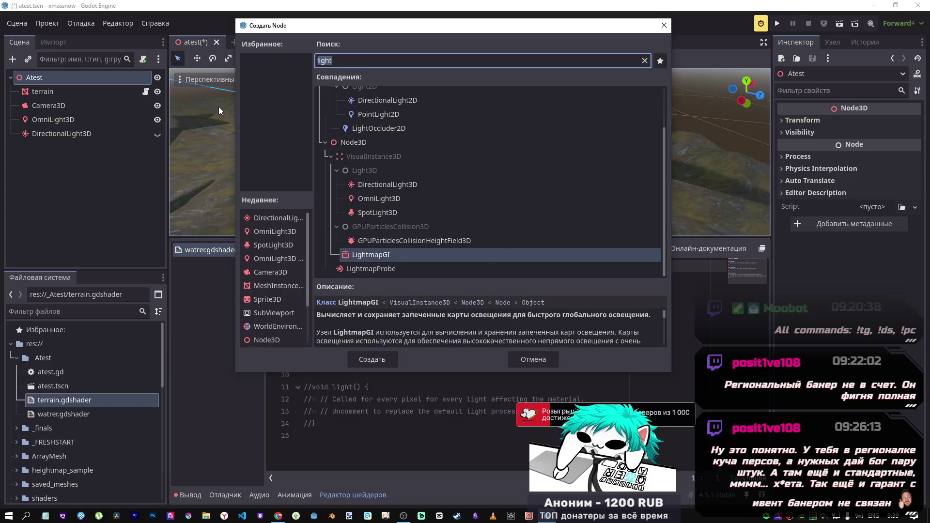
pyautogui.press('BackSpace')
pyautogui.write('mesh')
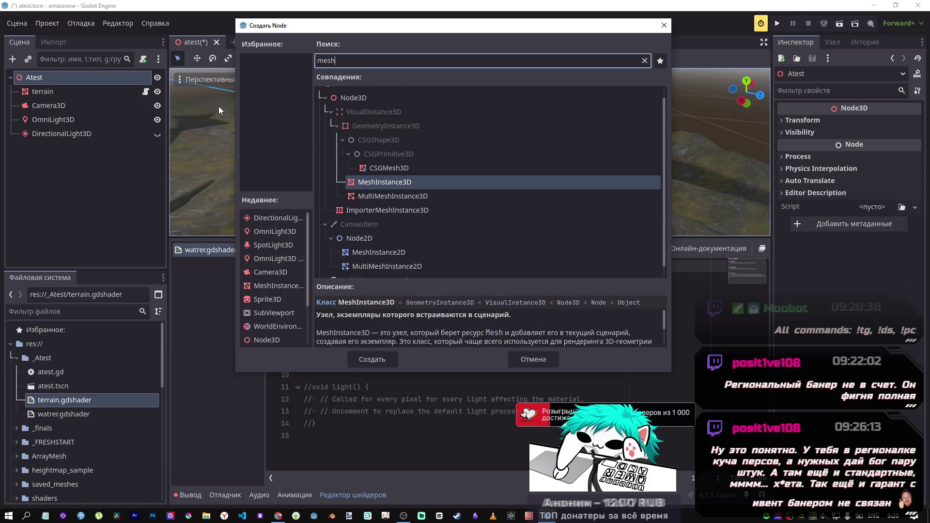
pyautogui.click(372, 359)
# - Search for a water node type to add under the new mesh node, then cancel
pyautogui.rightClick(78, 148)
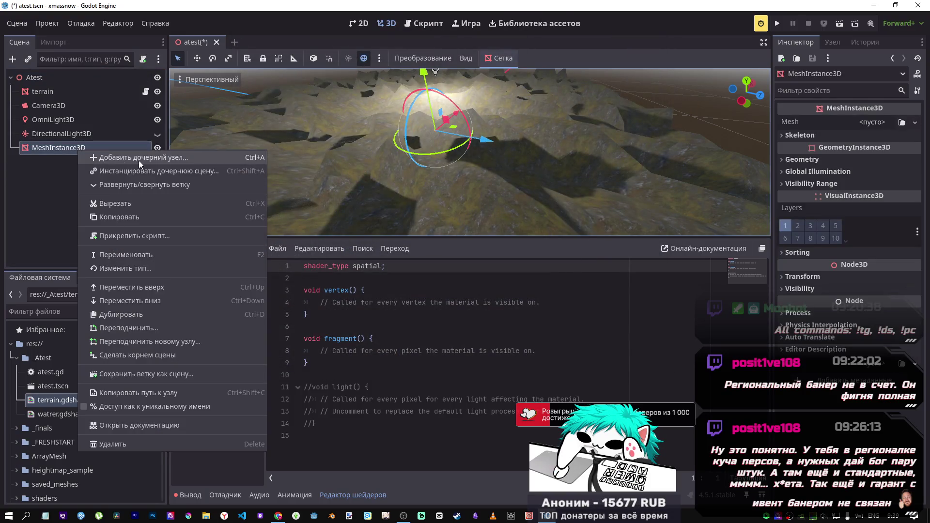
pyautogui.click(138, 160)
pyautogui.press('BackSpace')
pyautogui.press('BackSpace')
pyautogui.press('BackSpace')
pyautogui.write('wat')
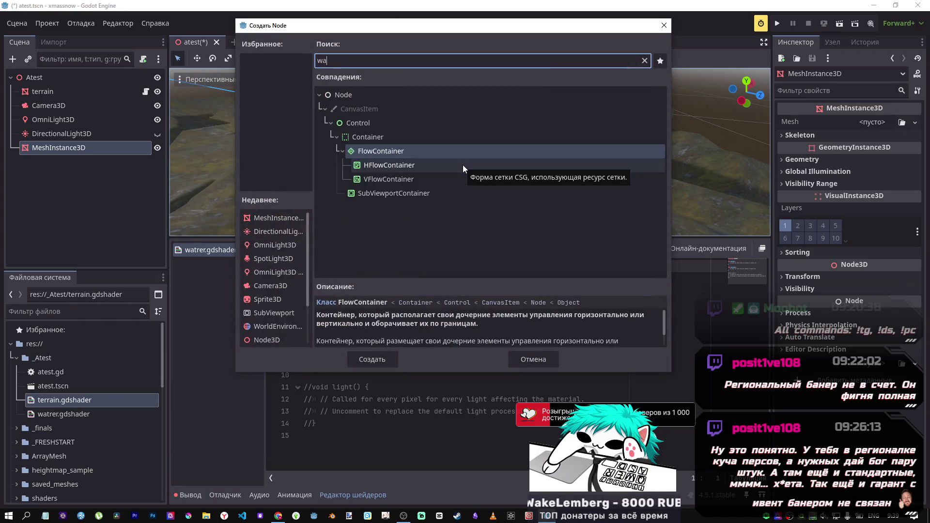
pyautogui.press('BackSpace')
pyautogui.press('BackSpace')
pyautogui.press('BackSpace')
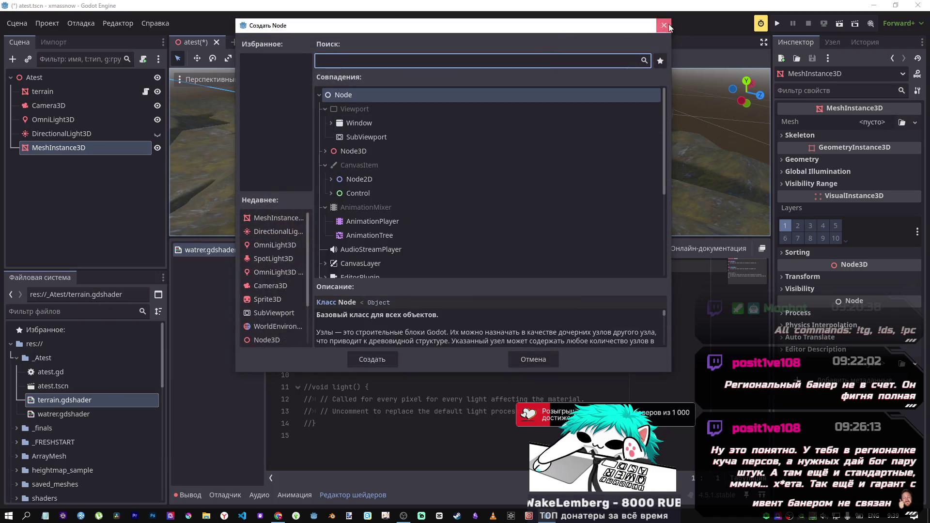
pyautogui.click(663, 25)
# - Capitalise the terrain node's name to 'Terrain'
pyautogui.rightClick(31, 91)
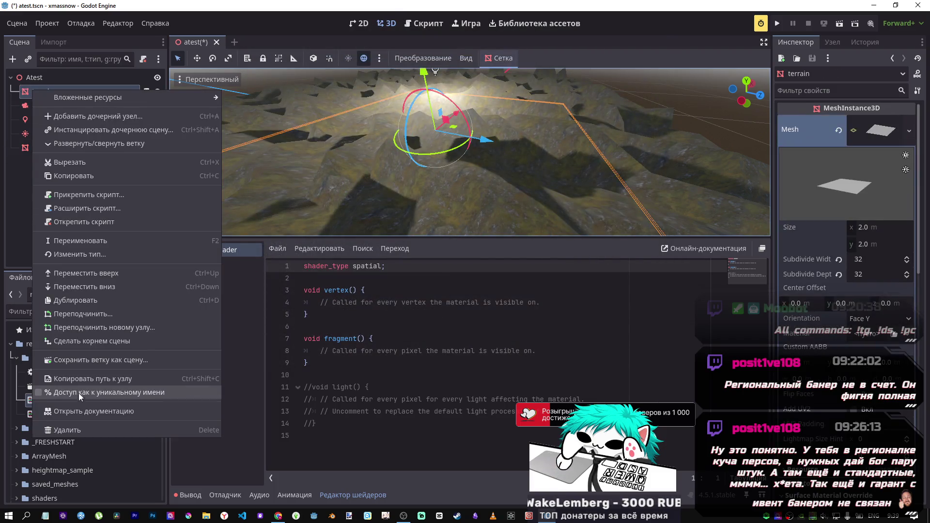
pyautogui.click(92, 241)
pyautogui.press('End')
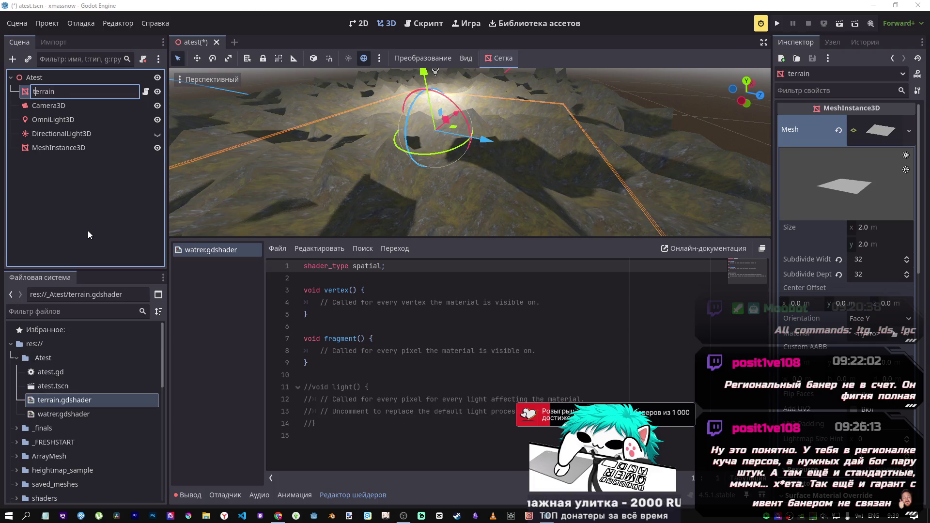
pyautogui.press('BackSpace')
pyautogui.write('T')
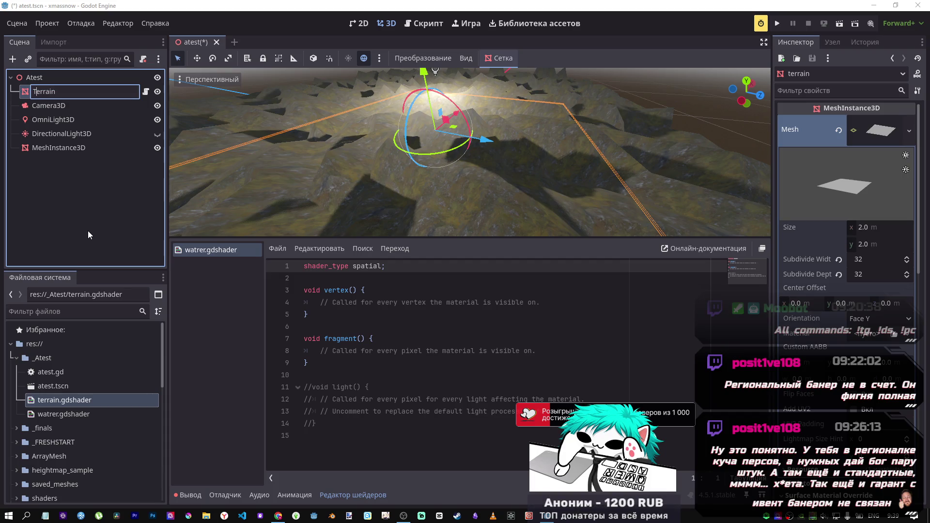
pyautogui.press('Return')
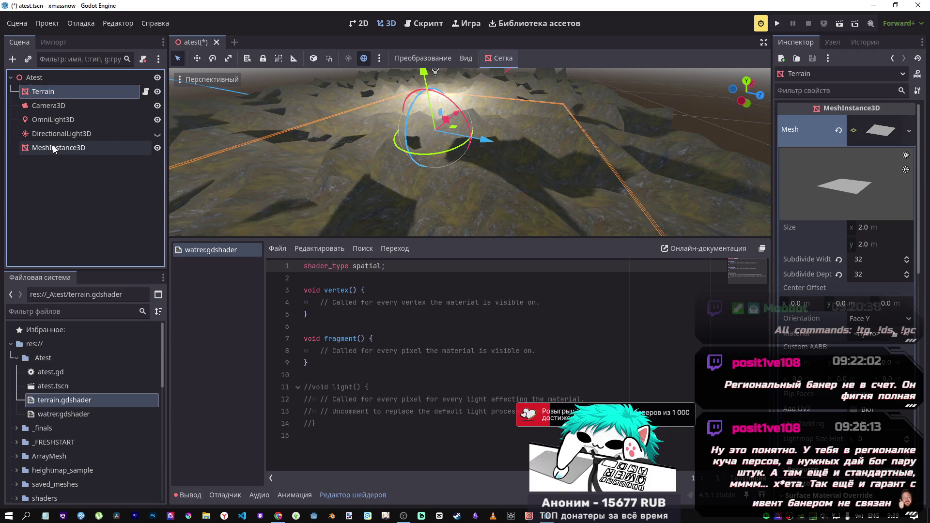
# - Rename the new MeshInstance3D to 'Water' and bring up the atest.gd script
pyautogui.click(54, 148)
pyautogui.click(54, 148)
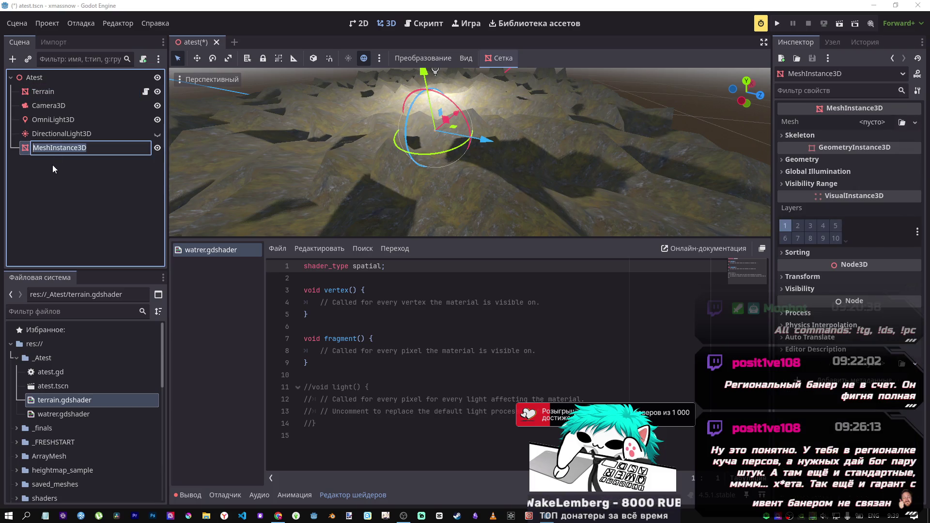
pyautogui.write('Water')
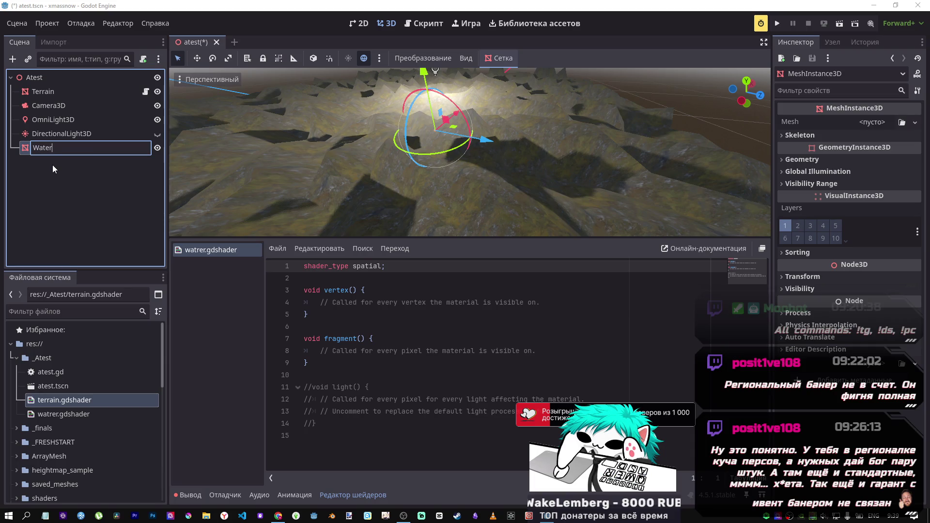
pyautogui.press('Return')
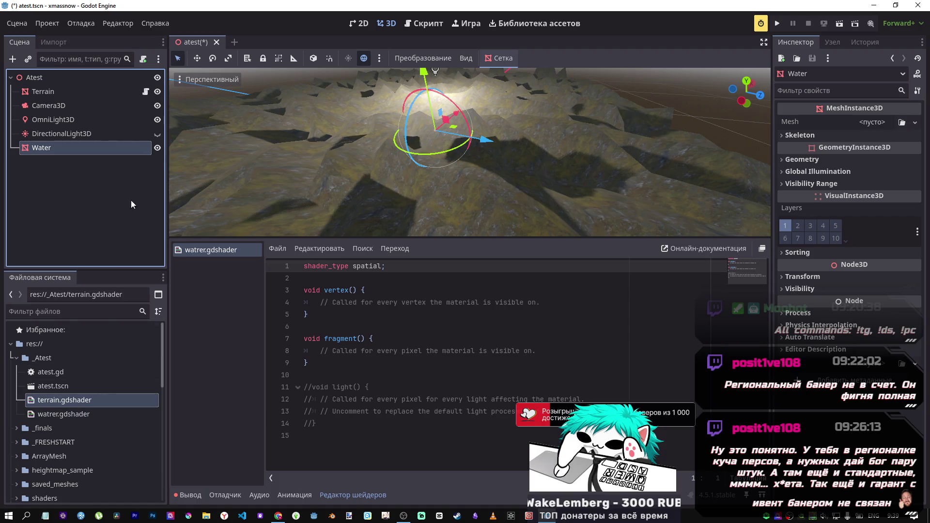
pyautogui.click(146, 91)
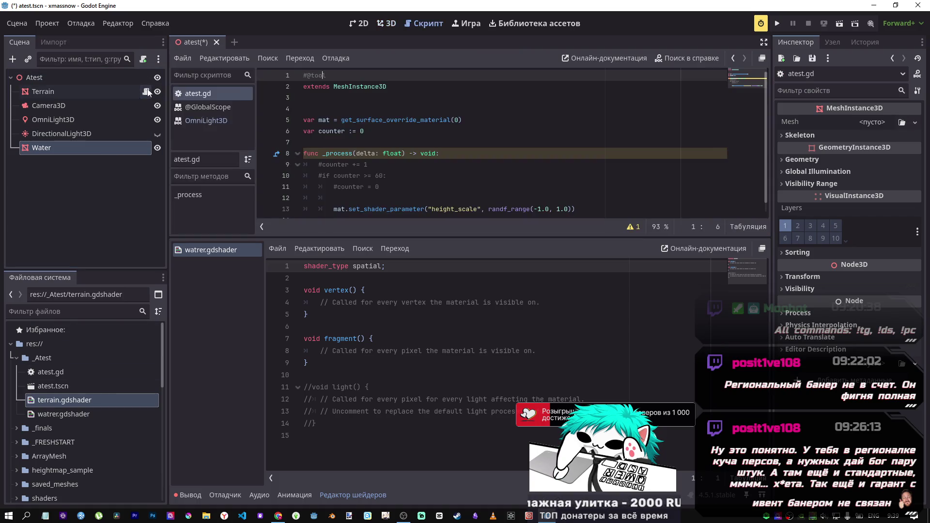
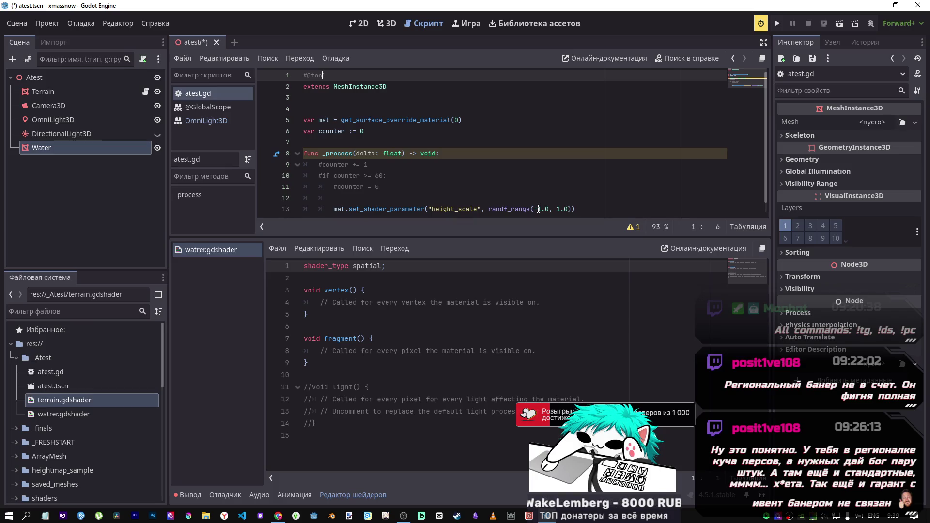
# - Give the Water node a new PlaneMesh with Subdivide Width and Depth both 32
pyautogui.click(65, 150)
pyautogui.click(62, 148)
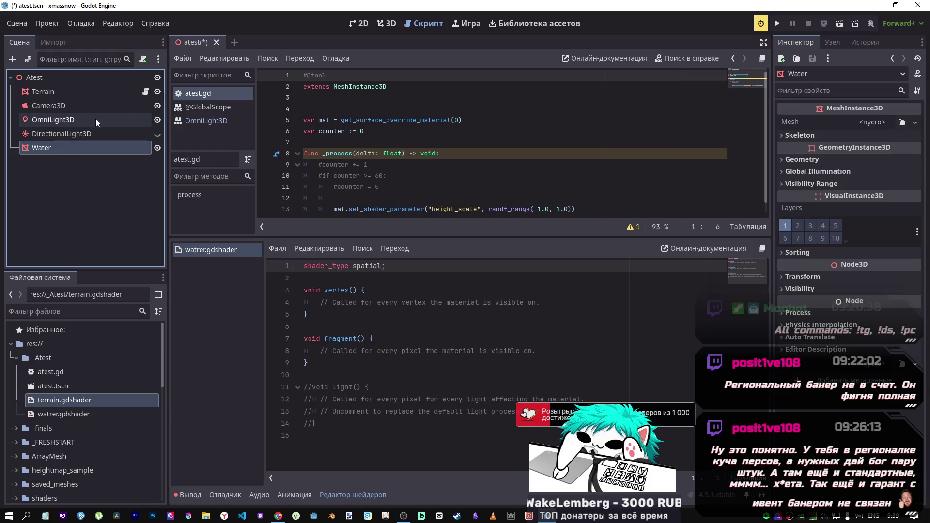
pyautogui.click(870, 121)
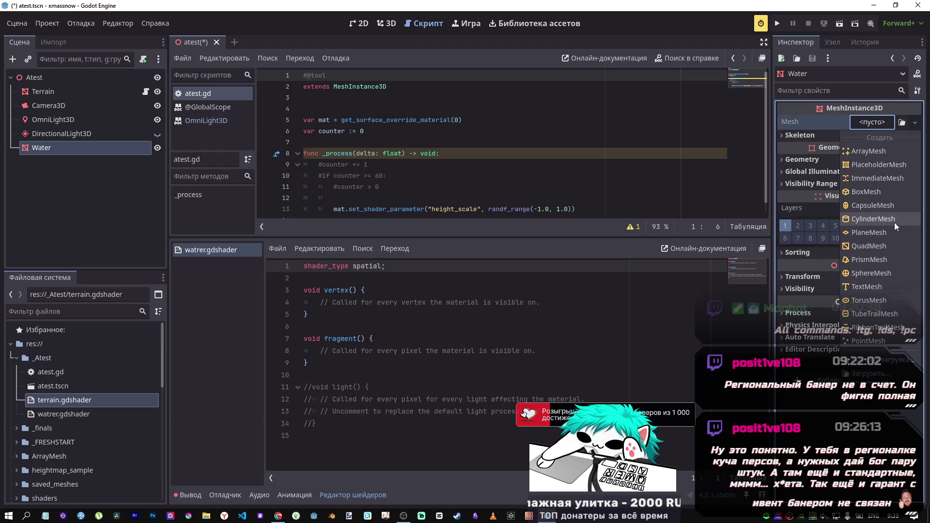
pyautogui.click(887, 231)
pyautogui.click(860, 150)
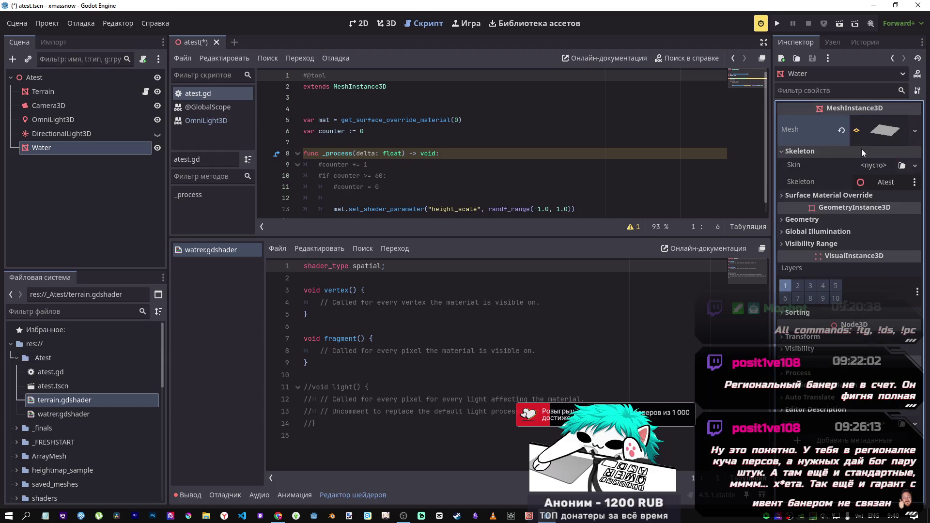
pyautogui.click(882, 136)
pyautogui.click(865, 261)
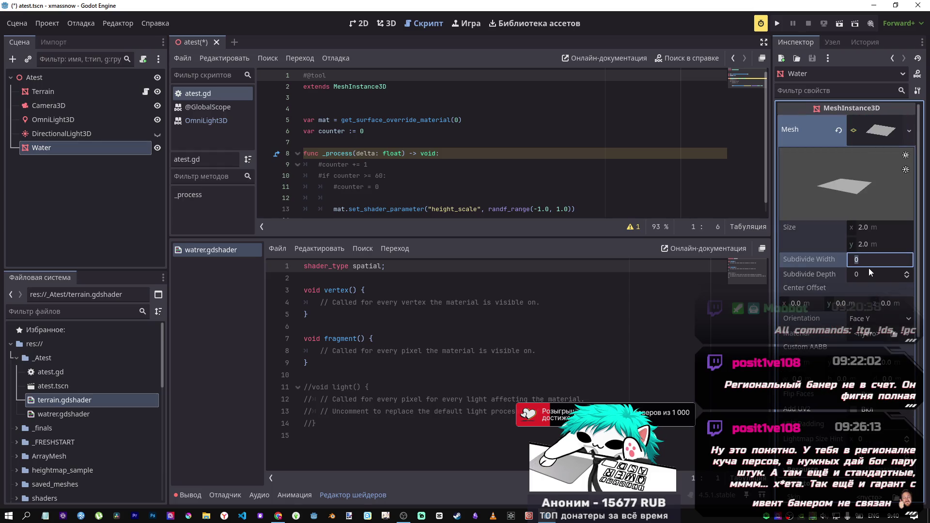
pyautogui.write('32')
pyautogui.press('Tab')
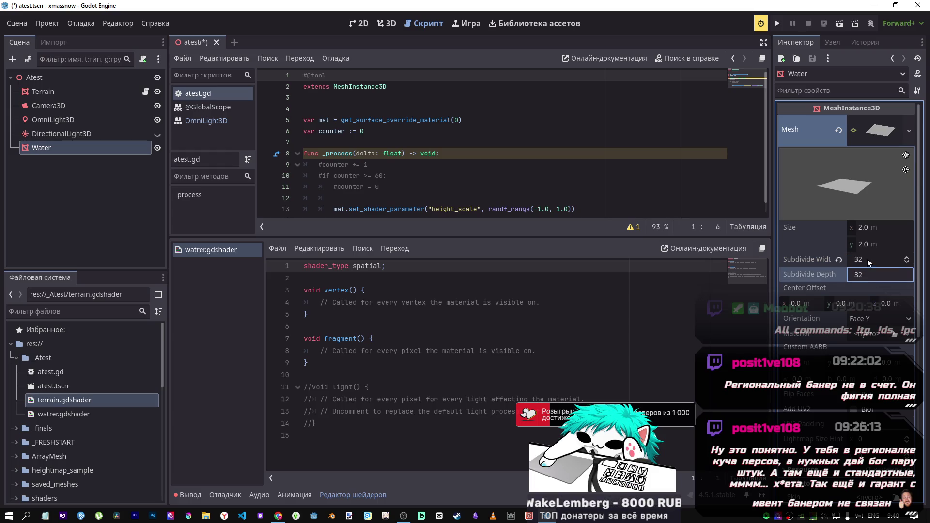
pyautogui.write('32')
pyautogui.hotkey('shift', 'Tab')
# - Save atest.tscn and show the 3D viewport
pyautogui.hotkey('ctrl', 's')
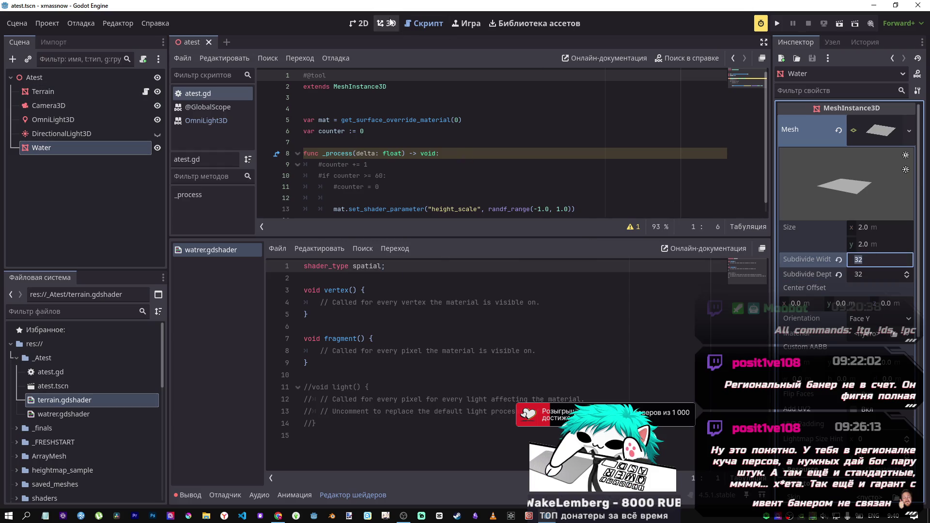
pyautogui.click(386, 24)
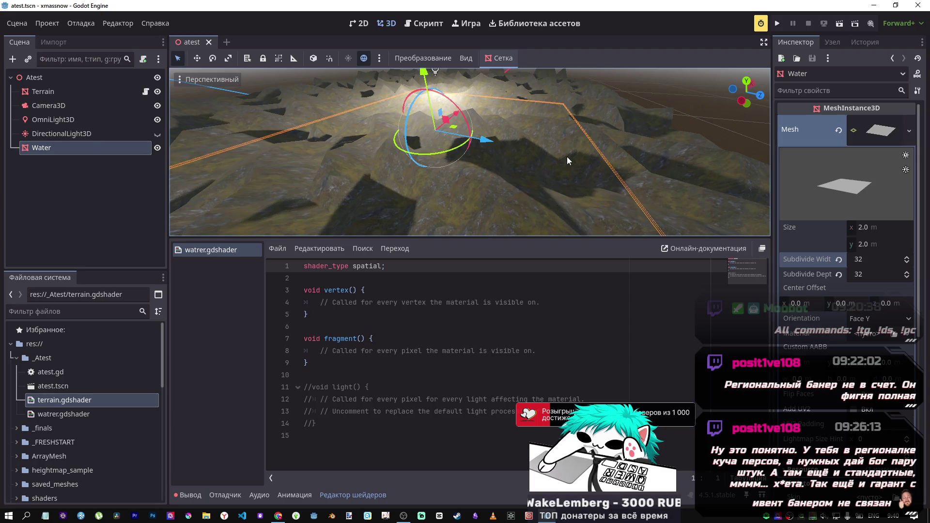
pyautogui.moveTo(403, 516)
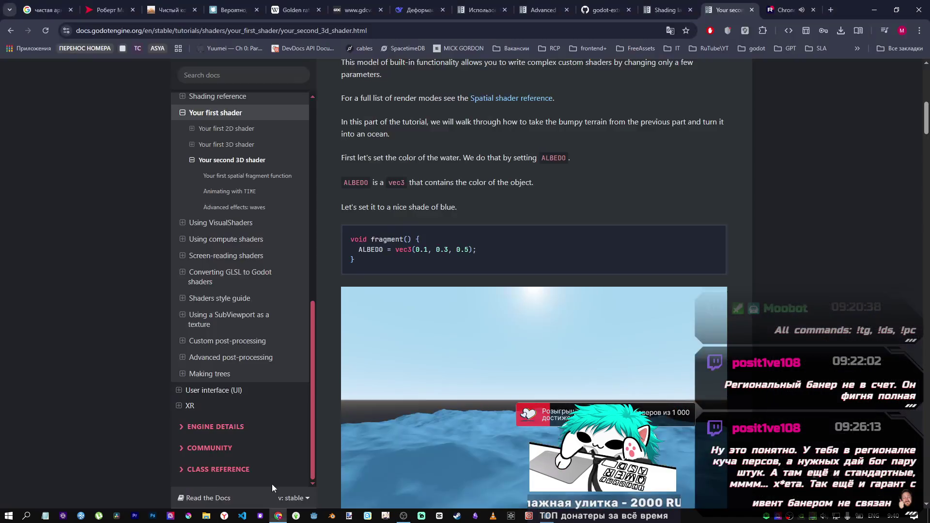
# - Scroll the 'Your second 3D shader' tutorial to the ALBEDO vec3(0.1, 0.3, 0.5) water-colour example
pyautogui.click(278, 516)
pyautogui.scroll(4, 479, 272)
pyautogui.scroll(-2, 471, 266)
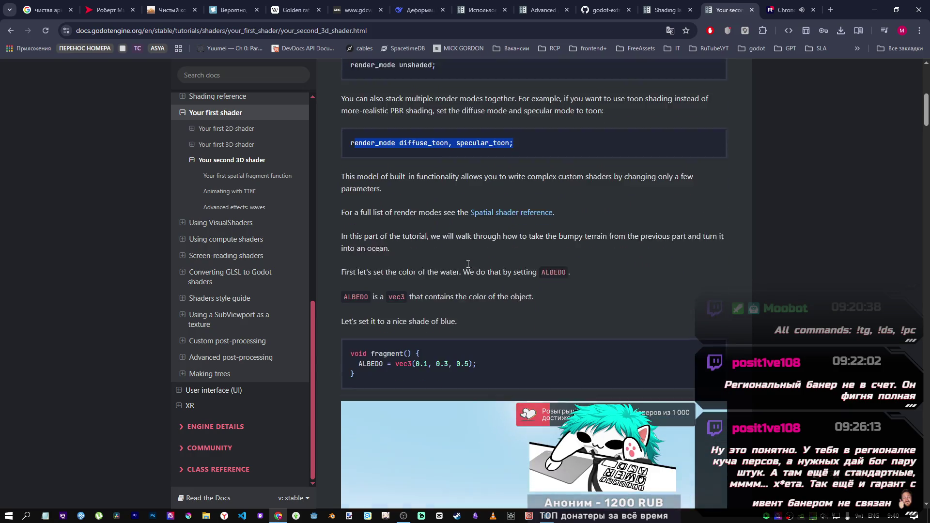
pyautogui.scroll(-3, 466, 268)
pyautogui.scroll(5, 463, 264)
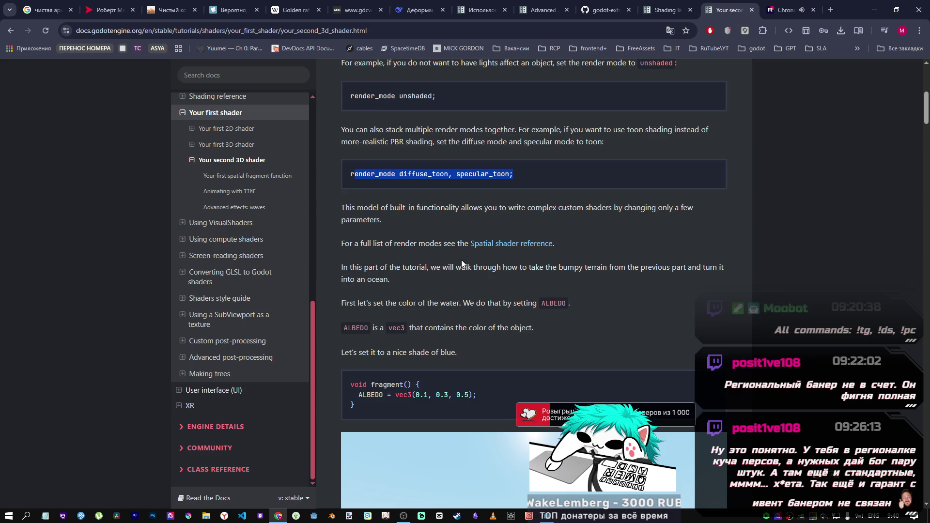
pyautogui.scroll(-2, 446, 230)
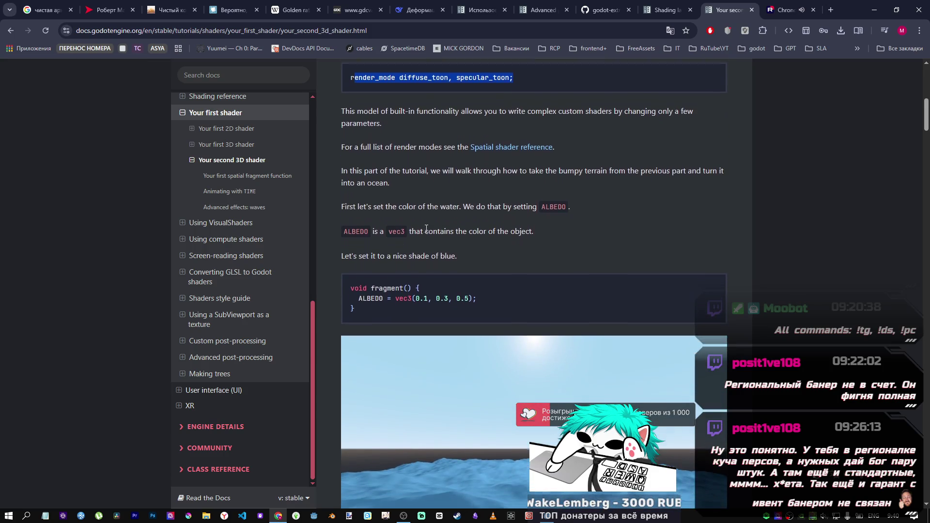
pyautogui.scroll(-1, 362, 181)
pyautogui.scroll(1, 373, 183)
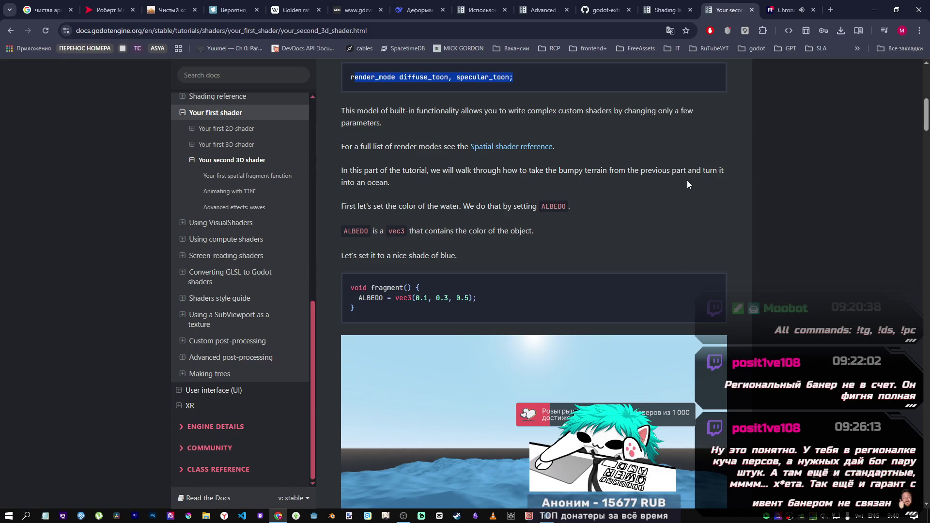
pyautogui.scroll(-1, 525, 179)
pyautogui.scroll(1, 517, 176)
pyautogui.scroll(-1, 505, 174)
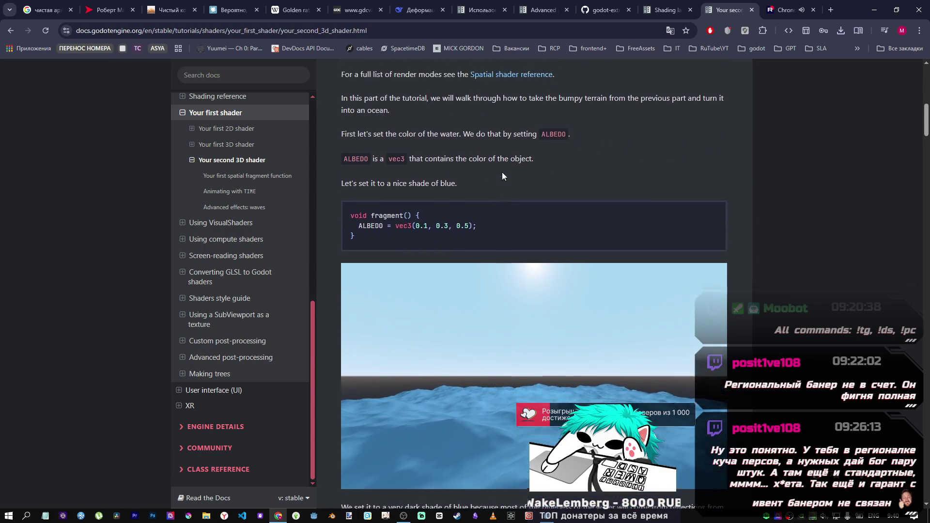
pyautogui.scroll(1, 502, 172)
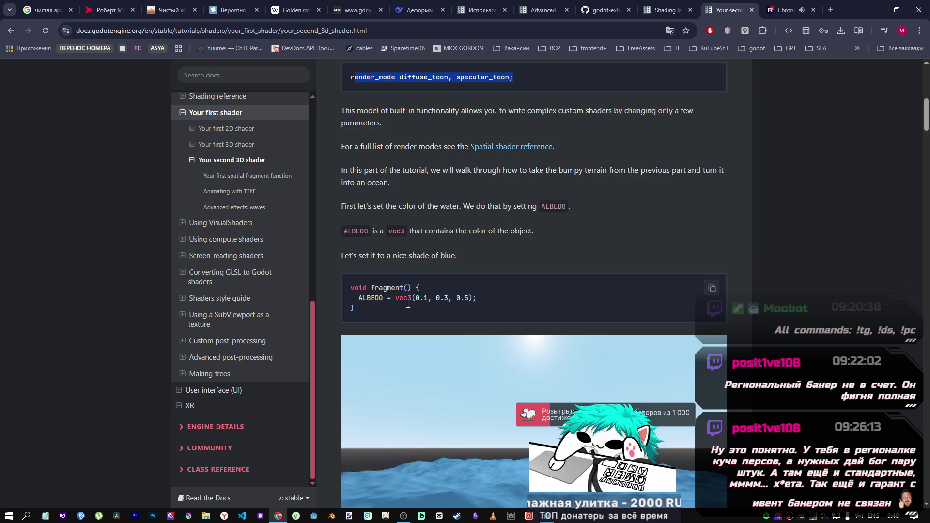
# - Replace all of watrer.gdshader's code with a copy of terrain.gdshader's code
pyautogui.moveTo(404, 515)
pyautogui.moveTo(278, 515)
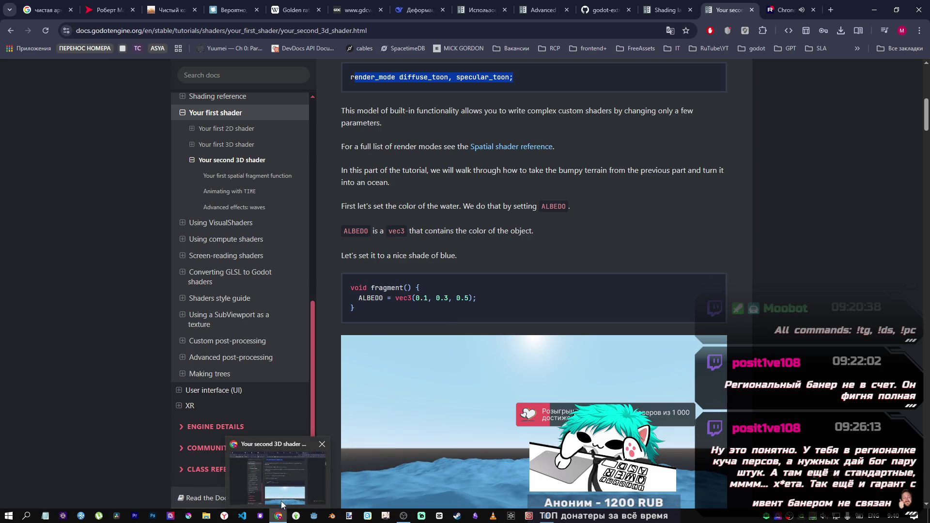
pyautogui.click(565, 514)
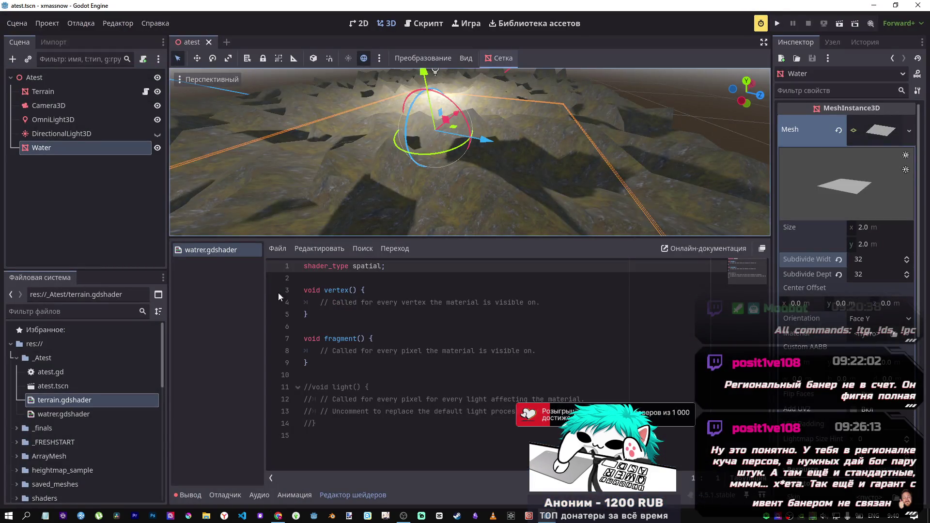
pyautogui.doubleClick(61, 400)
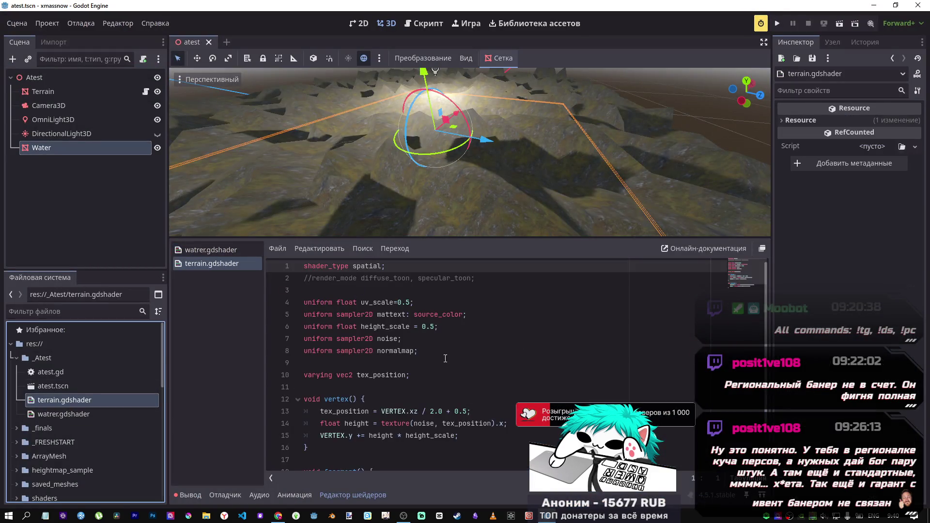
pyautogui.scroll(2, 440, 350)
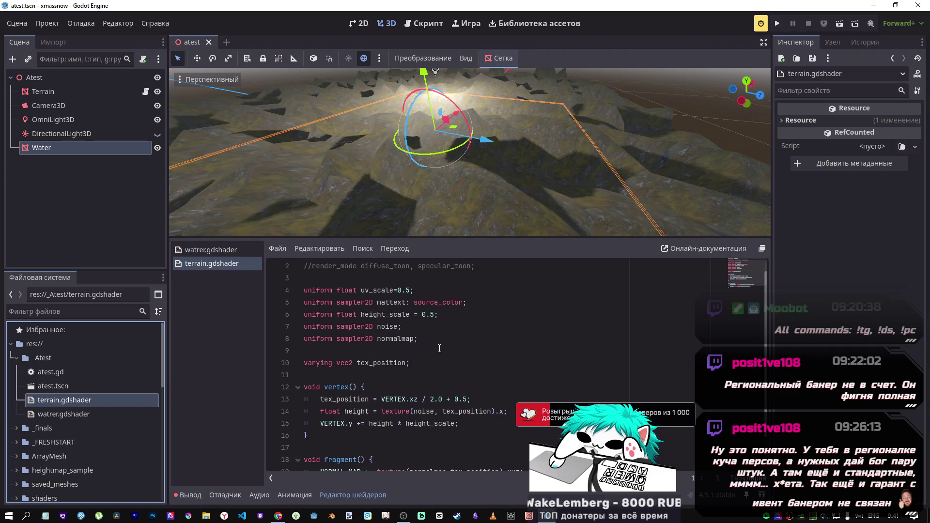
pyautogui.click(439, 348)
pyautogui.hotkey('ctrl', 'a')
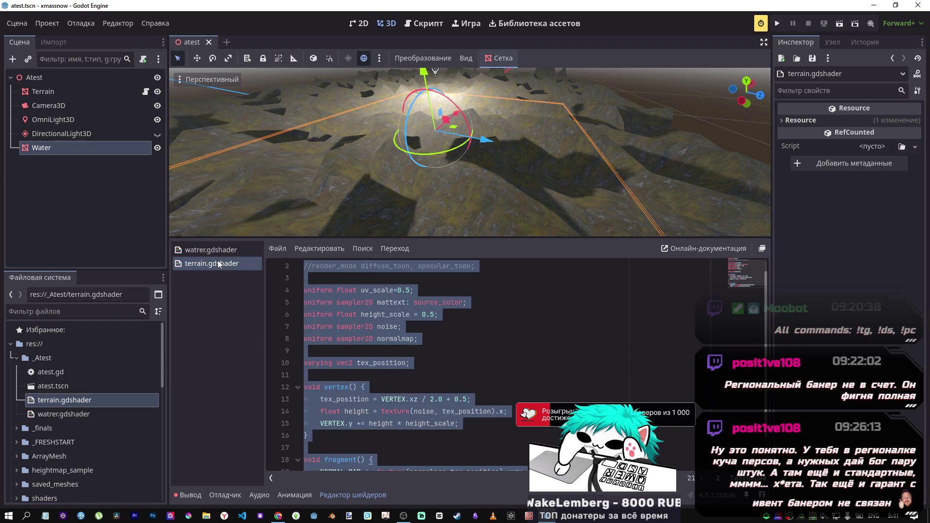
pyautogui.click(210, 250)
pyautogui.click(387, 330)
pyautogui.hotkey('ctrl', 'a')
pyautogui.write('shader_type spatial; //render_mode diffuse_toon, specular_toon;  uniform float uv_scale=0.5; uniform sampler2D mattext: source_color; uniform float height_scale = 0.5; uniform sampler2D noise; uniform sampler2D normalmap;  varying vec2 tex_position;  void vertex() { \ttex_position = VERTEX.xz / 2.0 + 0.5; \tfloat height = texture(noise, tex_position).x; \tVERTEX.y += height * height_scale; }  void fragment() { \tNORMAL_MAP *= texture(normalmap,tex_position).xyz; \tALBEDO = texture(mattext,UV*uv_scale).rgb; }')
# - Delete the uv_scale uniform from watrer.gdshader, keeping the mattext uniform, and save it
pyautogui.scroll(2, 430, 325)
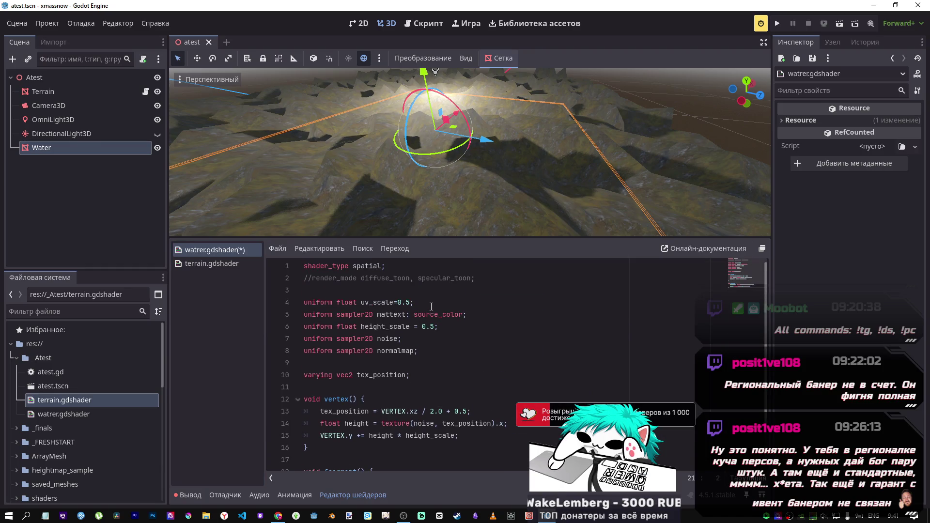
pyautogui.moveTo(431, 307); pyautogui.dragTo(265, 308)
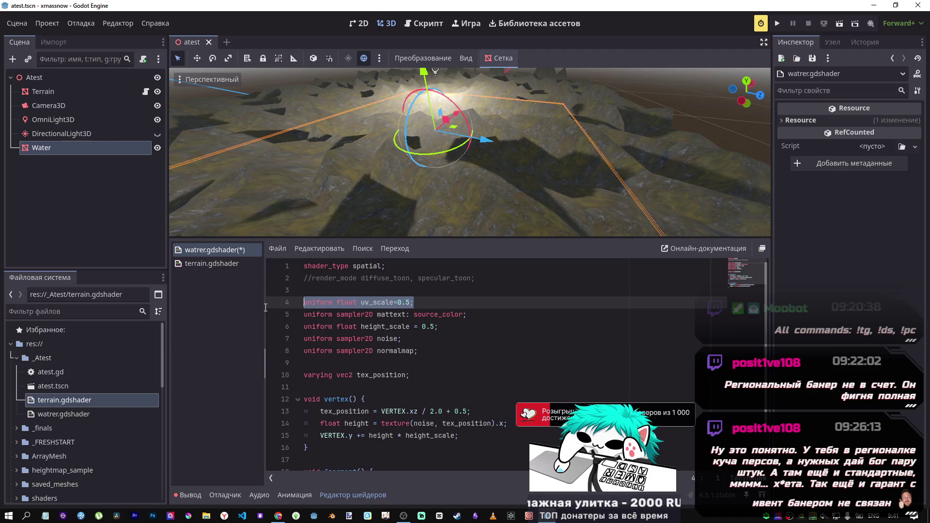
pyautogui.press('BackSpace')
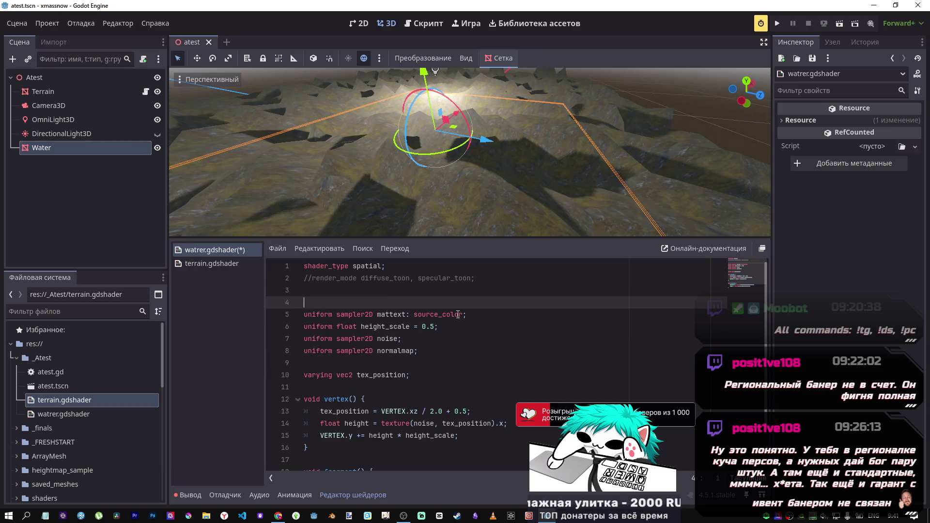
pyautogui.press('BackSpace')
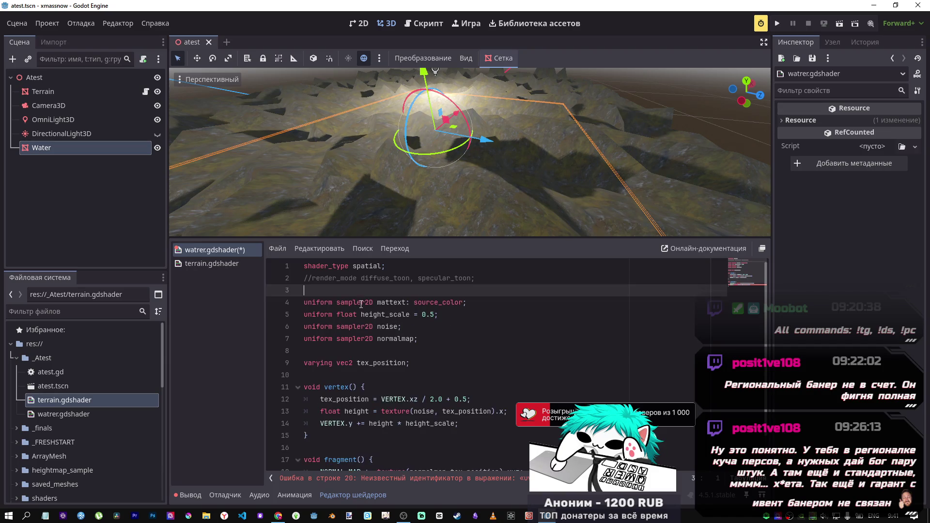
pyautogui.press('Return')
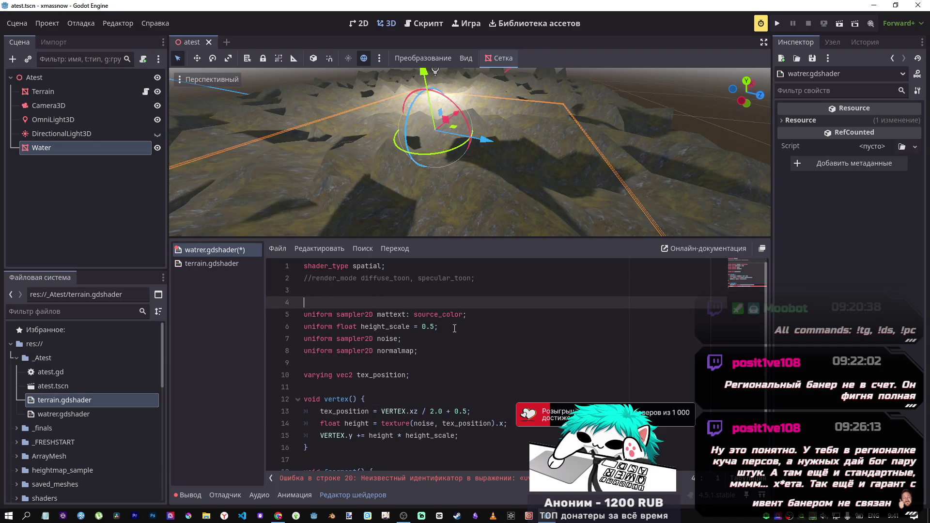
pyautogui.scroll(-1, 441, 330)
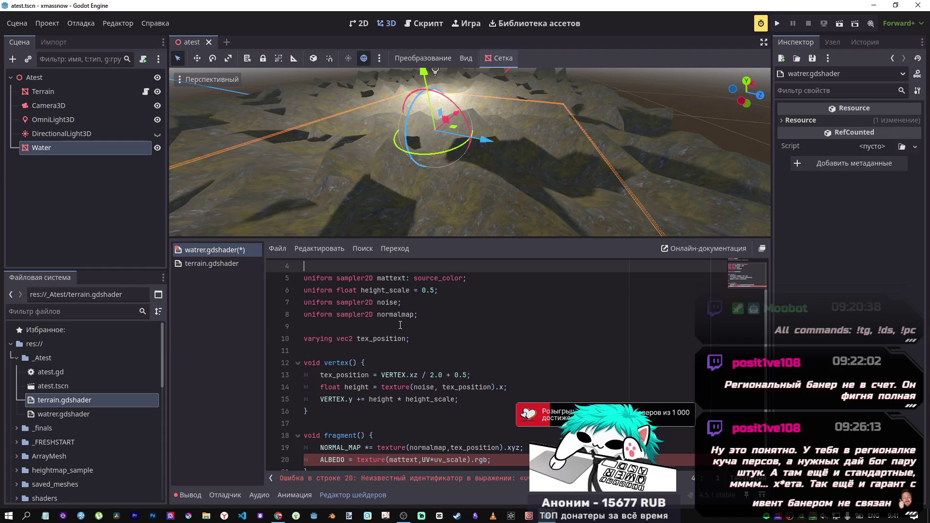
pyautogui.scroll(1, 434, 313)
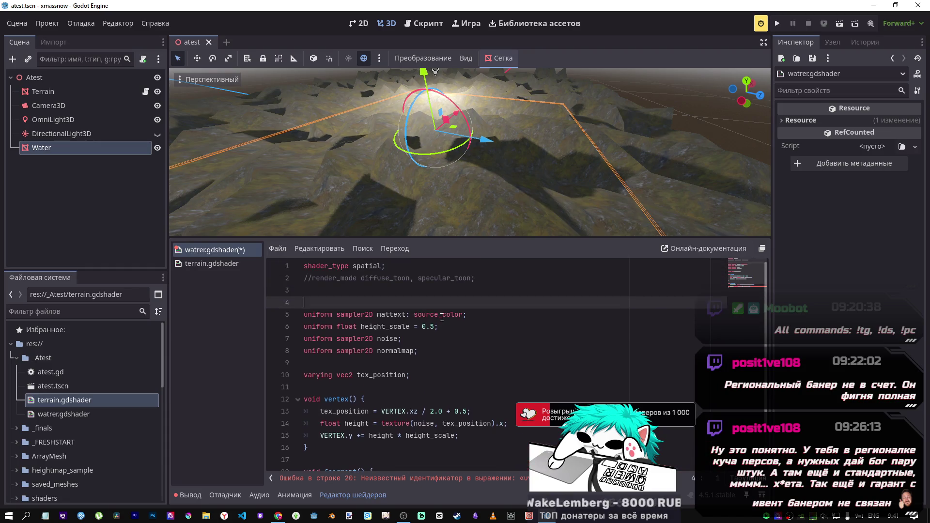
pyautogui.press('Down')
pyautogui.hotkey('shift', 'End')
pyautogui.press('BackSpace')
pyautogui.press('BackSpace')
pyautogui.scroll(-1, 367, 369)
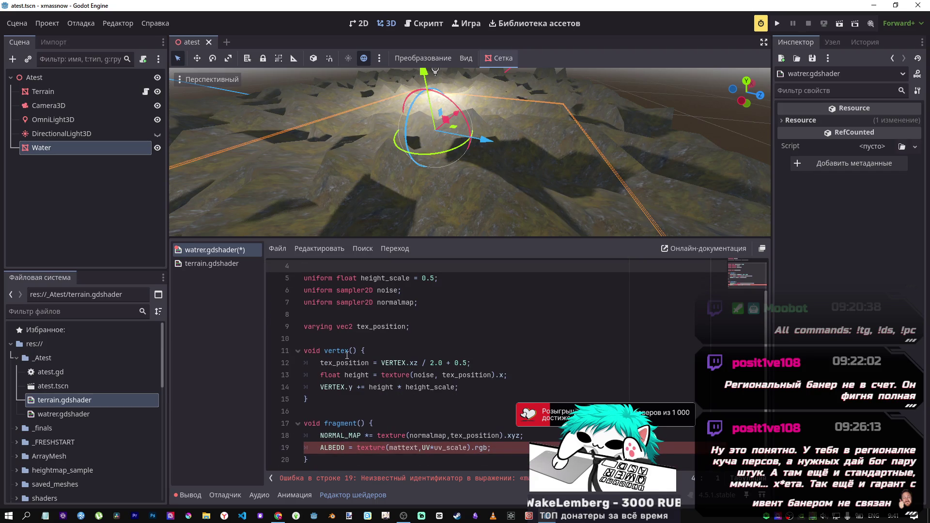
pyautogui.hotkey('ctrl', 'z')
pyautogui.hotkey('ctrl', 'z')
pyautogui.hotkey('ctrl', 's')
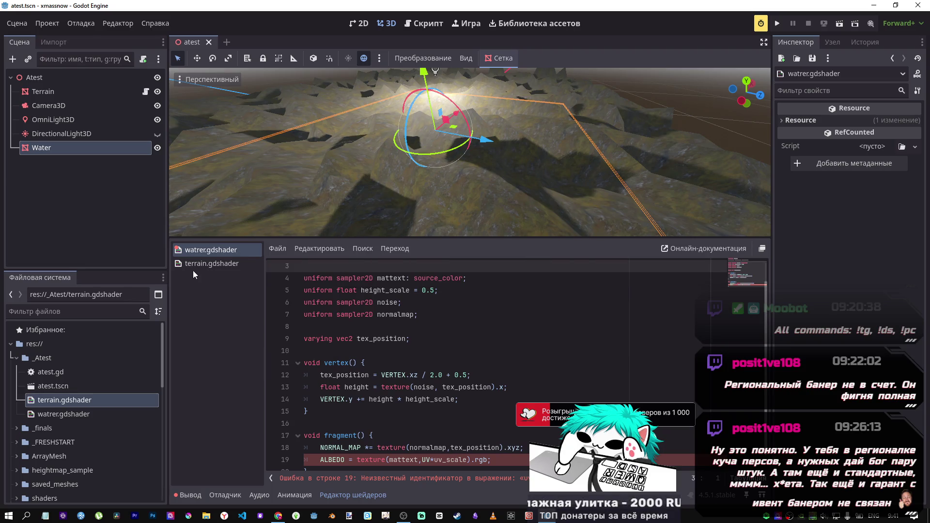
# - Close terrain.gdshader and comment out the water shader's ALBEDO texture line
pyautogui.middleClick(198, 264)
pyautogui.click(464, 449)
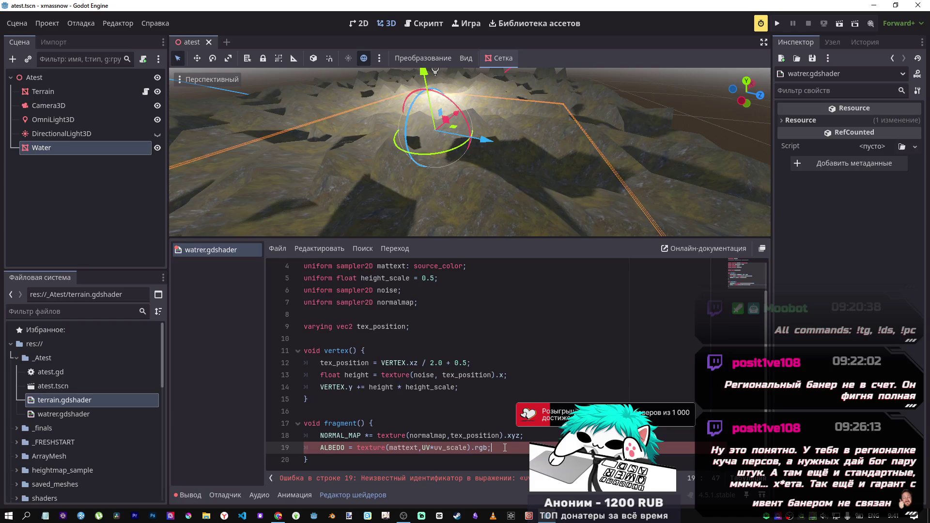
pyautogui.hotkey('ctrl', 'k')
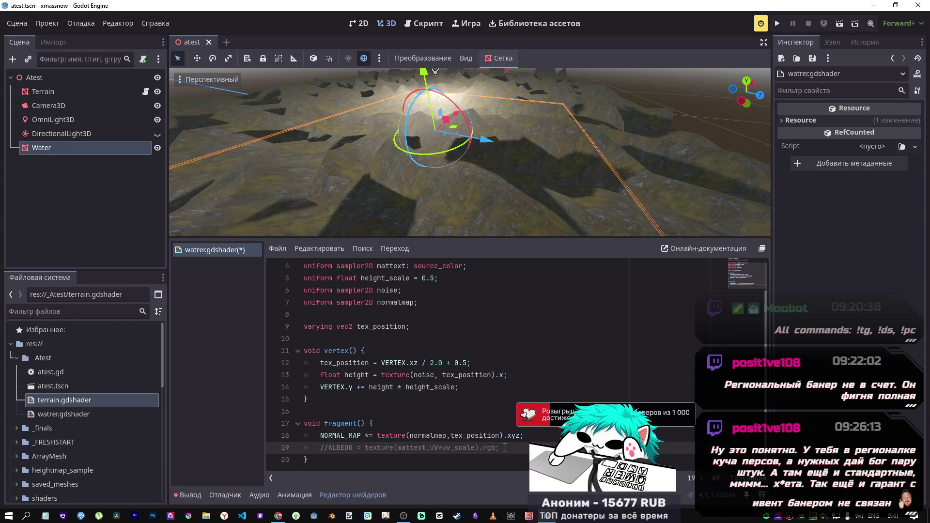
pyautogui.scroll(1, 498, 448)
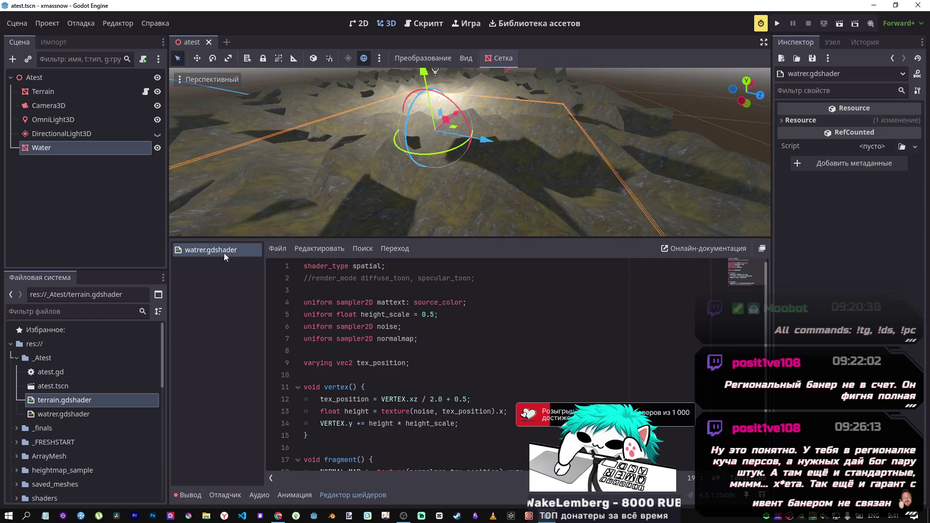
# - Assign watrer.gdshader to the Water plane's surface material slot
pyautogui.doubleClick(73, 148)
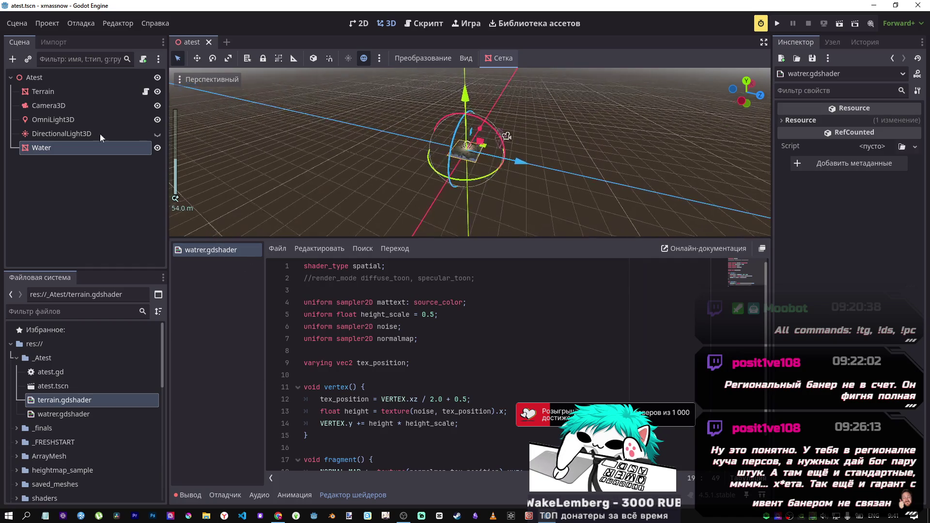
pyautogui.click(99, 133)
pyautogui.click(74, 148)
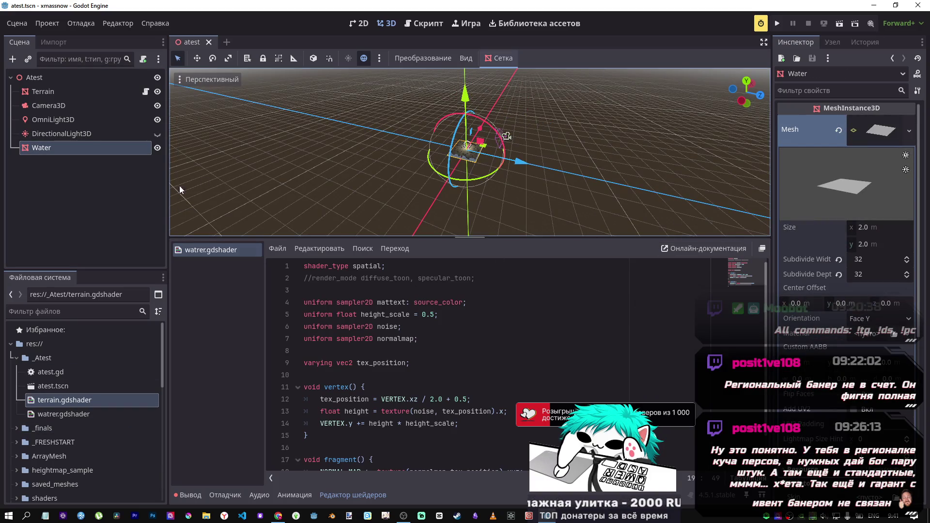
pyautogui.scroll(-3, 891, 271)
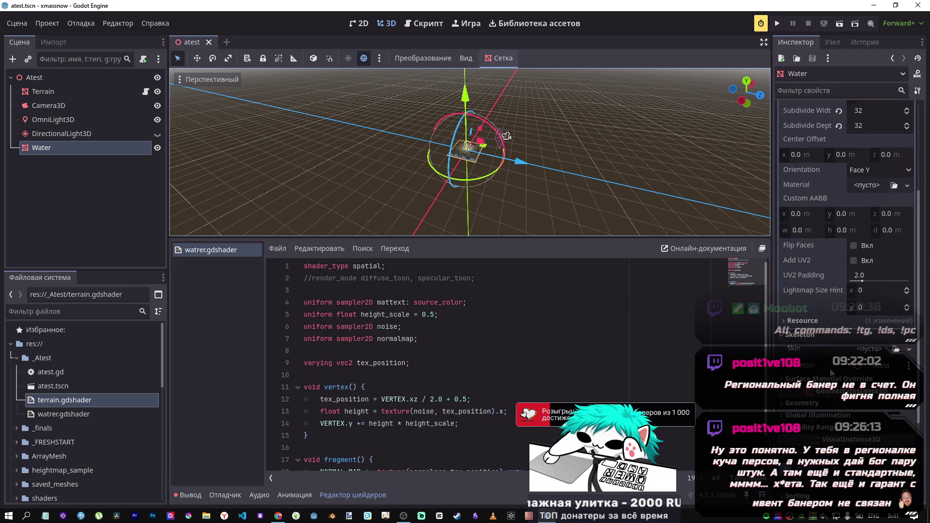
pyautogui.click(828, 378)
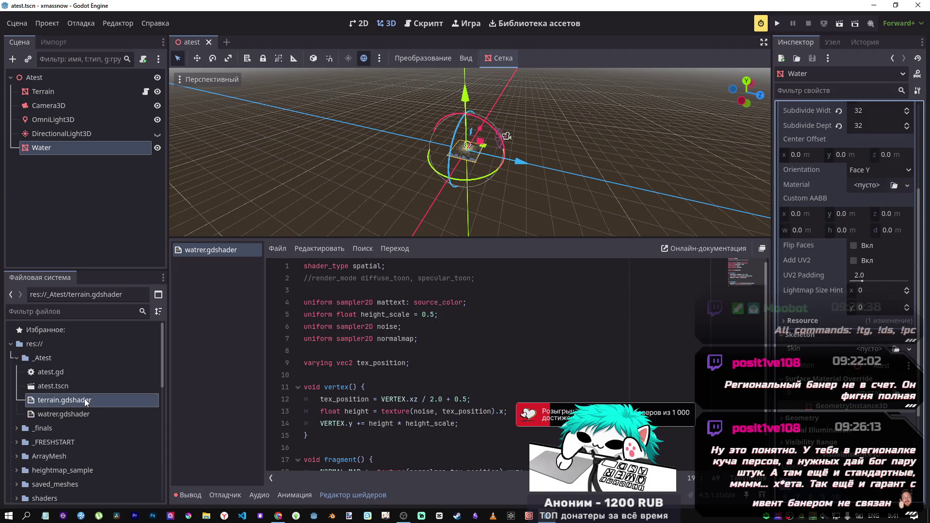
pyautogui.moveTo(63, 414)
pyautogui.mouseDown()
pyautogui.moveTo(866, 185)
pyautogui.moveTo(847, 393)
pyautogui.mouseUp()
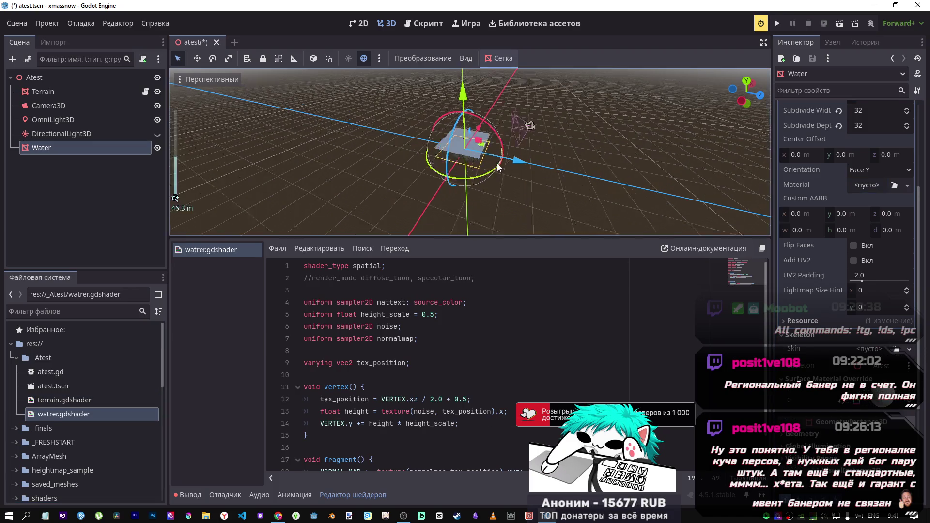
# - Hide the Terrain and omni light, and expand the water's ShaderMaterial parameters
pyautogui.scroll(3, 483, 160)
pyautogui.scroll(-5, 482, 161)
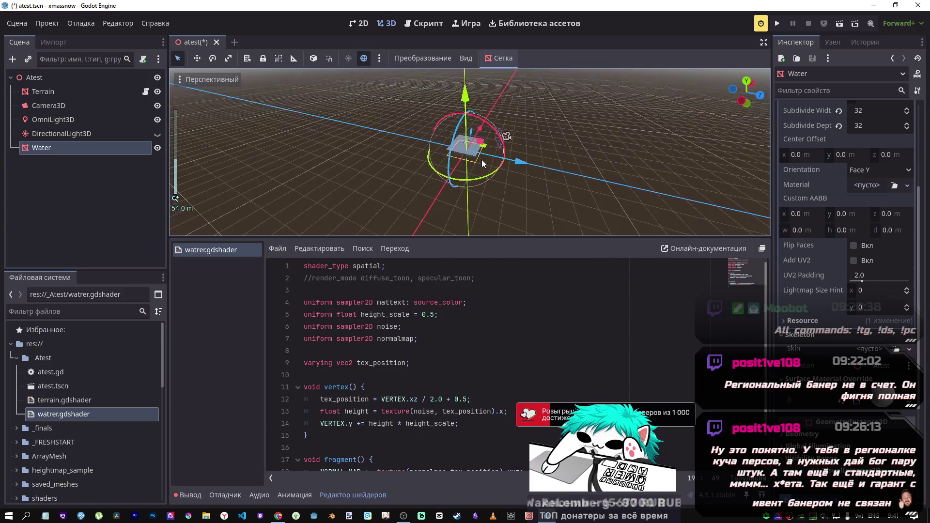
pyautogui.scroll(5, 469, 151)
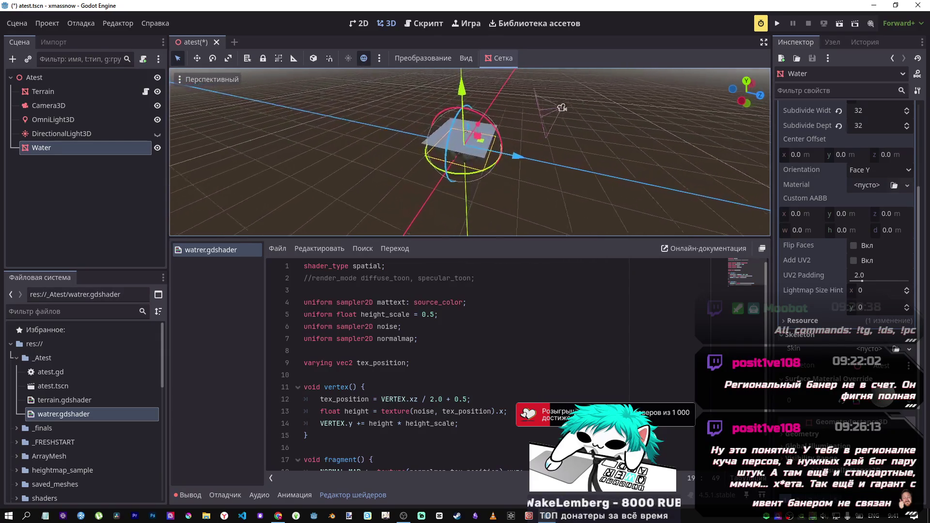
pyautogui.click(158, 119)
pyautogui.click(158, 93)
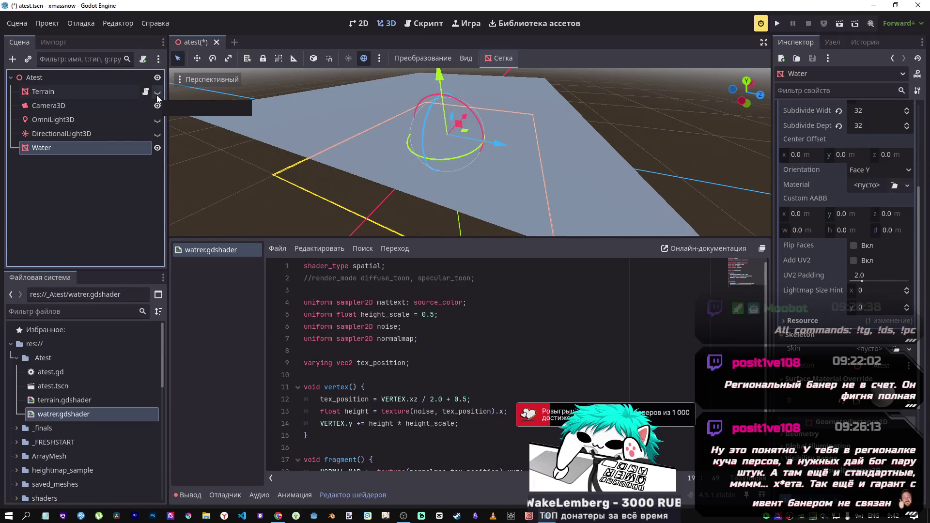
pyautogui.scroll(-3, 394, 162)
pyautogui.scroll(4, 391, 158)
pyautogui.scroll(-4, 391, 158)
pyautogui.scroll(5, 391, 158)
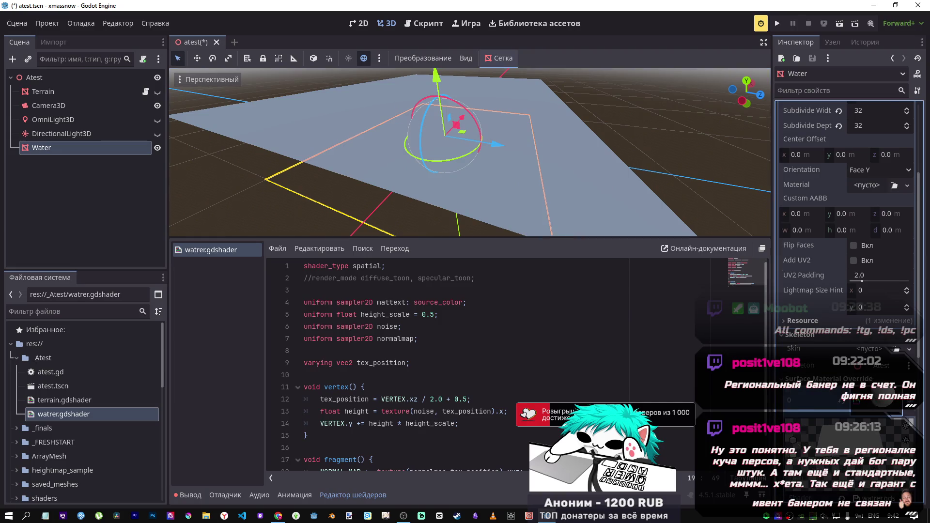
pyautogui.click(875, 404)
pyautogui.scroll(2, 863, 338)
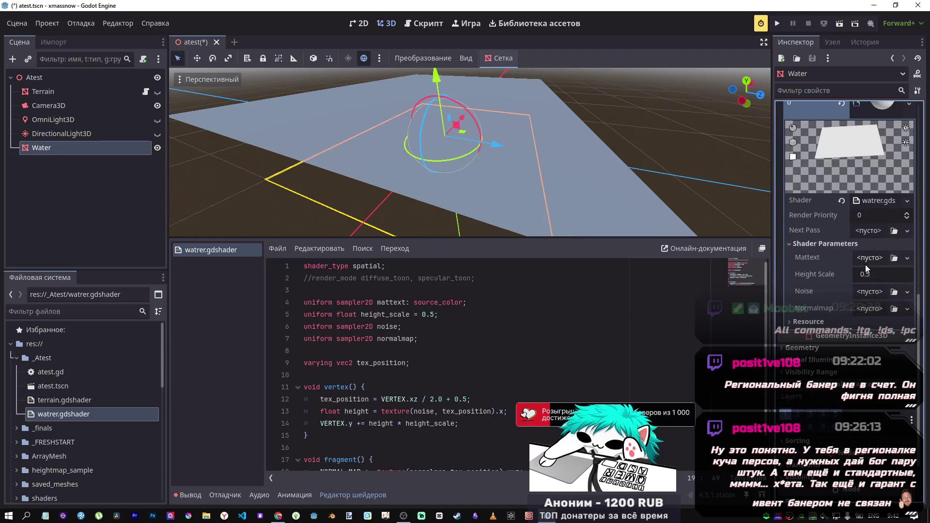
# - Set the Noise parameter to a NoiseTexture2D using FastNoiseLite with a color ramp gradient
pyautogui.click(864, 292)
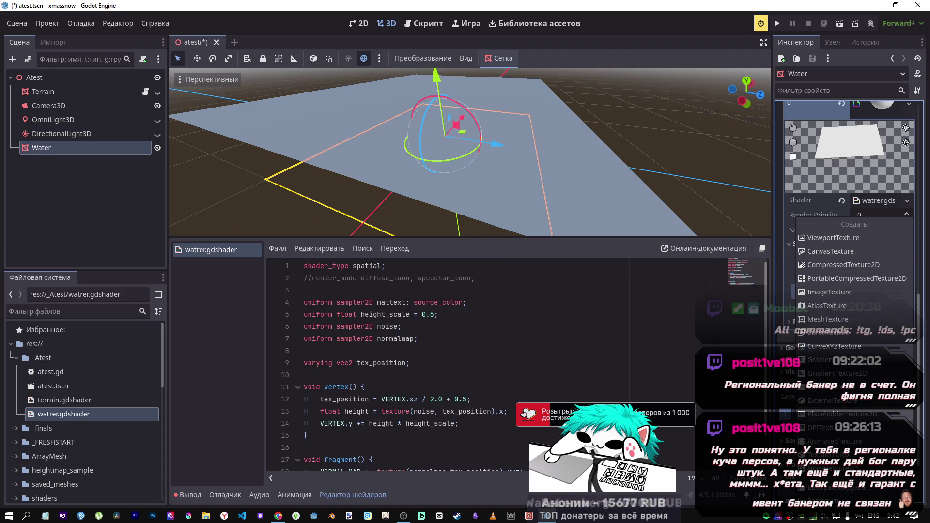
pyautogui.click(867, 307)
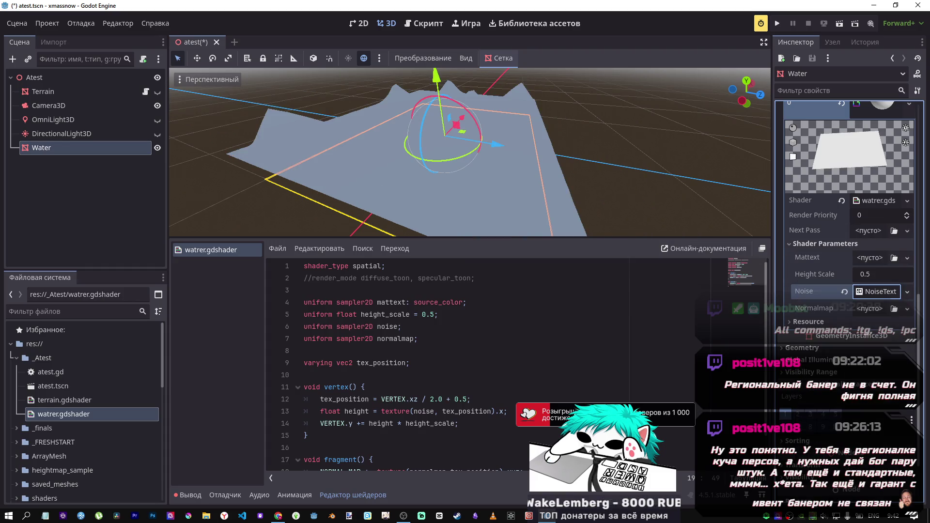
pyautogui.click(875, 292)
pyautogui.click(869, 353)
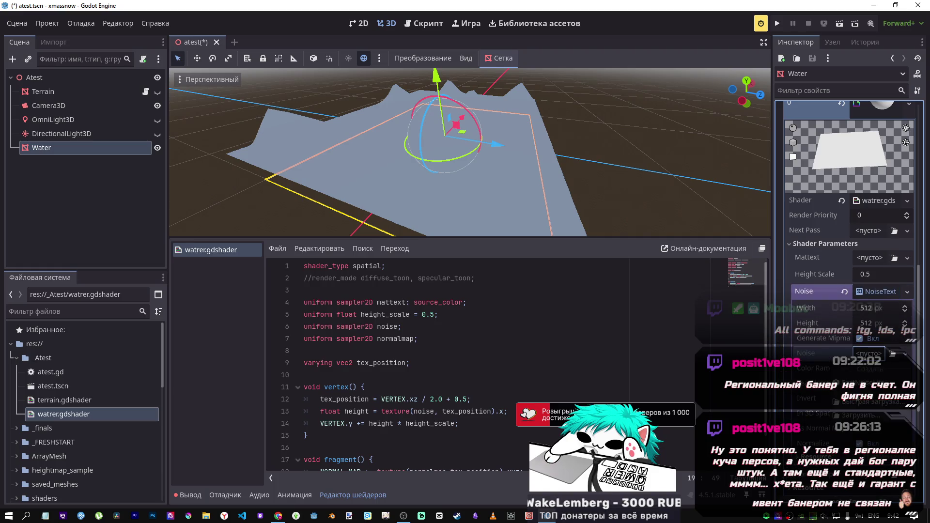
pyautogui.click(871, 368)
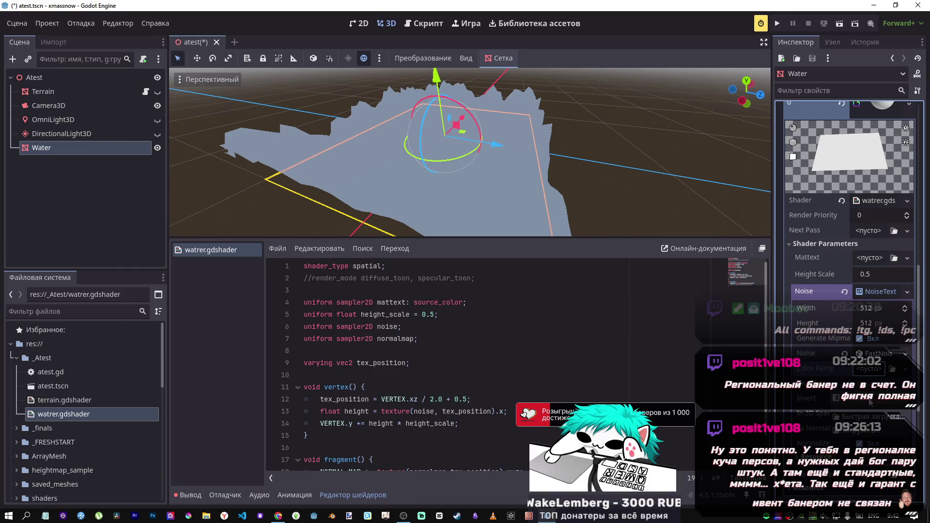
pyautogui.click(860, 371)
pyautogui.click(862, 402)
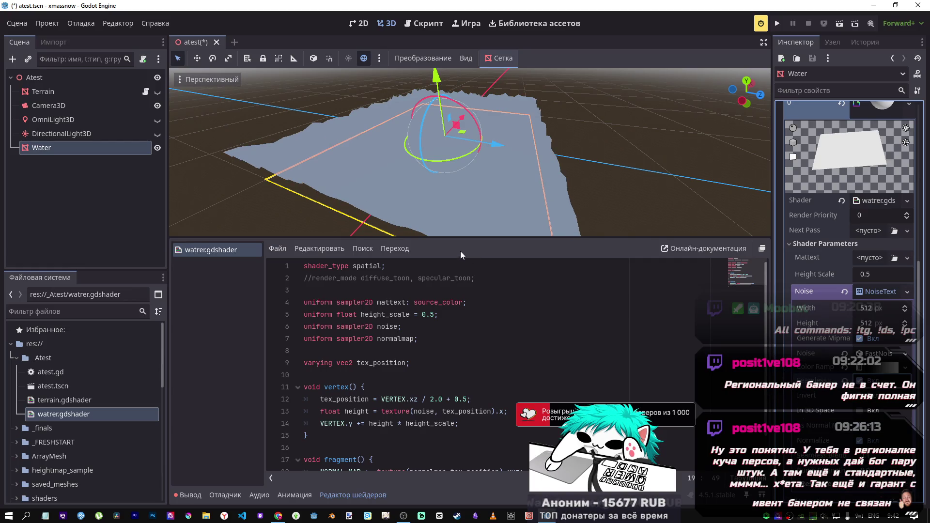
# - Orbit the view to see the wave-displaced water, then return to the shader tutorial
pyautogui.moveTo(452, 228)
pyautogui.mouseDown()
pyautogui.moveTo(504, 223)
pyautogui.moveTo(168, 186)
pyautogui.mouseUp()
pyautogui.moveTo(468, 179); pyautogui.dragTo(432, 173)
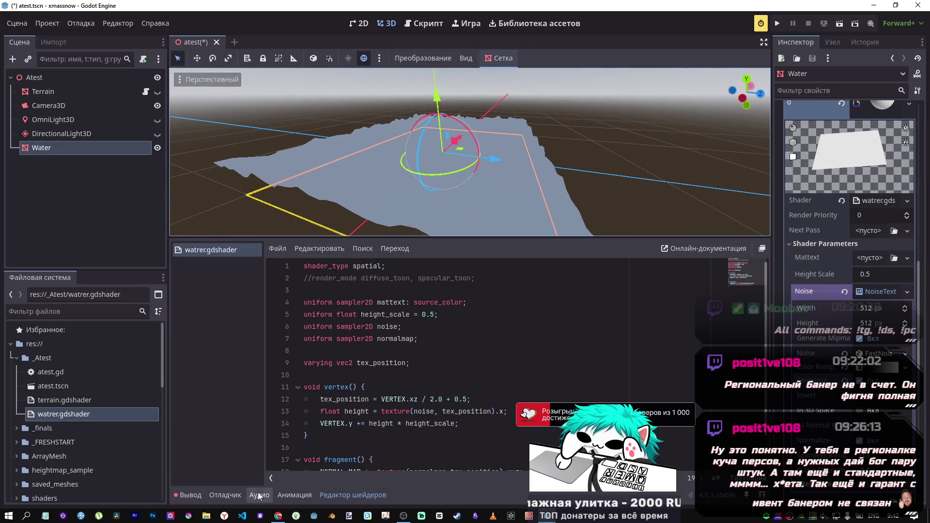
pyautogui.click(278, 515)
pyautogui.scroll(-2, 417, 372)
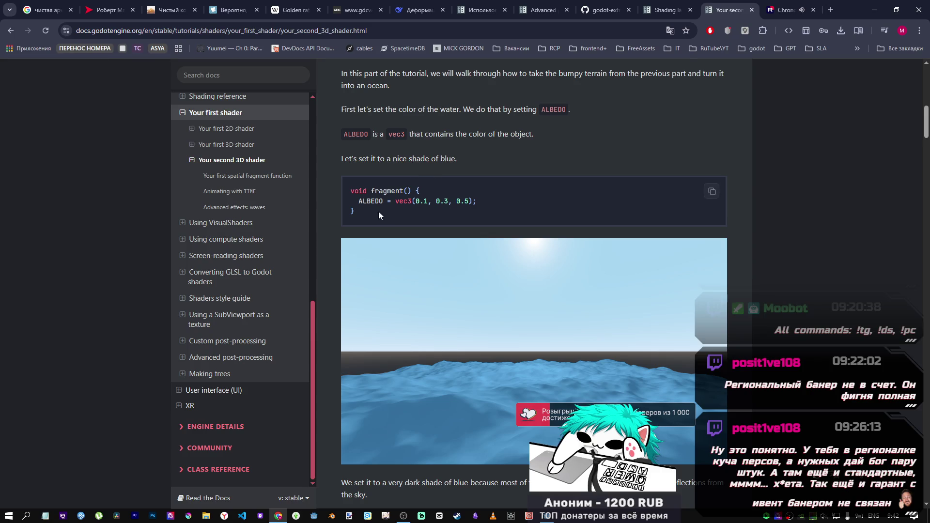
# - Select the ALBEDO = vec3(0.1, 0.3, 0.5) line in the tutorial's fragment example and return to Godot
pyautogui.moveTo(379, 211); pyautogui.dragTo(346, 194)
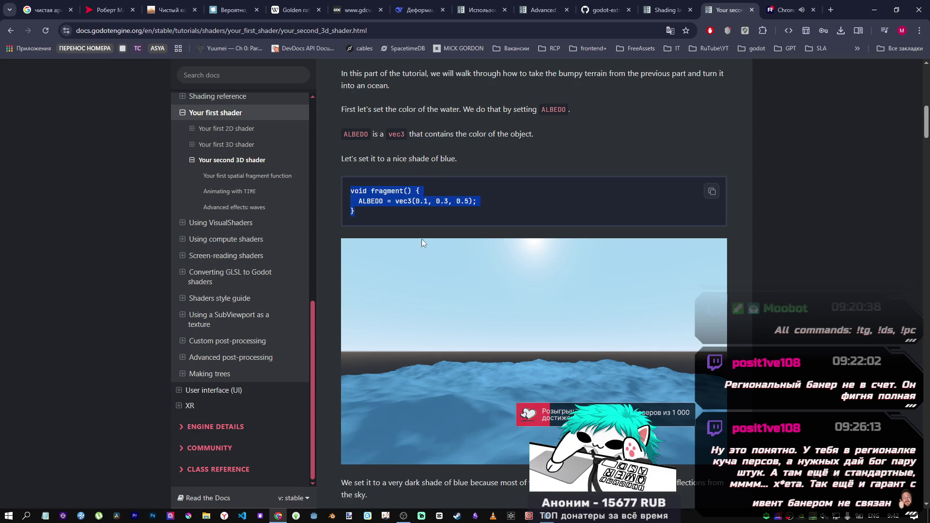
pyautogui.click(483, 202)
pyautogui.moveTo(483, 202); pyautogui.dragTo(358, 201)
pyautogui.hotkey('ctrl', 'c')
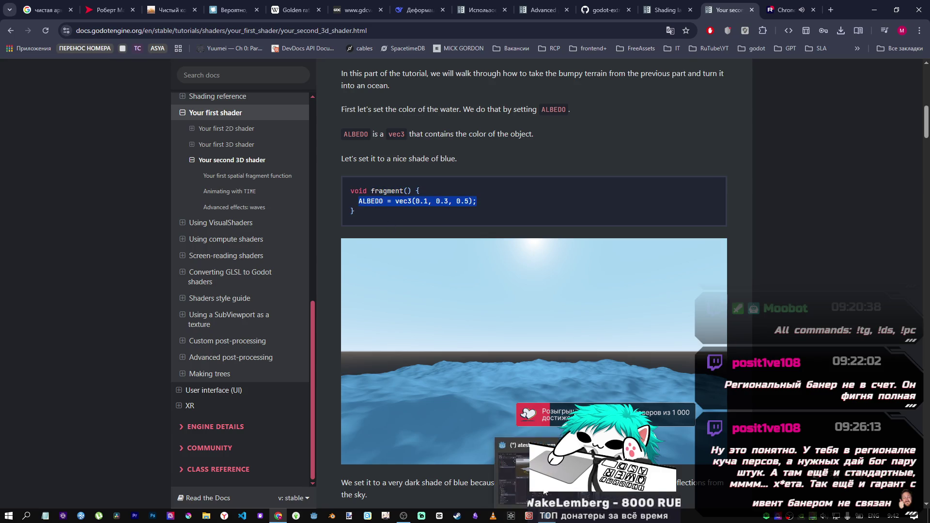
pyautogui.click(549, 516)
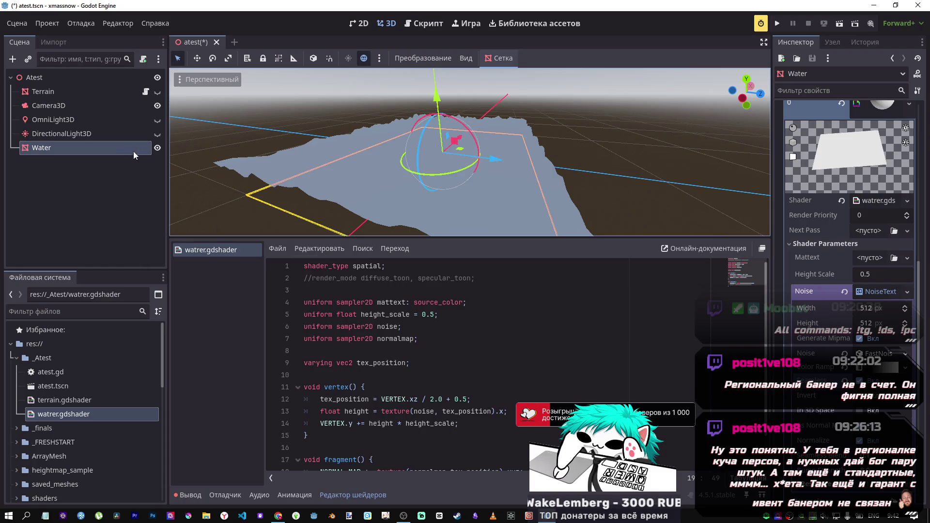
pyautogui.scroll(-5, 858, 315)
pyautogui.scroll(-4, 829, 355)
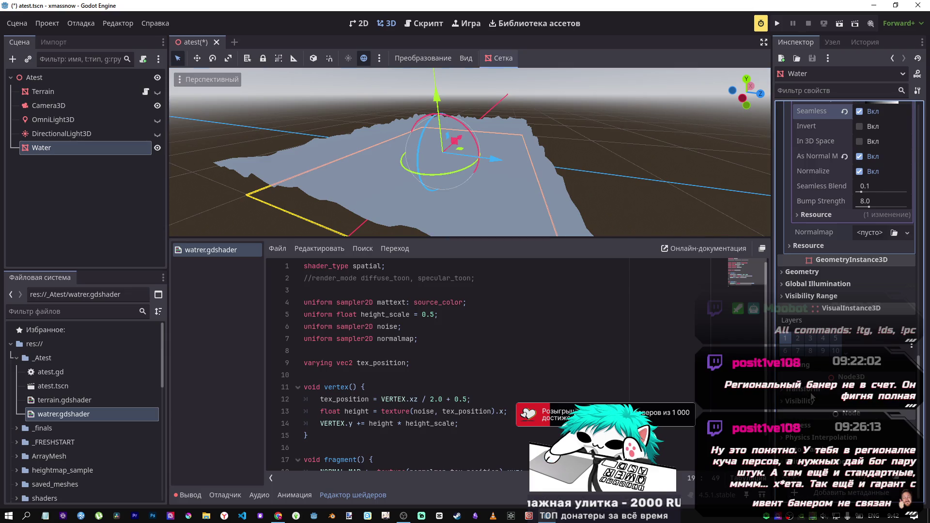
pyautogui.click(68, 120)
pyautogui.scroll(2, 389, 118)
pyautogui.scroll(-2, 426, 136)
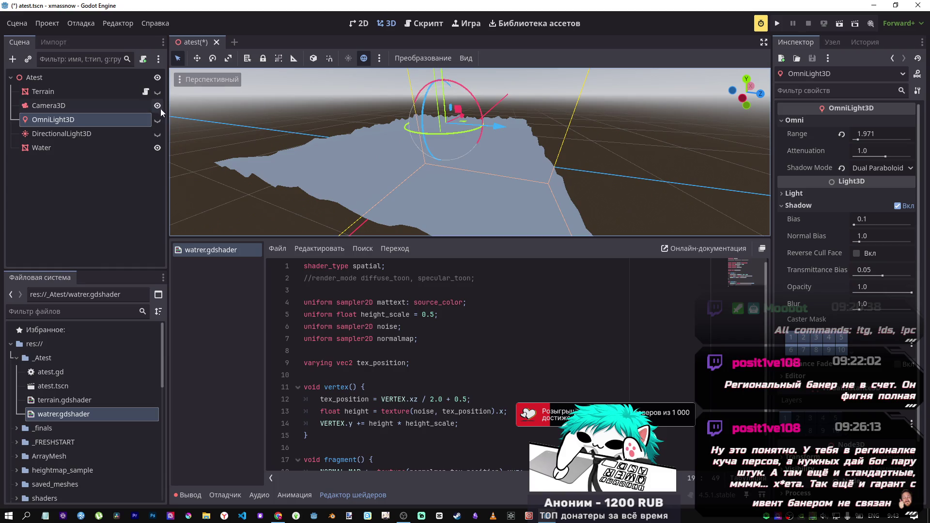
pyautogui.click(158, 92)
pyautogui.click(158, 92)
pyautogui.click(158, 92)
pyautogui.click(158, 92)
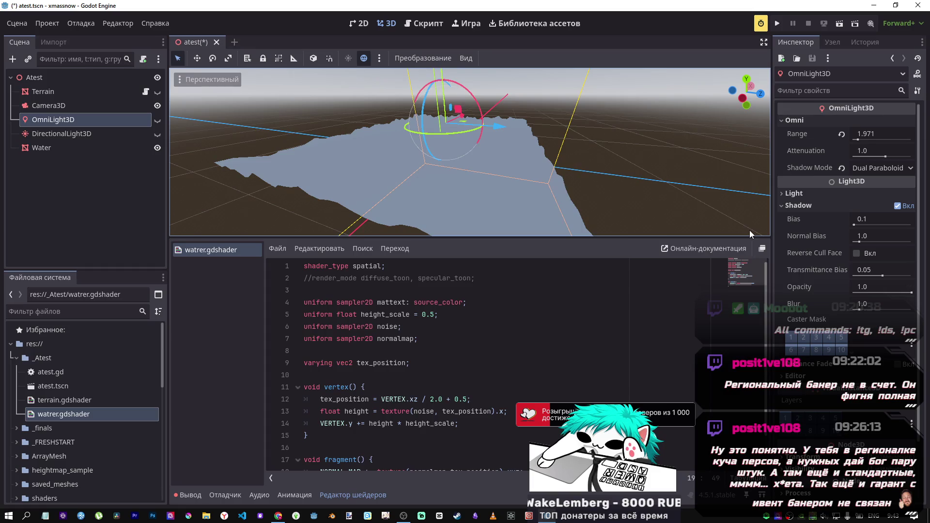
# - Paste ALBEDO = vec3(0.1, 0.3, 0.5); into the water shader's fragment function and save
pyautogui.scroll(-1, 512, 444)
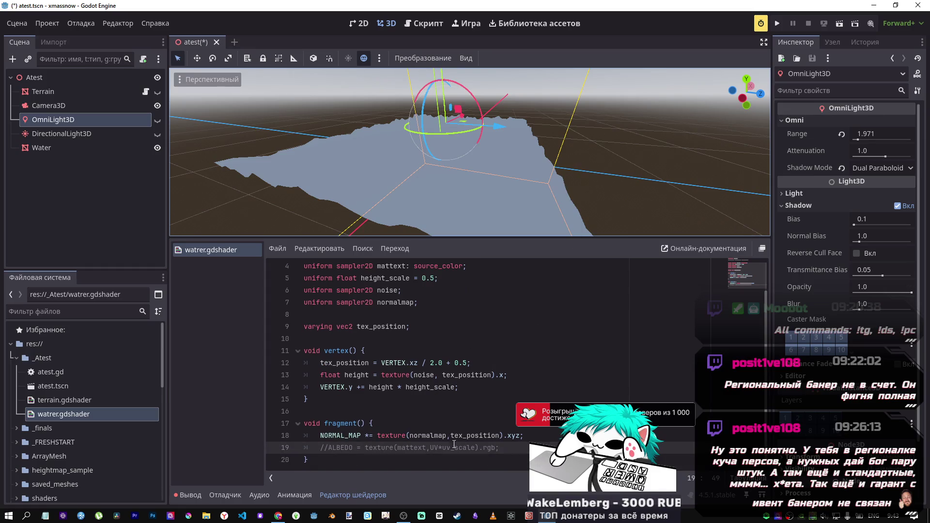
pyautogui.hotkey('ctrl', 'shift', 'Return')
pyautogui.hotkey('ctrl', 'v')
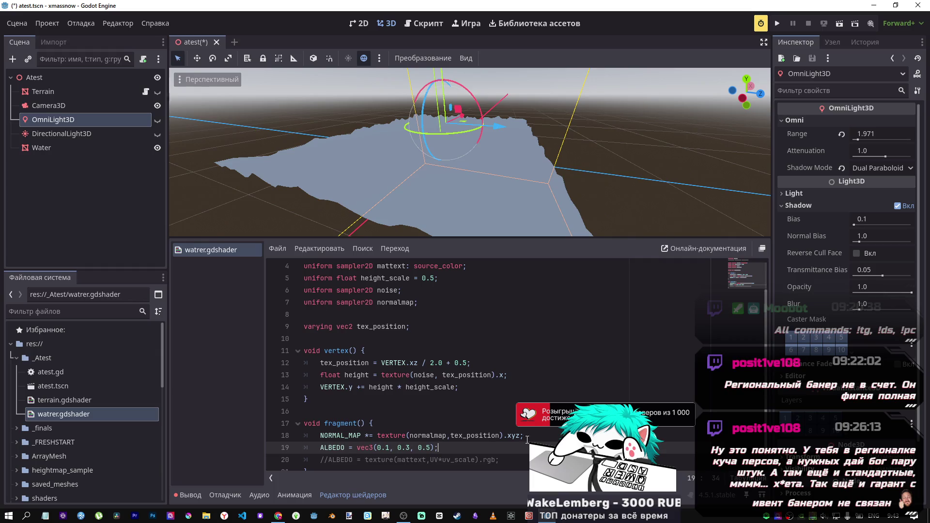
pyautogui.hotkey('ctrl', 's')
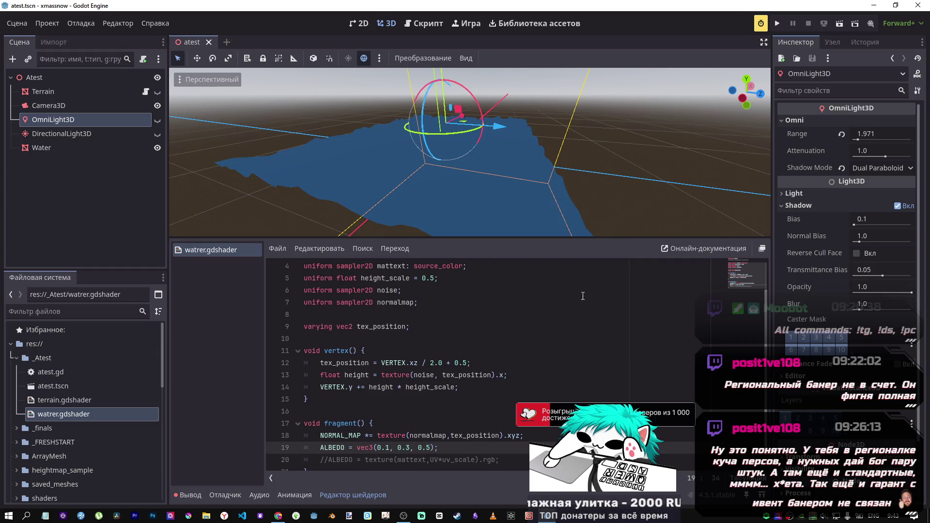
# - Orbit to view the blue water, toggle the preview environment off and on, and return to the docs
pyautogui.moveTo(436, 155); pyautogui.dragTo(388, 163)
pyautogui.click(364, 58)
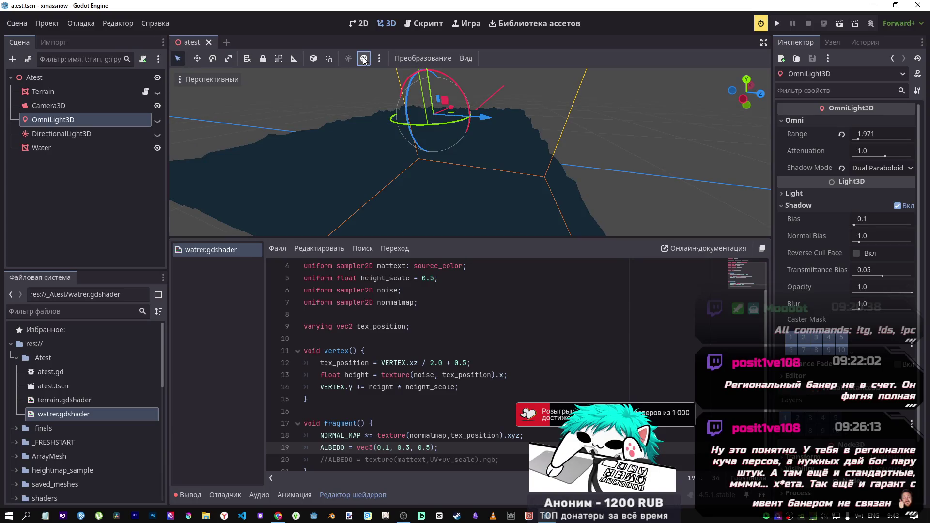
pyautogui.click(364, 58)
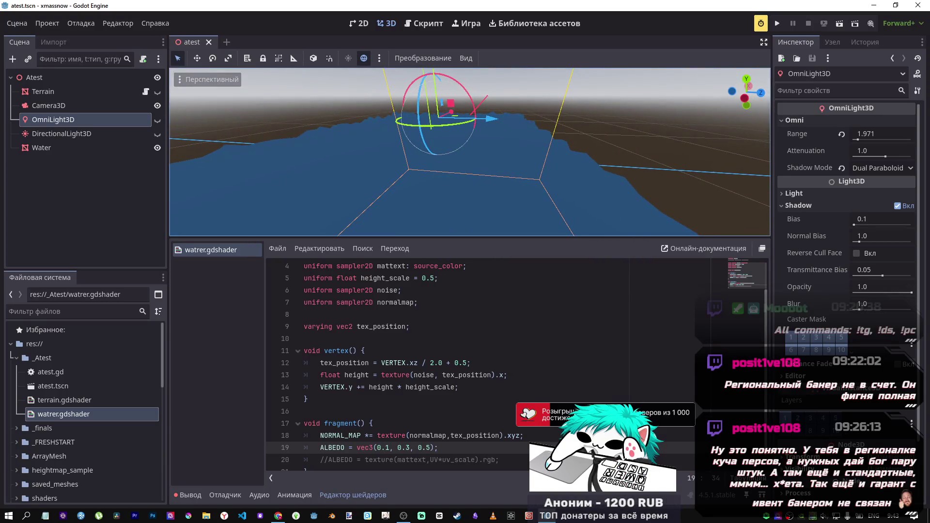
pyautogui.hotkey('alt', 'Tab')
pyautogui.scroll(-7, 491, 294)
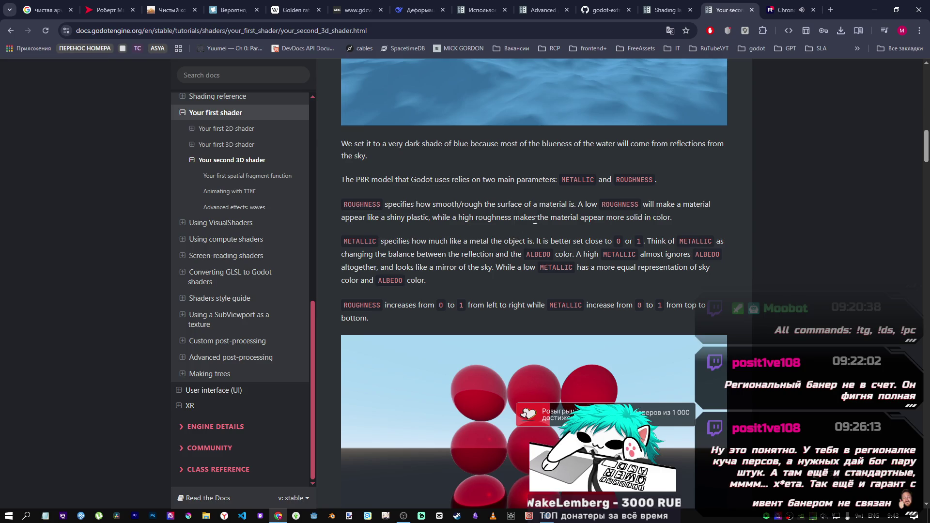
# - Read the METALLIC/ROUGHNESS explanation and select the METALLIC and ROUGHNESS lines in the fragment code
pyautogui.scroll(-1, 516, 213)
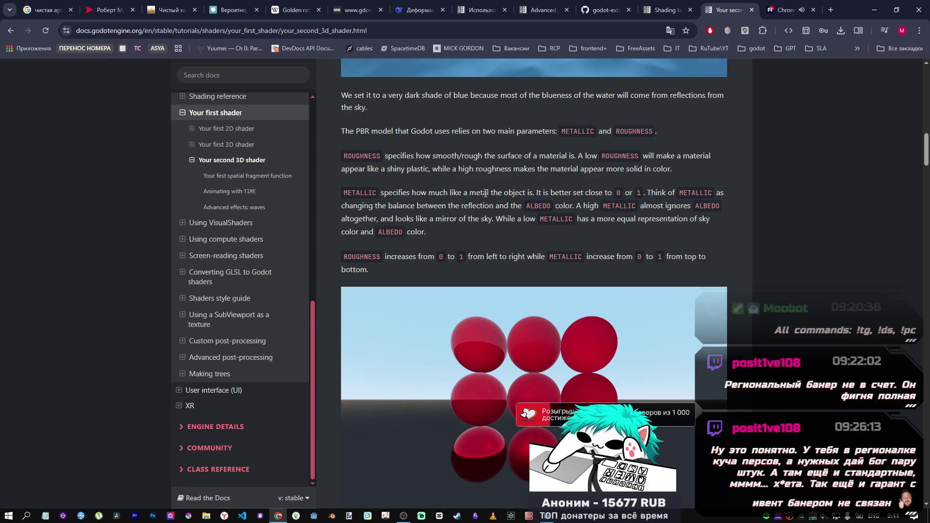
pyautogui.scroll(-1, 533, 196)
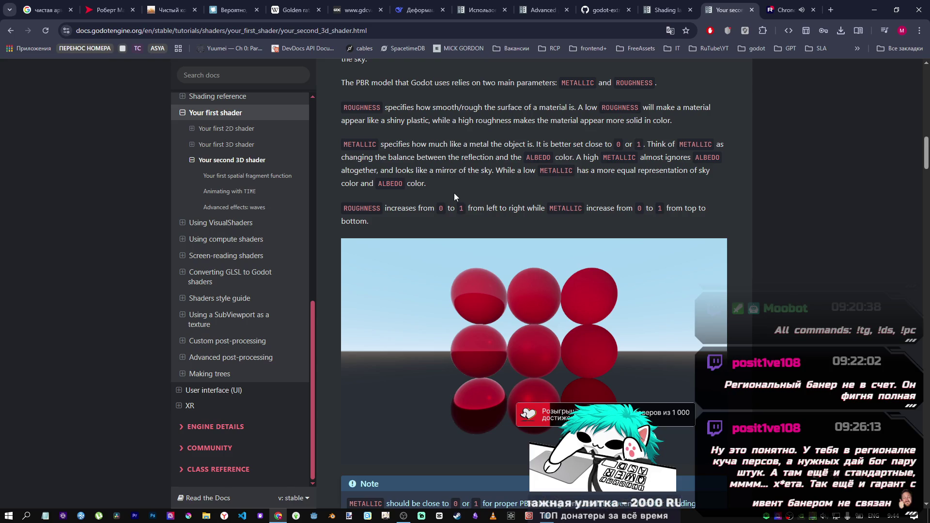
pyautogui.scroll(-3, 454, 193)
pyautogui.scroll(2, 448, 193)
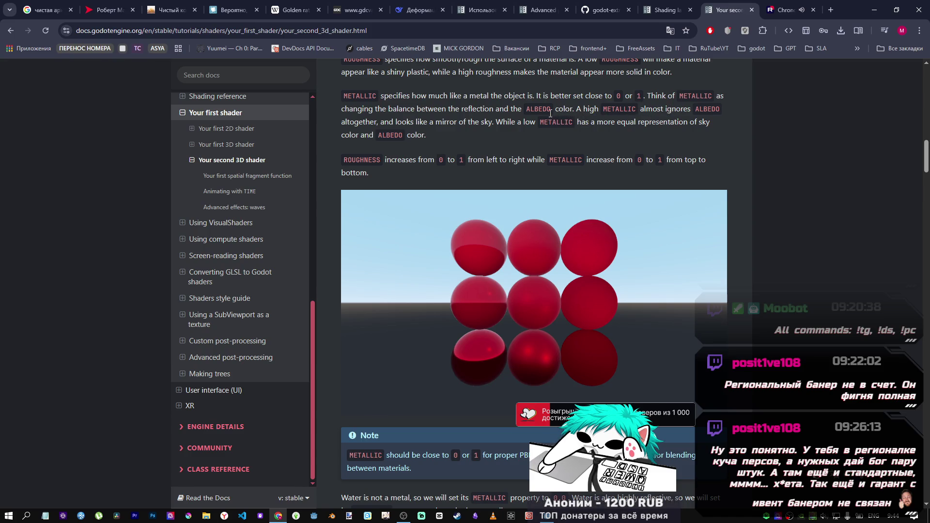
pyautogui.scroll(-5, 510, 155)
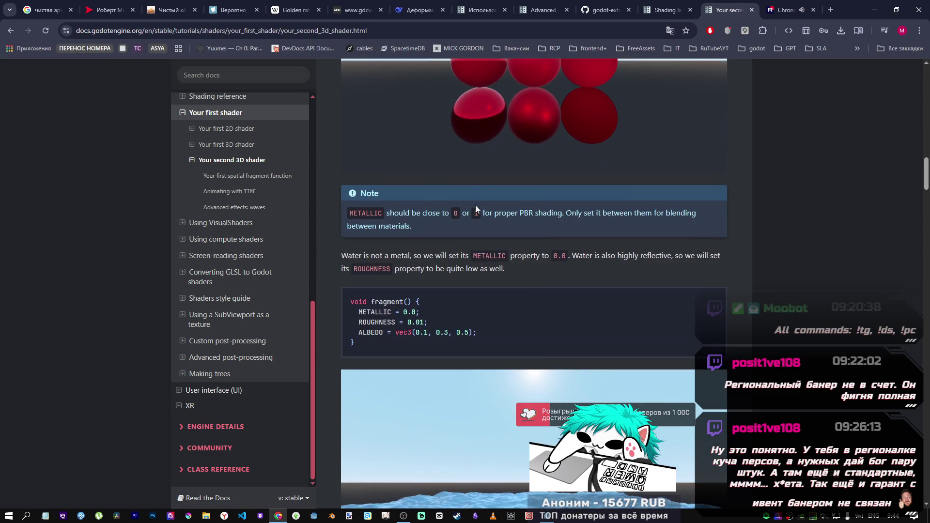
pyautogui.scroll(2, 481, 191)
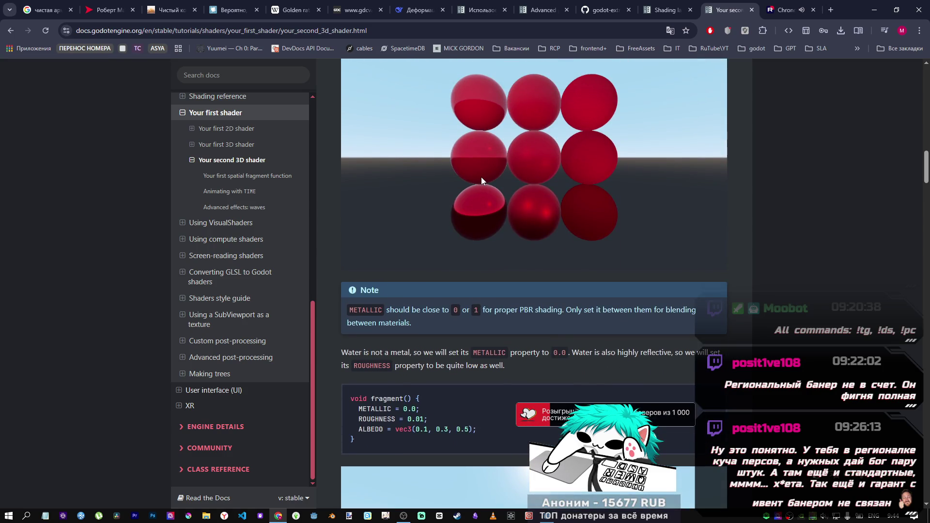
pyautogui.scroll(-3, 470, 185)
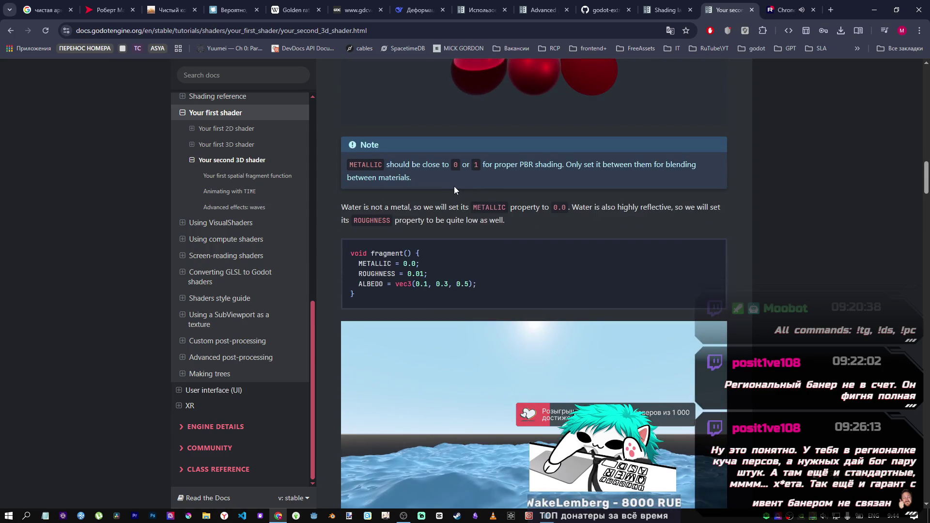
pyautogui.moveTo(453, 278); pyautogui.dragTo(355, 266)
pyautogui.hotkey('ctrl', 'c')
# - Paste METALLIC = 0.0 and ROUGHNESS = 0.01 after line 18 and indent them to match
pyautogui.hotkey('alt', 'Tab')
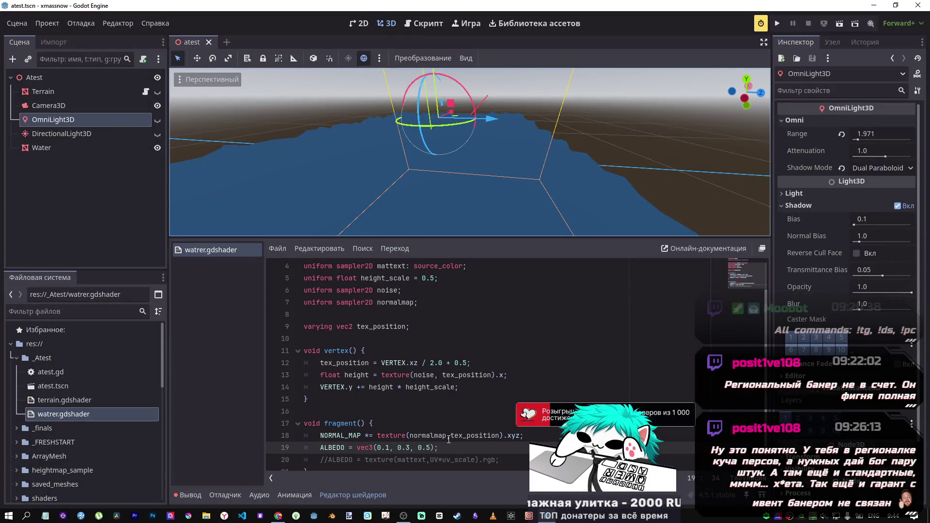
pyautogui.click(544, 434)
pyautogui.press('Return')
pyautogui.hotkey('ctrl', 'v')
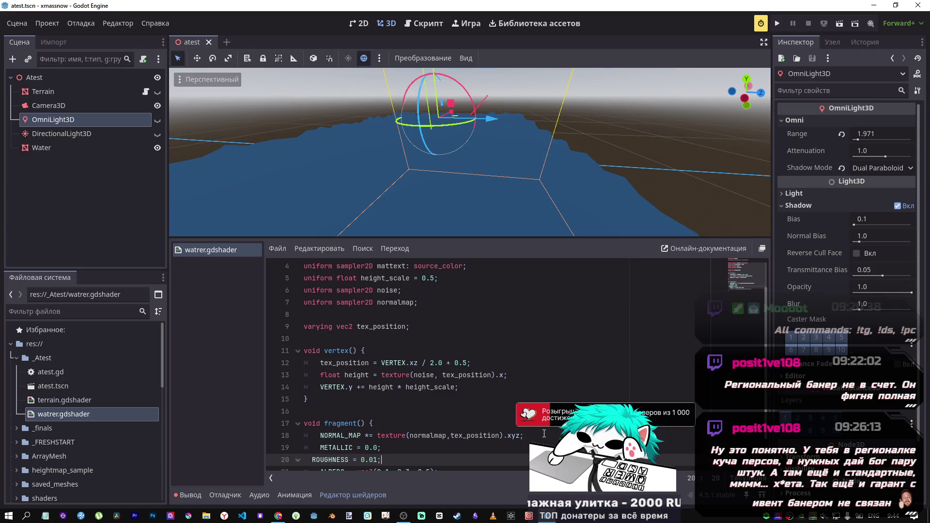
pyautogui.moveTo(349, 460); pyautogui.dragTo(326, 461)
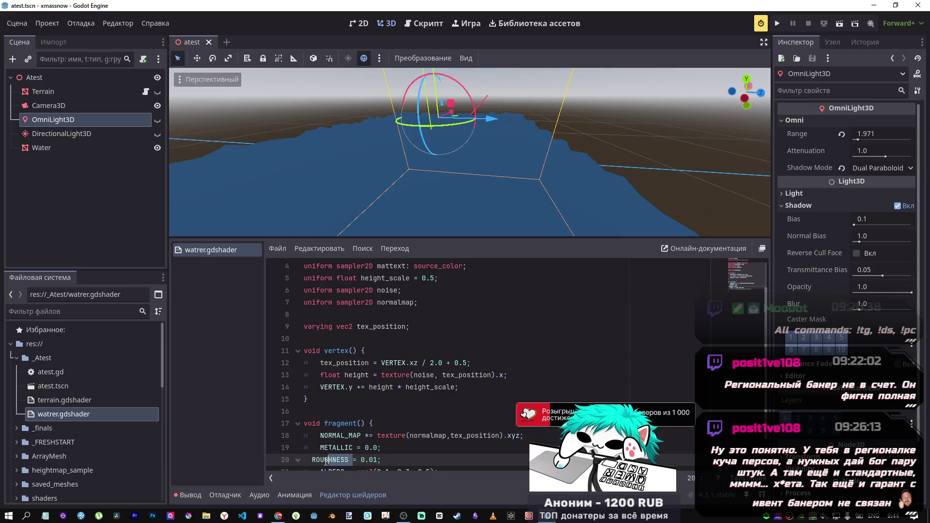
pyautogui.keyDown('shift'); pyautogui.click(421, 450); pyautogui.keyUp('shift')
pyautogui.press('Tab')
pyautogui.click(337, 447)
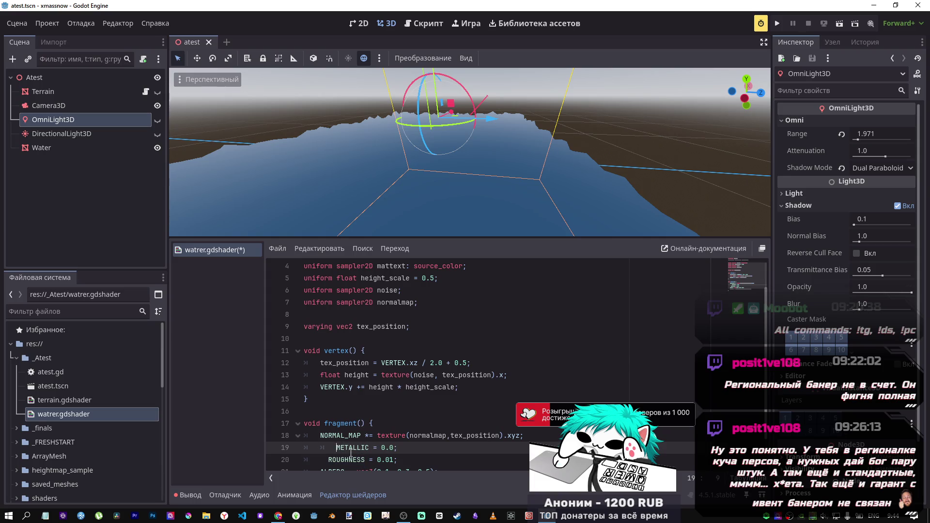
pyautogui.press('Down')
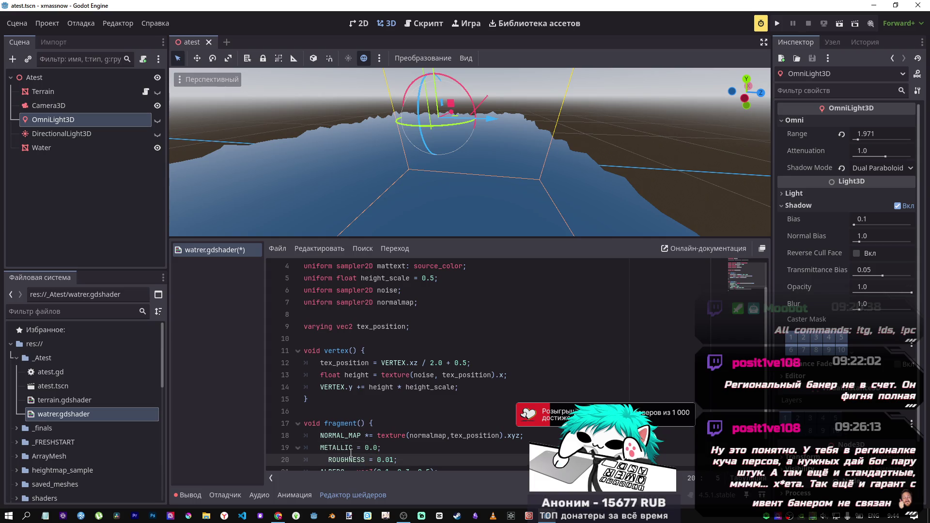
# - Comment out the NORMAL_MAP line, save the shader, and return to the tutorial
pyautogui.click(437, 435)
pyautogui.hotkey('ctrl', 'k')
pyautogui.hotkey('ctrl', 's')
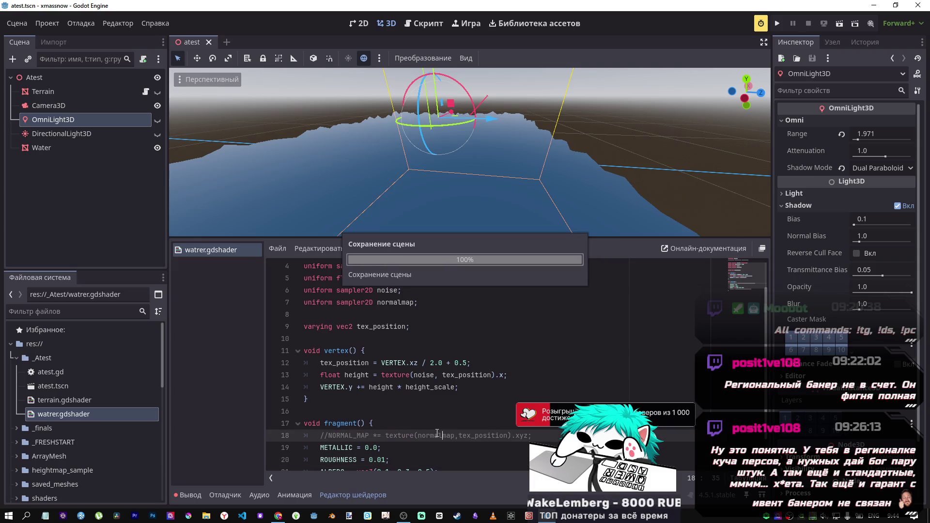
pyautogui.scroll(-1, 418, 407)
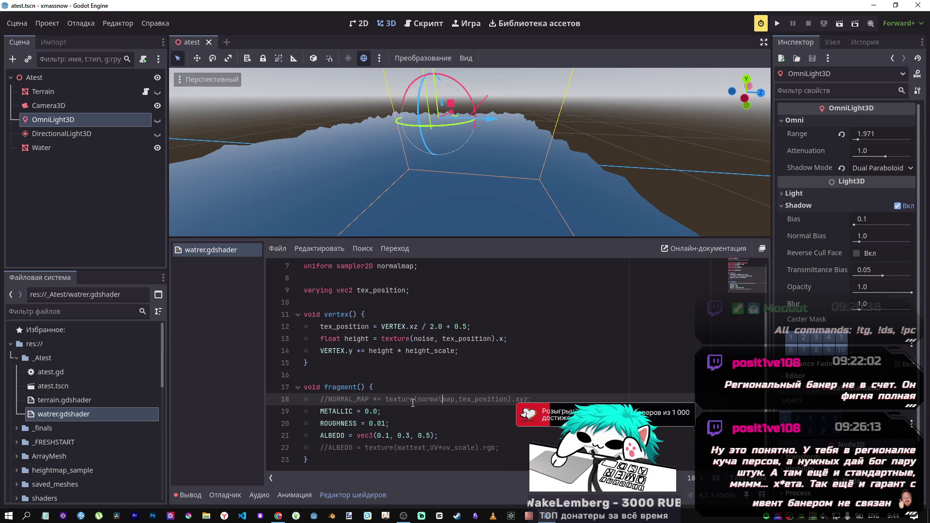
pyautogui.hotkey('alt', 'Tab')
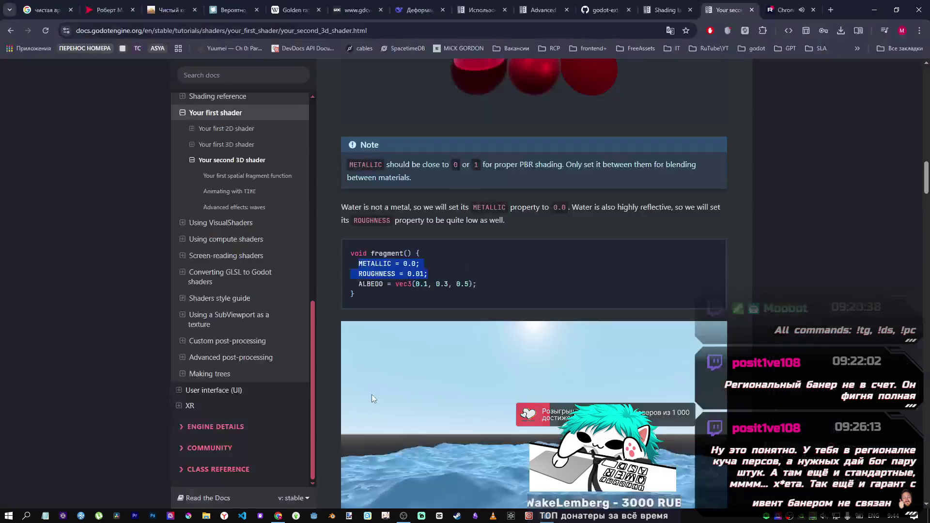
# - Glance over the tutorial's fragment code, then return to the Godot editor
pyautogui.scroll(-2, 415, 322)
pyautogui.hotkey('alt', 'Tab')
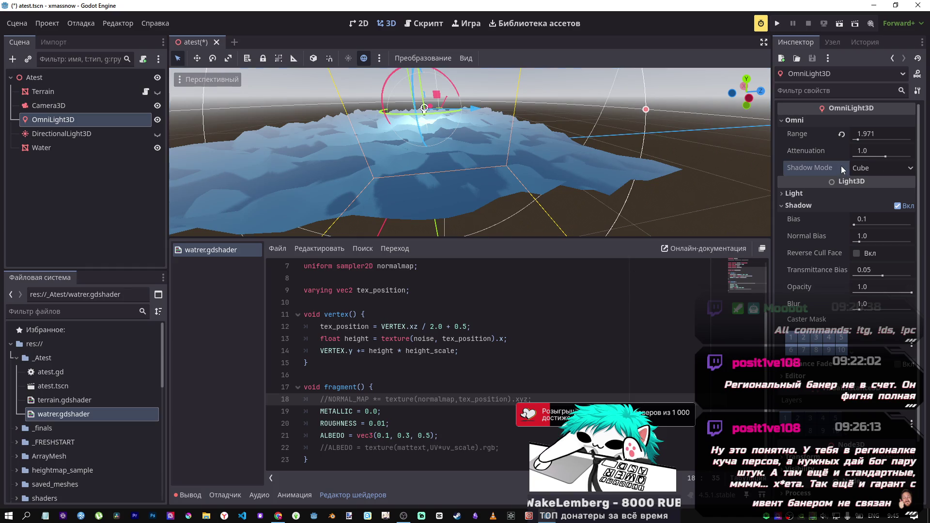
# - Try Cube shadows on the OmniLight3D, then set its Shadow Mode back to Dual Paraboloid
pyautogui.click(841, 167)
pyautogui.click(853, 171)
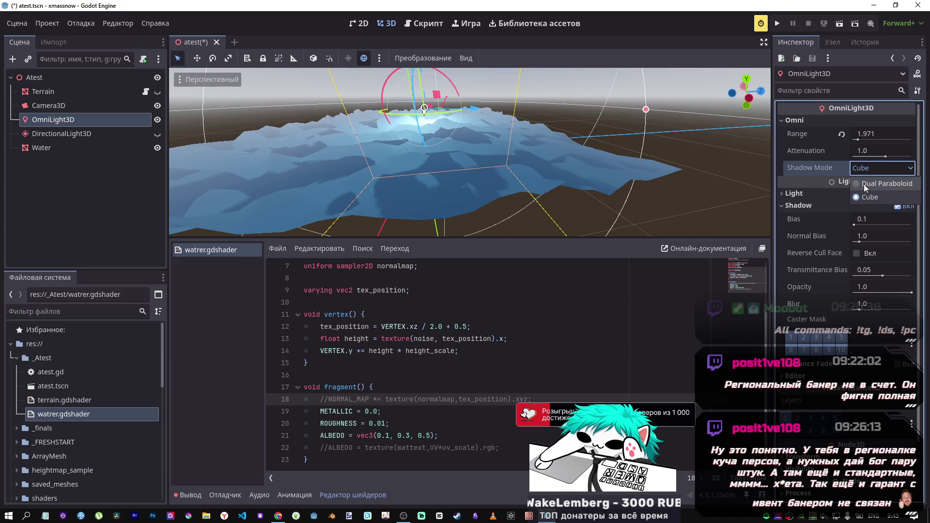
pyautogui.click(864, 183)
pyautogui.click(842, 166)
pyautogui.click(853, 168)
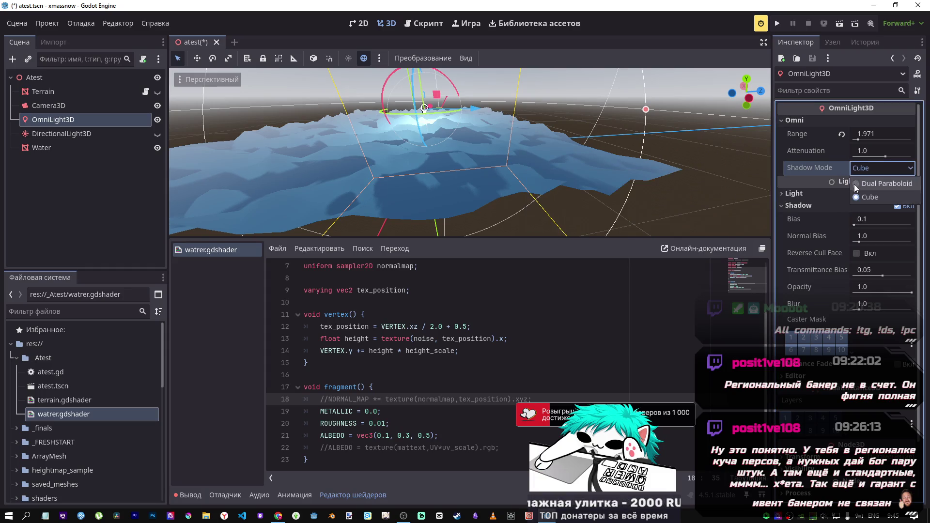
pyautogui.click(862, 183)
pyautogui.scroll(3, 470, 152)
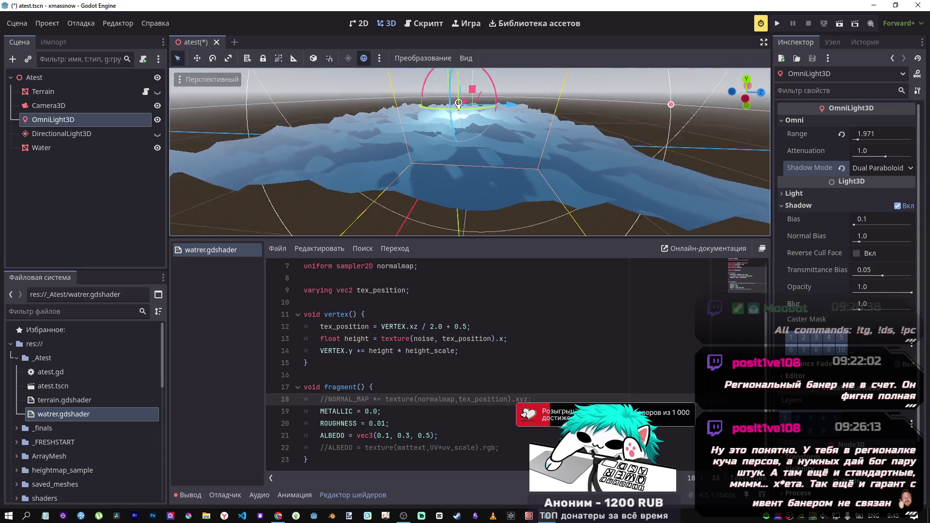
pyautogui.scroll(-3, 465, 153)
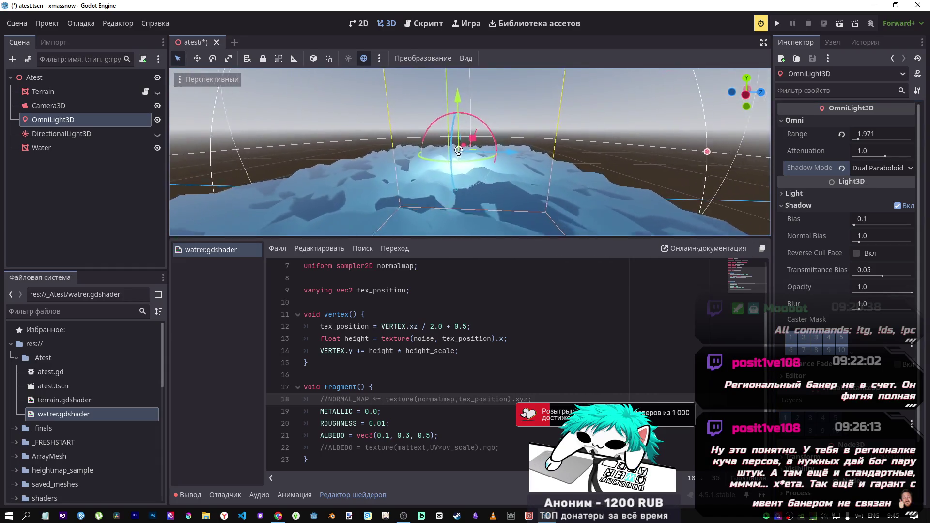
# - Bring the shader docs forward to the roughness and metallic explanation, then return to Godot
pyautogui.moveTo(278, 515)
pyautogui.click(281, 487)
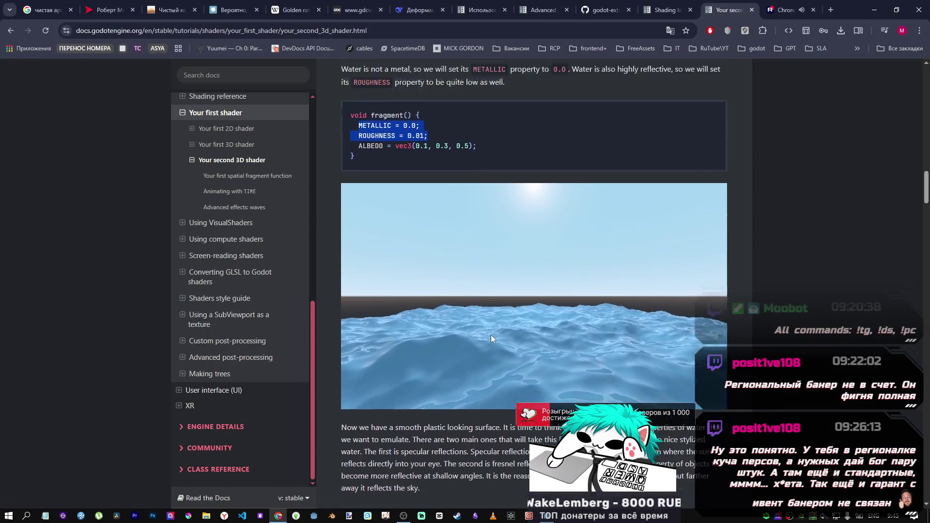
pyautogui.scroll(8, 491, 335)
pyautogui.scroll(9, 492, 341)
pyautogui.scroll(-6, 489, 338)
pyautogui.click(547, 515)
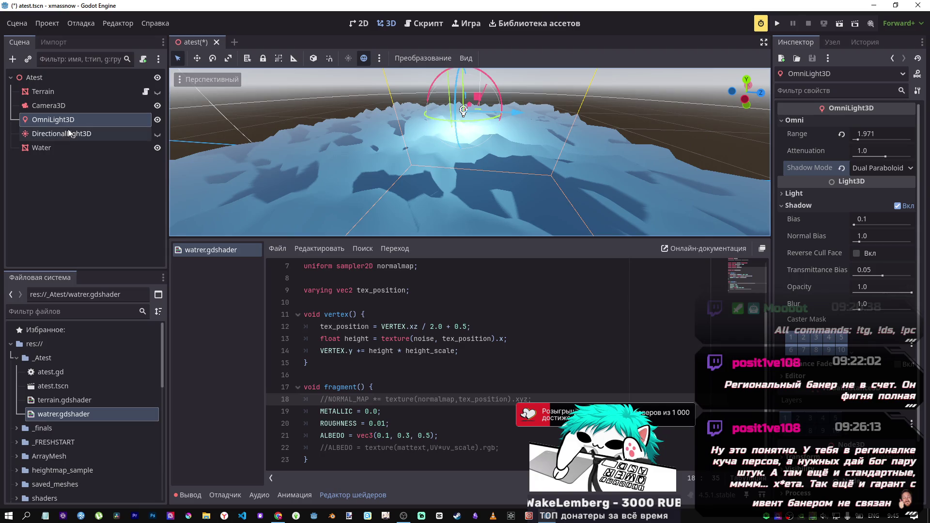
# - Hide the OmniLight3D, toggle the Water node off and on, and rotate the omni light
pyautogui.click(157, 120)
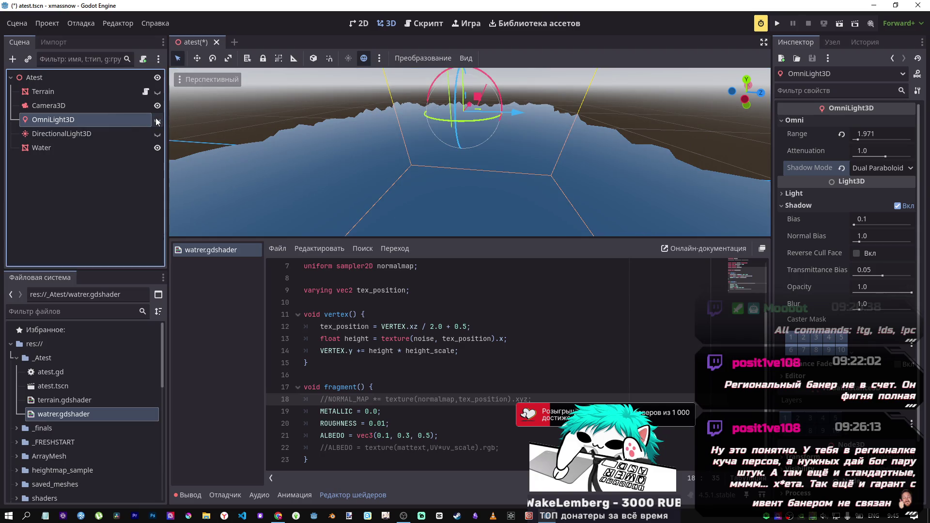
pyautogui.click(157, 148)
pyautogui.click(158, 148)
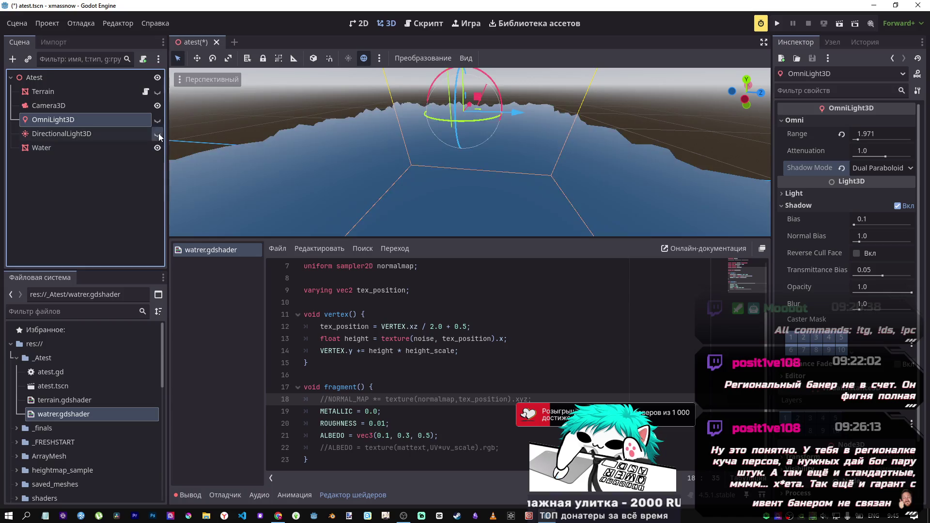
pyautogui.press('f')
pyautogui.scroll(2, 474, 141)
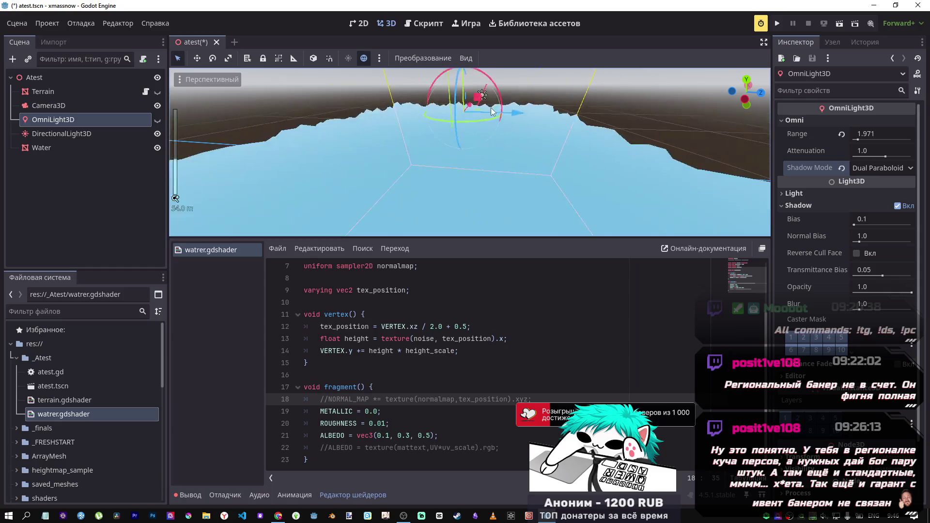
pyautogui.moveTo(492, 96); pyautogui.dragTo(400, 140)
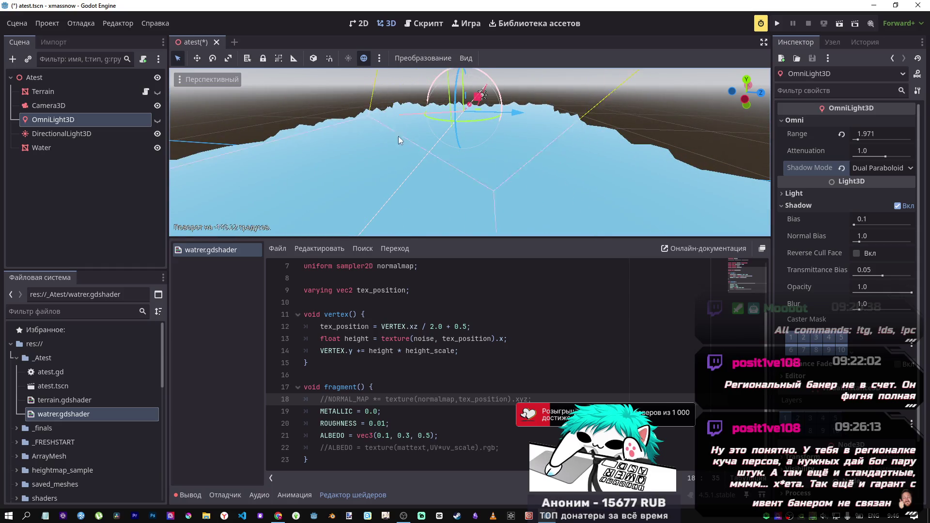
pyautogui.moveTo(558, 153); pyautogui.dragTo(555, 111)
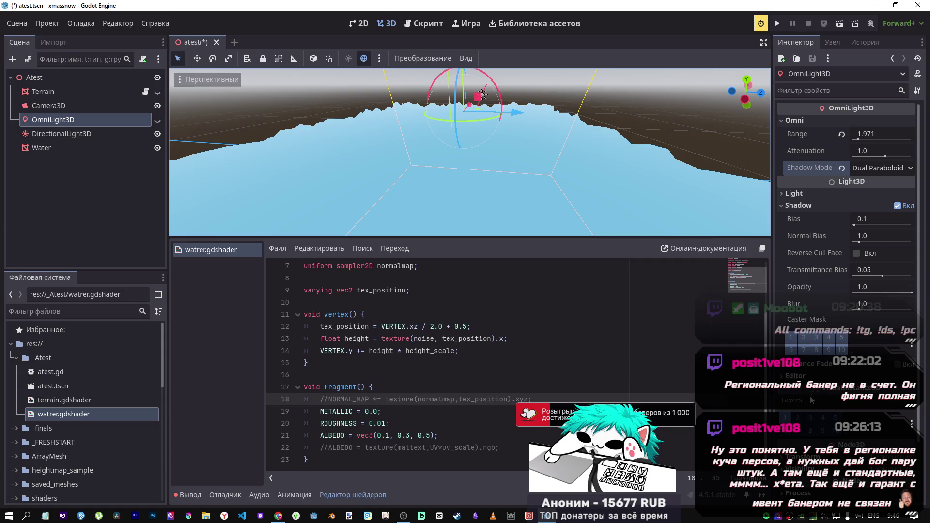
pyautogui.scroll(-2, 847, 218)
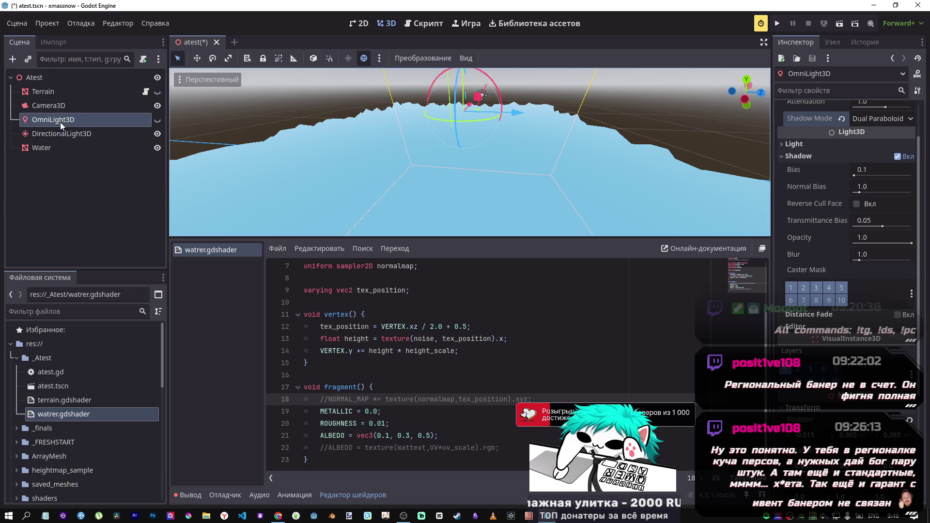
# - Tilt the DirectionalLight3D over the water, then return to the render-mode docs
pyautogui.click(43, 135)
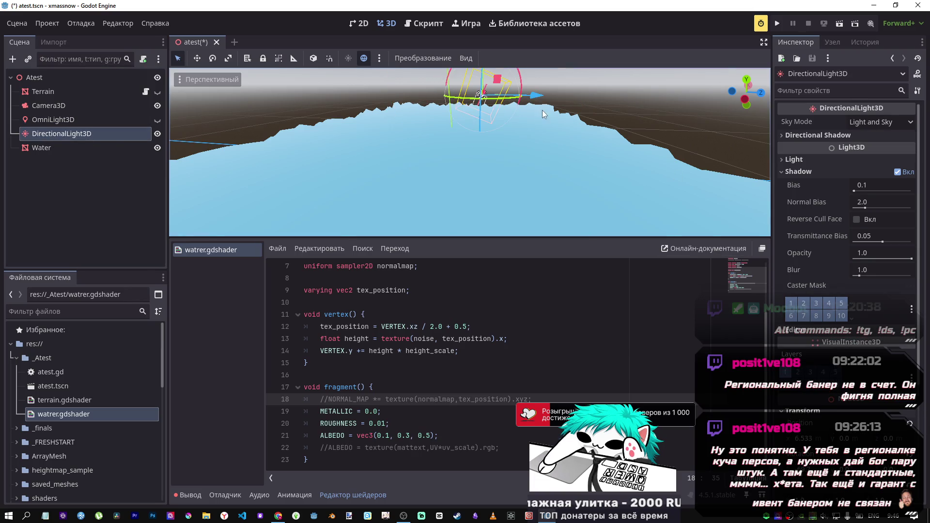
pyautogui.moveTo(522, 88)
pyautogui.mouseDown()
pyautogui.moveTo(507, 107)
pyautogui.moveTo(469, 113)
pyautogui.moveTo(489, 59)
pyautogui.moveTo(460, 67)
pyautogui.moveTo(485, 76)
pyautogui.moveTo(477, 87)
pyautogui.mouseUp()
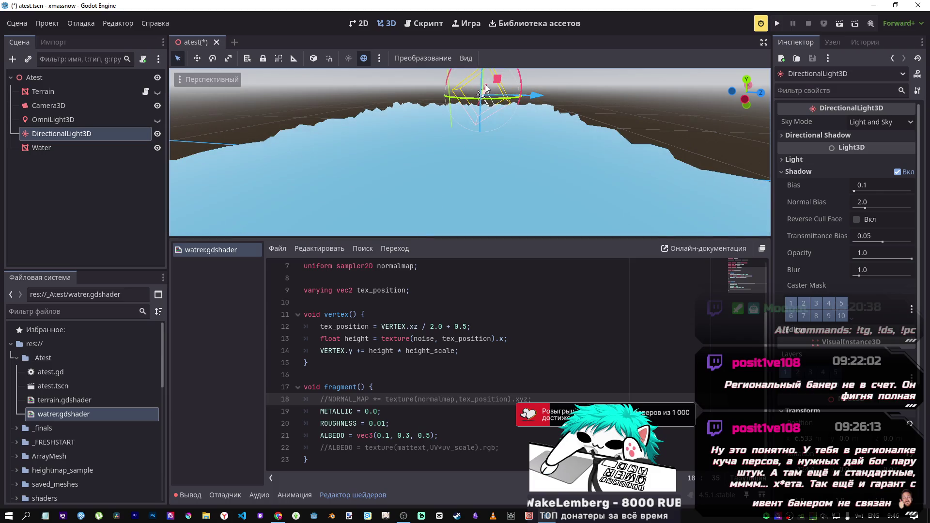
pyautogui.hotkey('alt', 'Tab')
pyautogui.scroll(10, 452, 329)
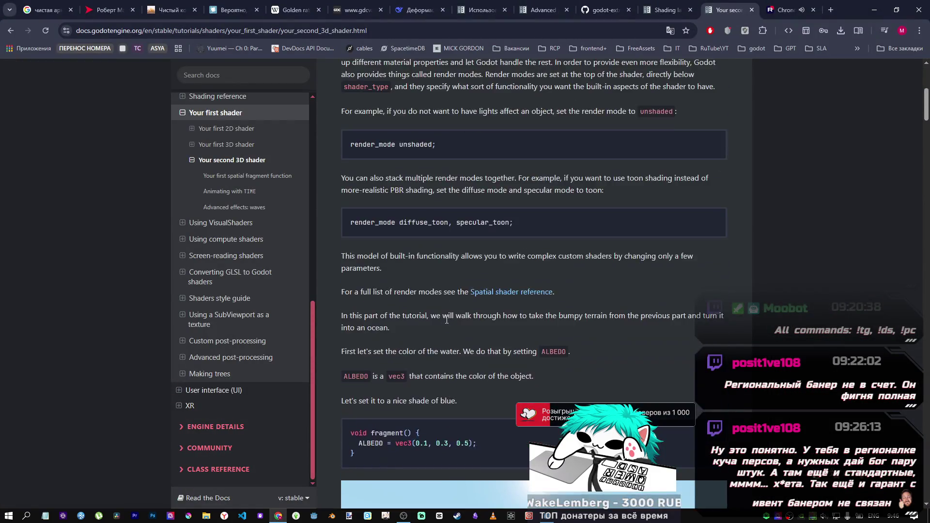
# - Paste the diffuse_toon, specular_toon render_mode line from the docs into the shader and save
pyautogui.scroll(-4, 439, 300)
pyautogui.moveTo(524, 223); pyautogui.dragTo(393, 223)
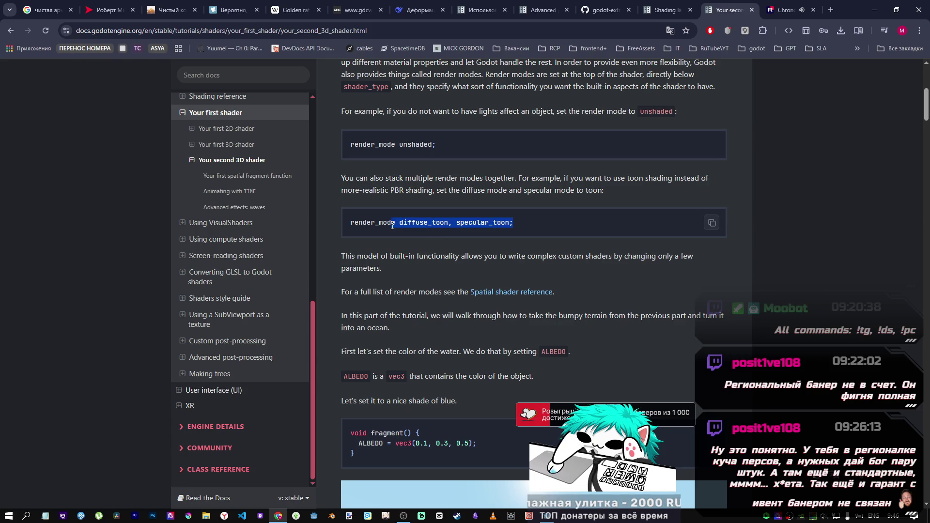
pyautogui.hotkey('alt', 'Tab')
pyautogui.hotkey('ctrl', 'v')
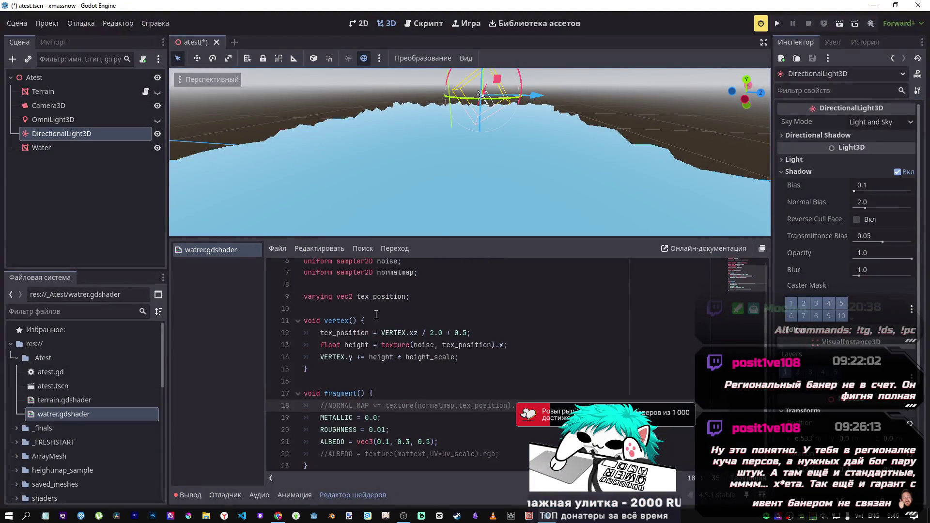
pyautogui.click(488, 279)
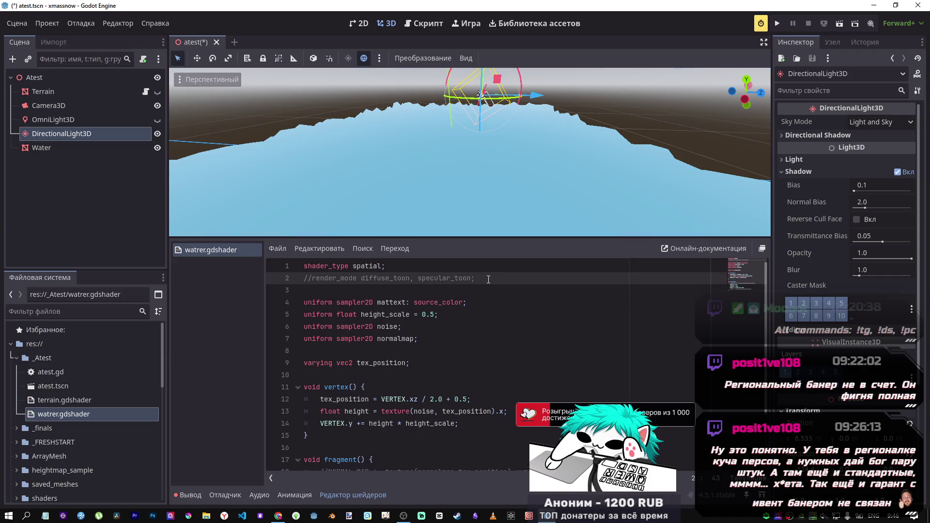
pyautogui.hotkey('ctrl', 's')
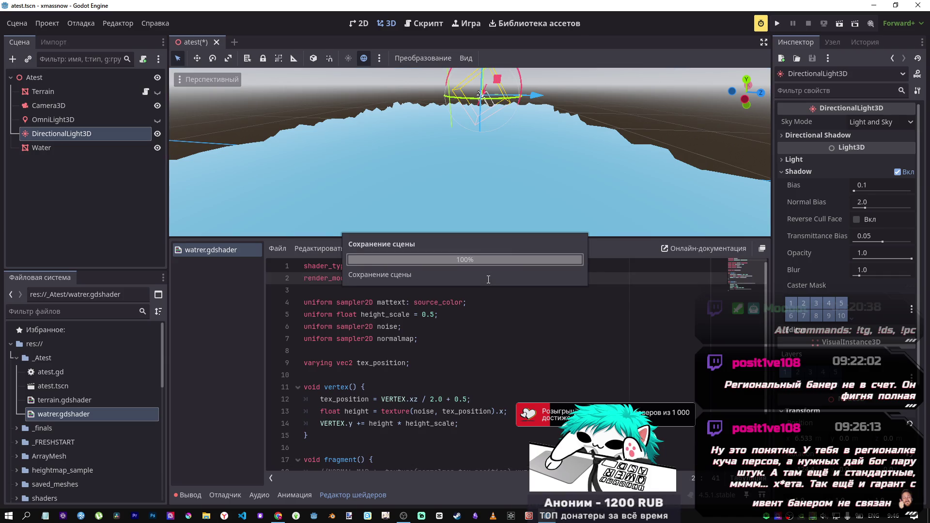
# - Rotate the DirectionalLight3D about -50 degrees over the terrain
pyautogui.scroll(5, 465, 154)
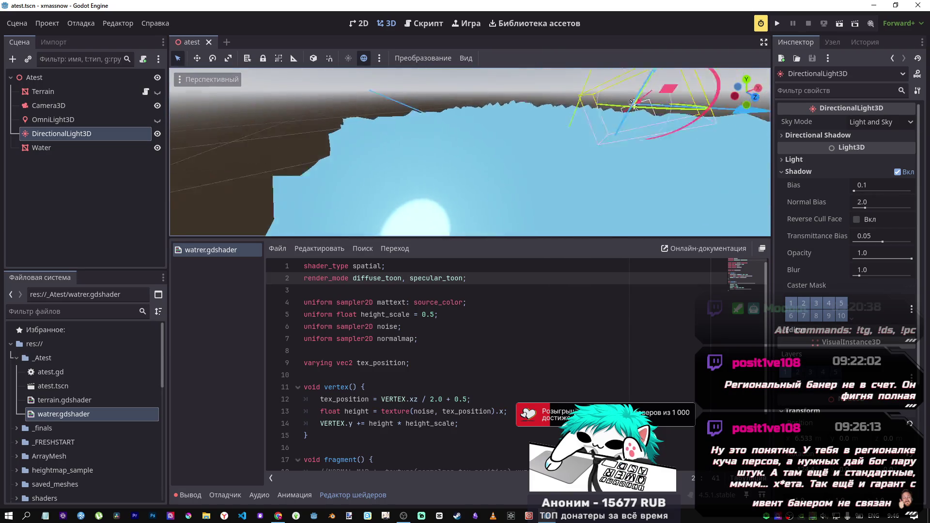
pyautogui.press('f')
pyautogui.moveTo(490, 88)
pyautogui.mouseDown()
pyautogui.moveTo(442, 102)
pyautogui.moveTo(460, 103)
pyautogui.mouseUp()
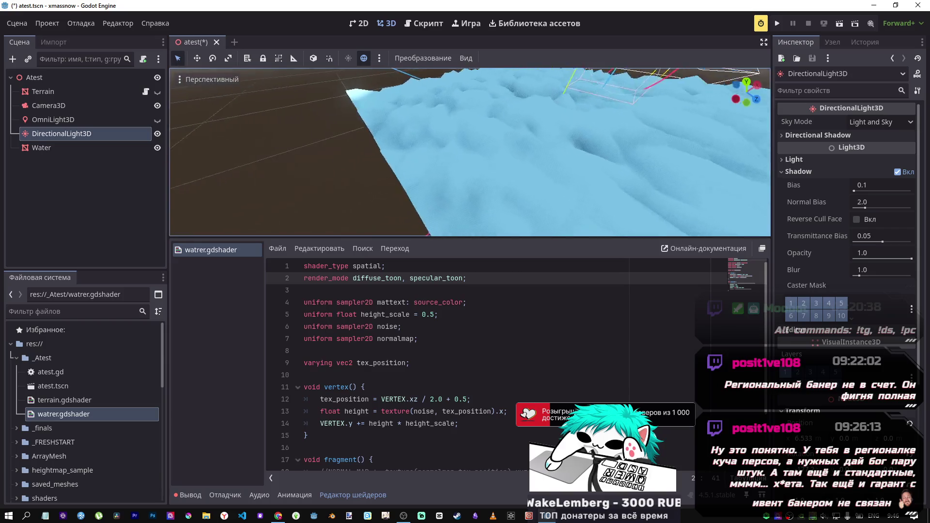
pyautogui.press('f')
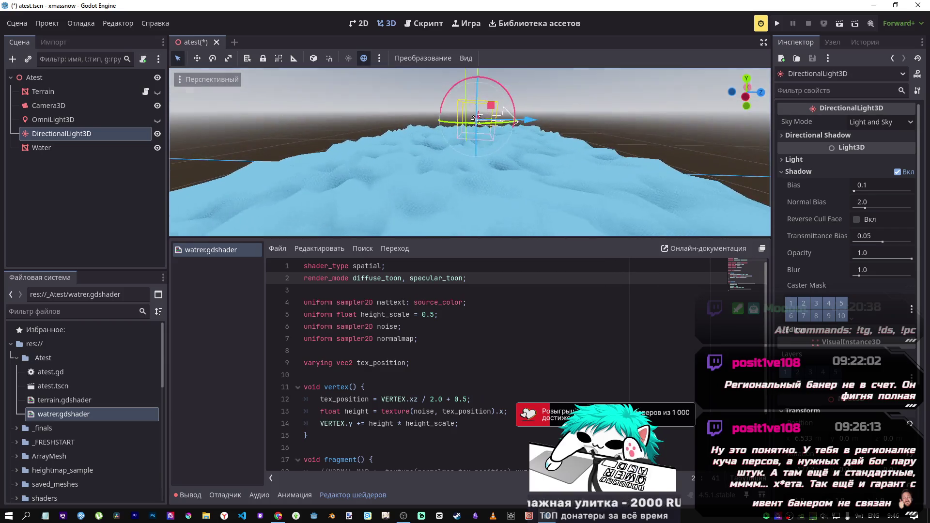
# - Read the tutorial's dark blue ALBEDO section, then return to the Godot editor
pyautogui.hotkey('alt', 'Tab')
pyautogui.scroll(-7, 448, 253)
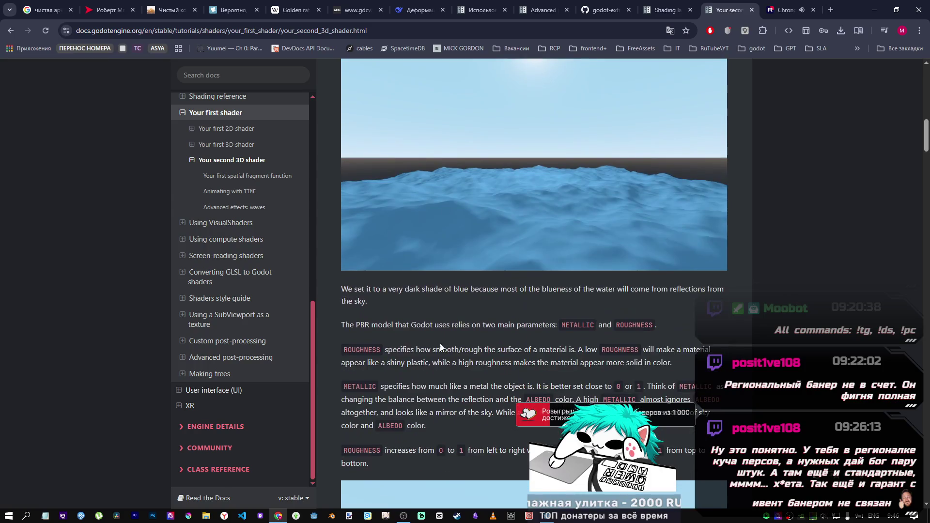
pyautogui.scroll(1, 436, 323)
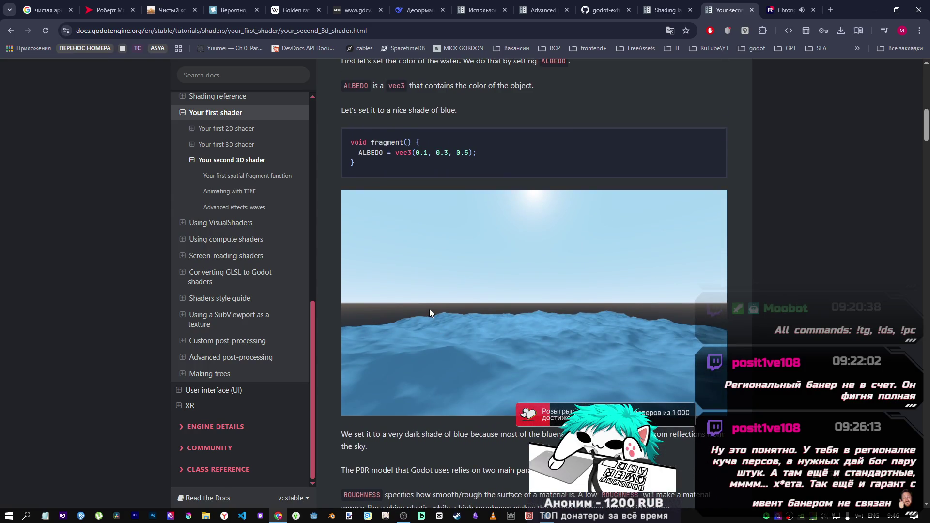
pyautogui.scroll(-2, 428, 309)
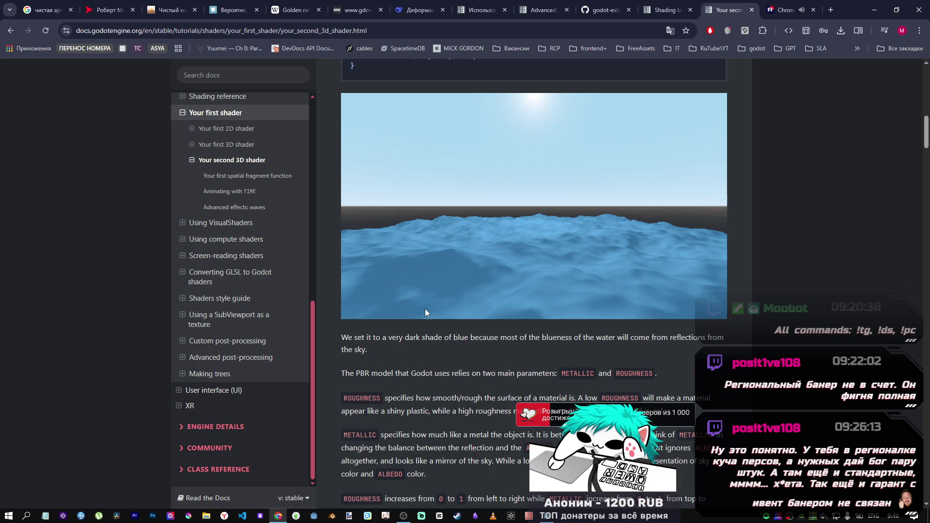
pyautogui.hotkey('alt', 'Tab')
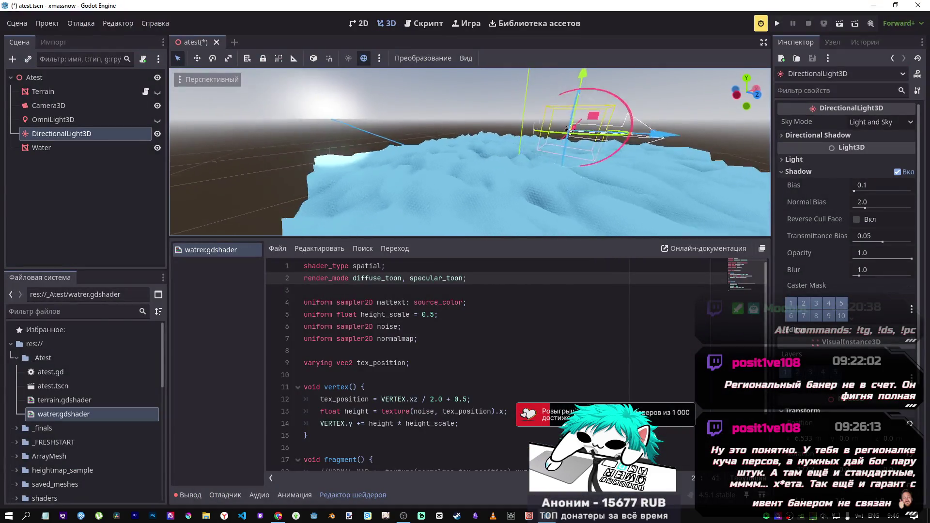
# - Uncomment the NORMAL_MAP line on line 18 of the water shader and save
pyautogui.moveTo(470, 152); pyautogui.dragTo(429, 154)
pyautogui.scroll(-2, 458, 400)
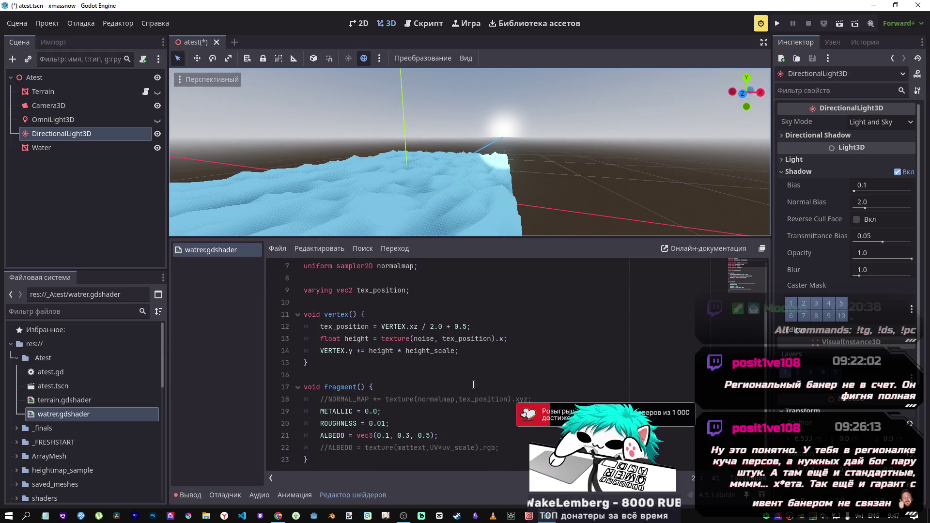
pyautogui.click(458, 399)
pyautogui.hotkey('ctrl', 'k')
pyautogui.hotkey('ctrl', 's')
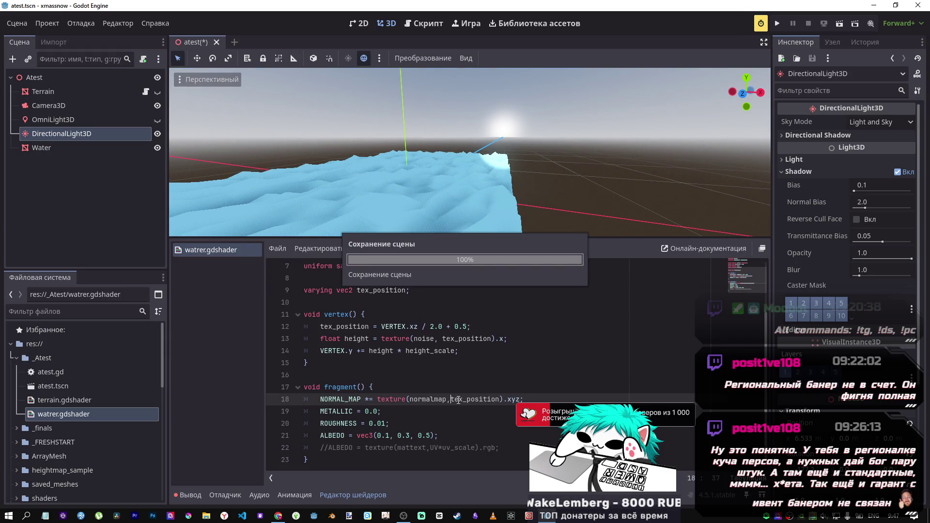
# - Rotate the DirectionalLight3D about -108 degrees to light the water from a new angle
pyautogui.press('f')
pyautogui.scroll(-5, 505, 185)
pyautogui.moveTo(563, 130); pyautogui.dragTo(573, 162)
pyautogui.scroll(5, 205, 204)
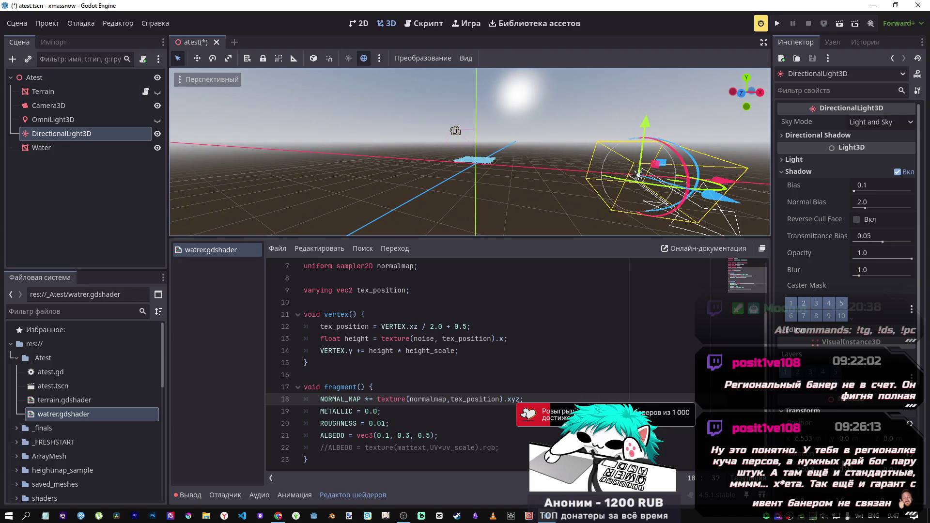
pyautogui.press('f')
pyautogui.scroll(-5, 529, 202)
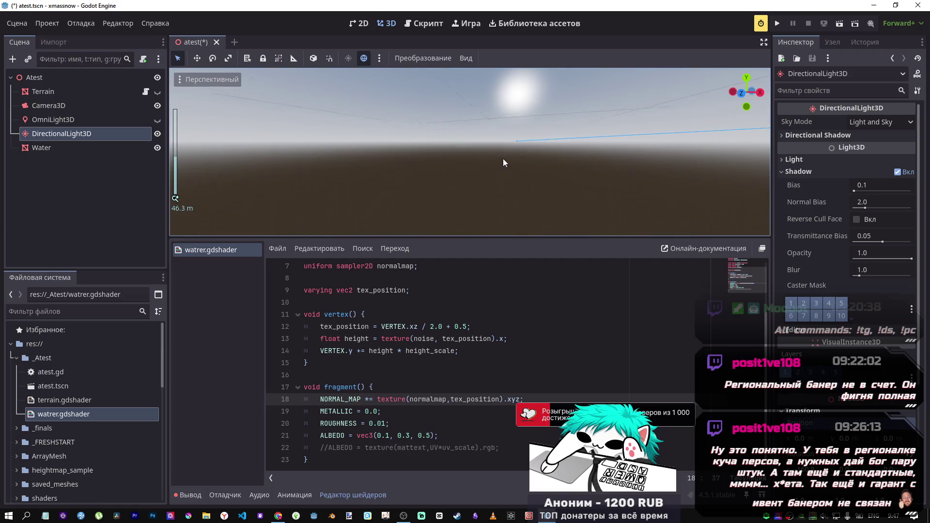
pyautogui.scroll(5, 499, 173)
pyautogui.moveTo(499, 173)
pyautogui.mouseDown()
pyautogui.moveTo(377, 103)
pyautogui.moveTo(395, 150)
pyautogui.moveTo(511, 139)
pyautogui.mouseUp()
pyautogui.scroll(5, 377, 103)
pyautogui.moveTo(454, 118)
pyautogui.mouseDown()
pyautogui.moveTo(447, 115)
pyautogui.moveTo(491, 147)
pyautogui.moveTo(411, 141)
pyautogui.mouseUp()
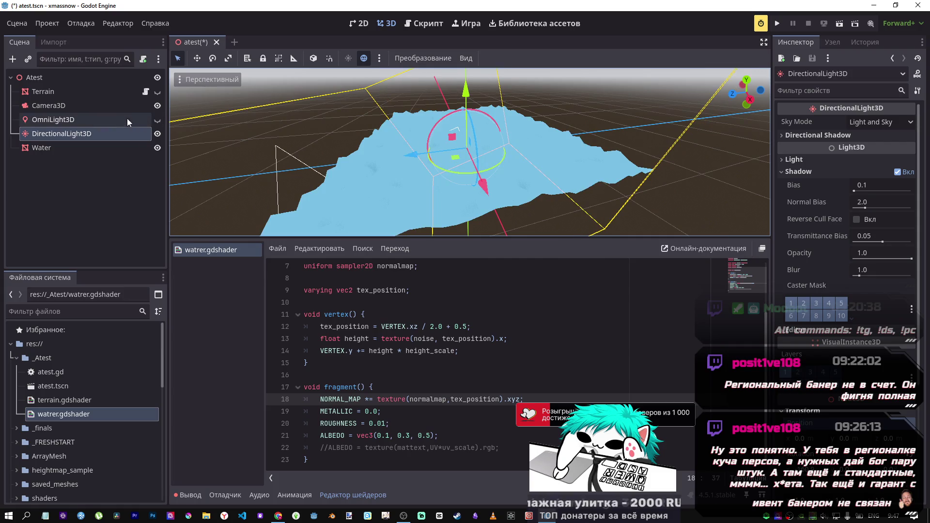
pyautogui.click(92, 149)
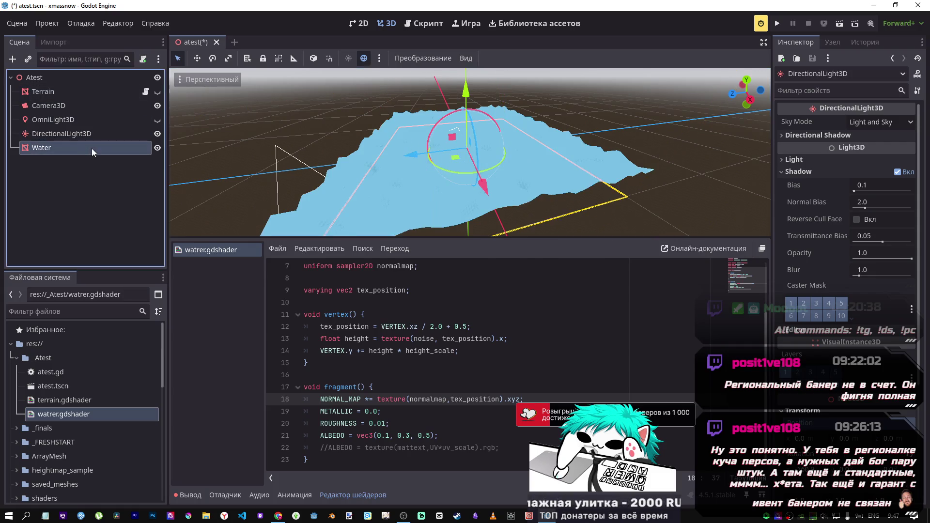
# - Show the terrain briefly, then hide it again so only the water is visible
pyautogui.scroll(-5, 852, 308)
pyautogui.scroll(3, 855, 299)
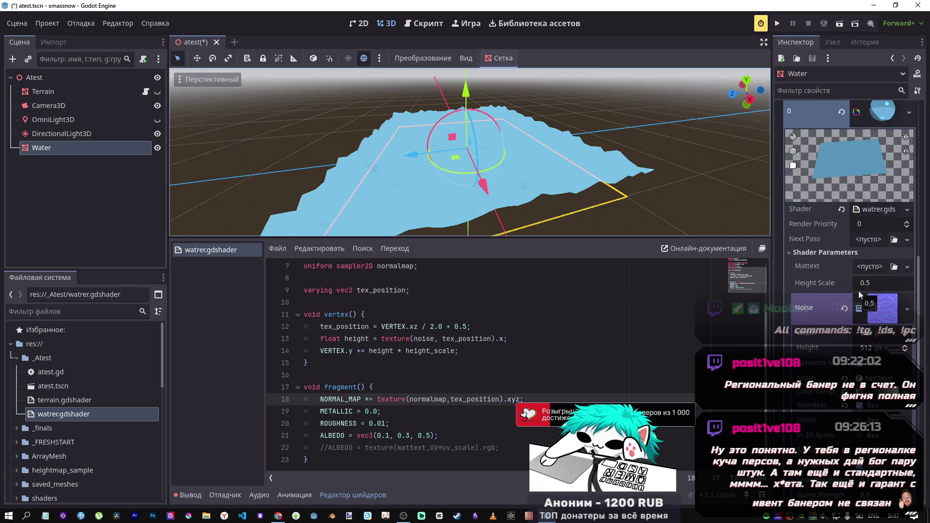
pyautogui.click(157, 92)
pyautogui.click(158, 93)
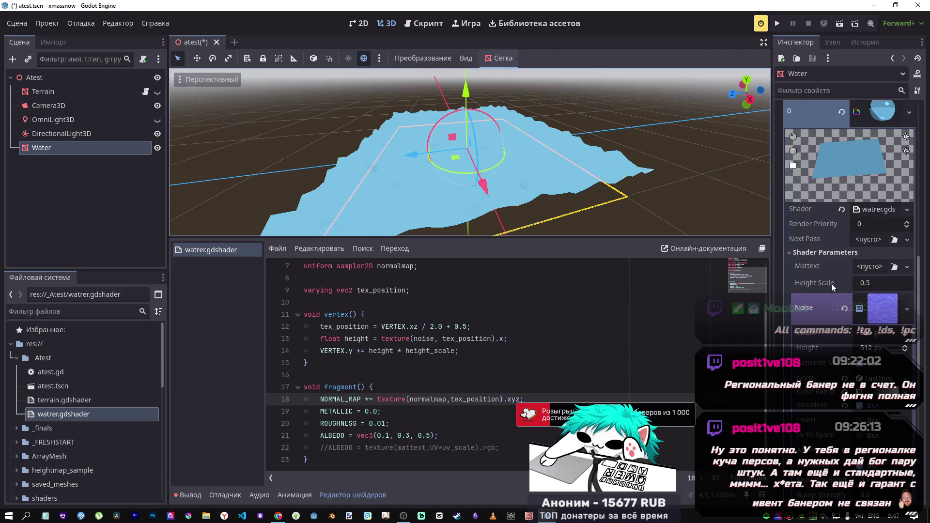
# - Test Cellular and Simplex noise types on the water, keeping Simplex Smooth
pyautogui.scroll(-1, 883, 291)
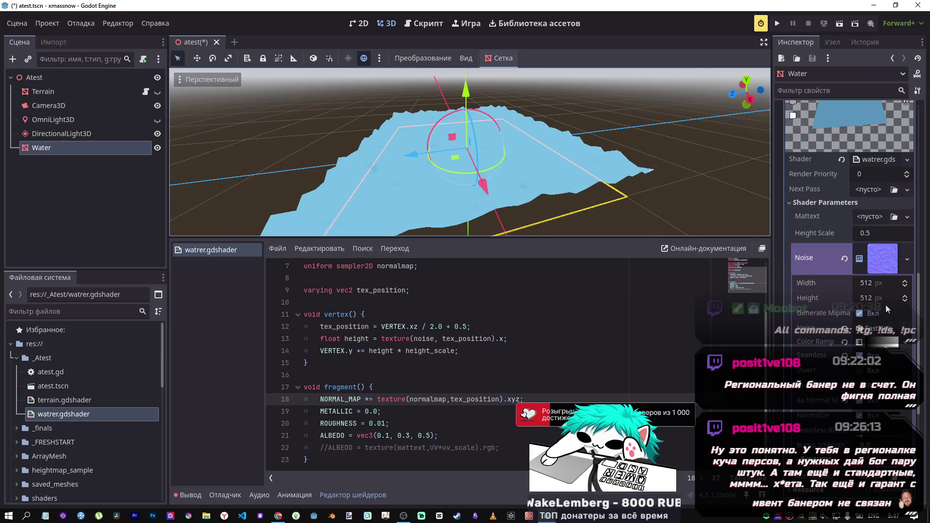
pyautogui.click(876, 329)
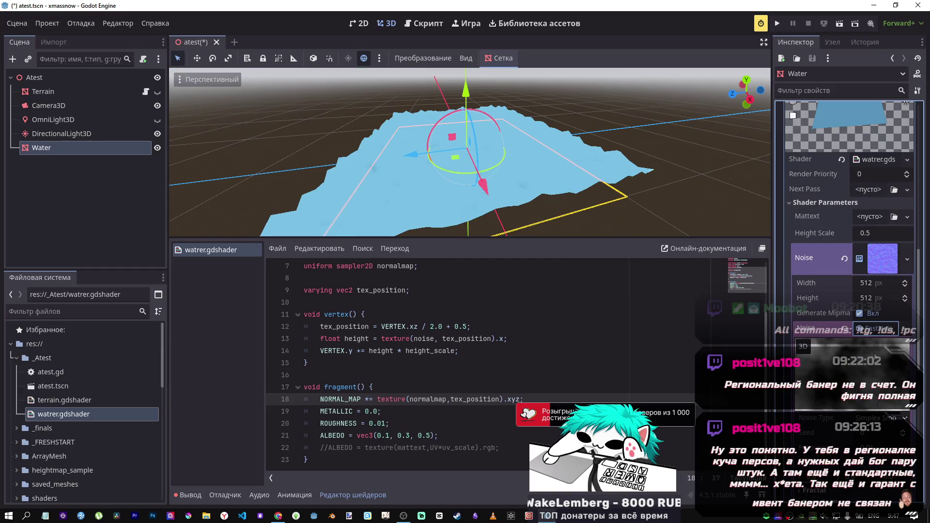
pyautogui.click(879, 418)
pyautogui.click(872, 461)
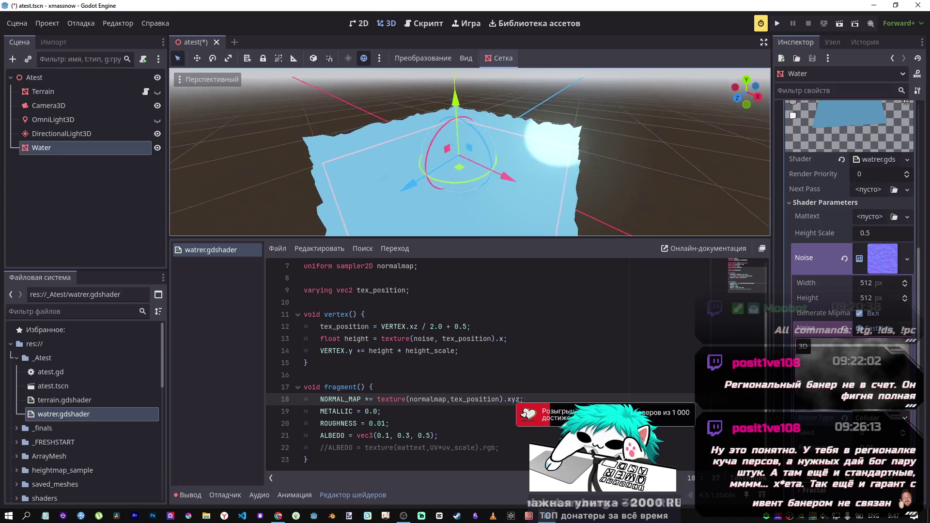
pyautogui.hotkey('ctrl', 'z')
pyautogui.click(879, 418)
pyautogui.click(868, 433)
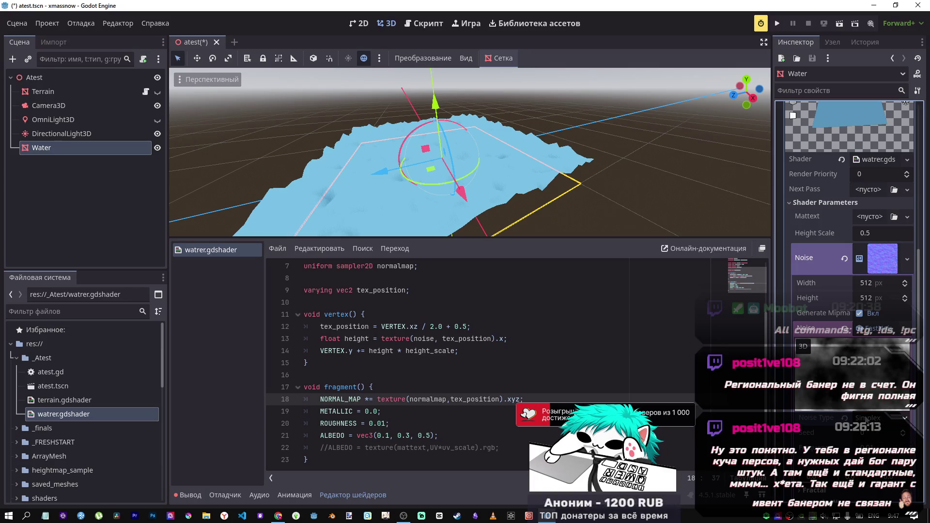
pyautogui.hotkey('ctrl', 'z')
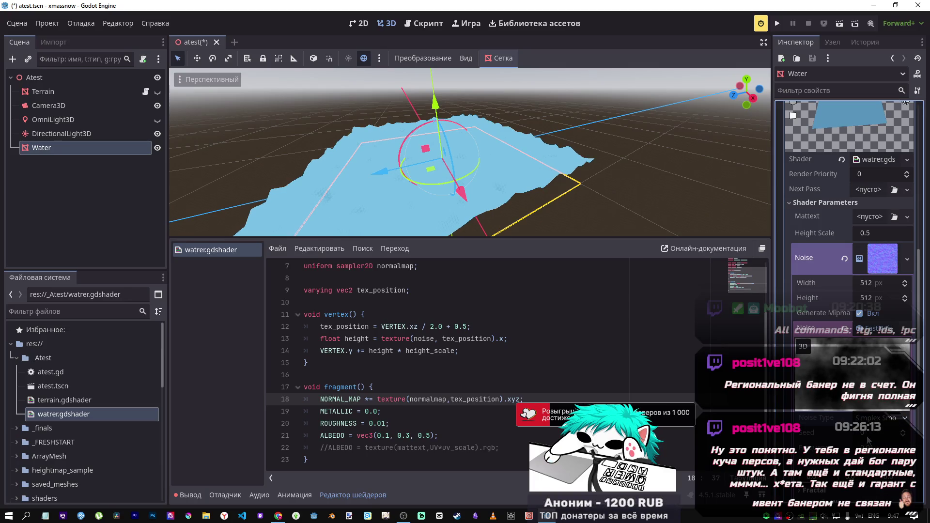
pyautogui.rightClick(814, 431)
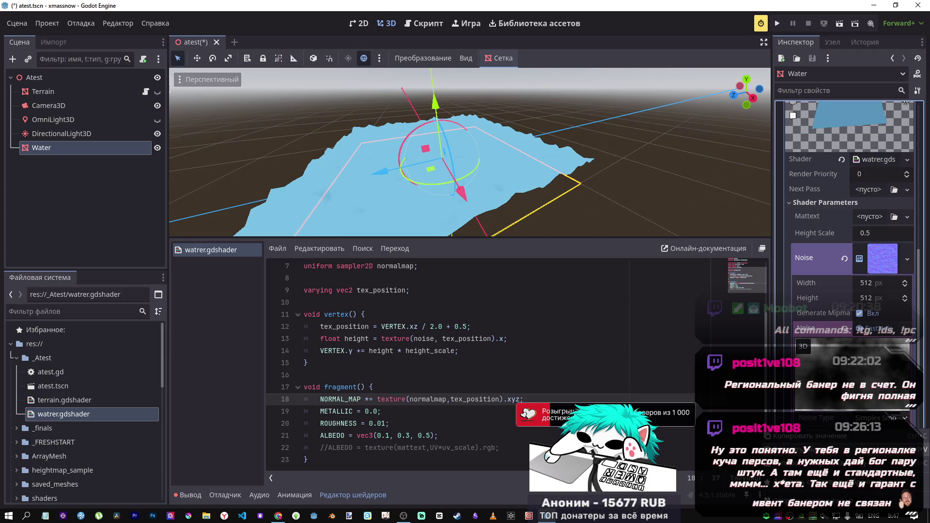
# - Toggle the NORMAL_MAP line on line 18, save, and inspect the water from the front view
pyautogui.click(427, 396)
pyautogui.hotkey('ctrl', 'k')
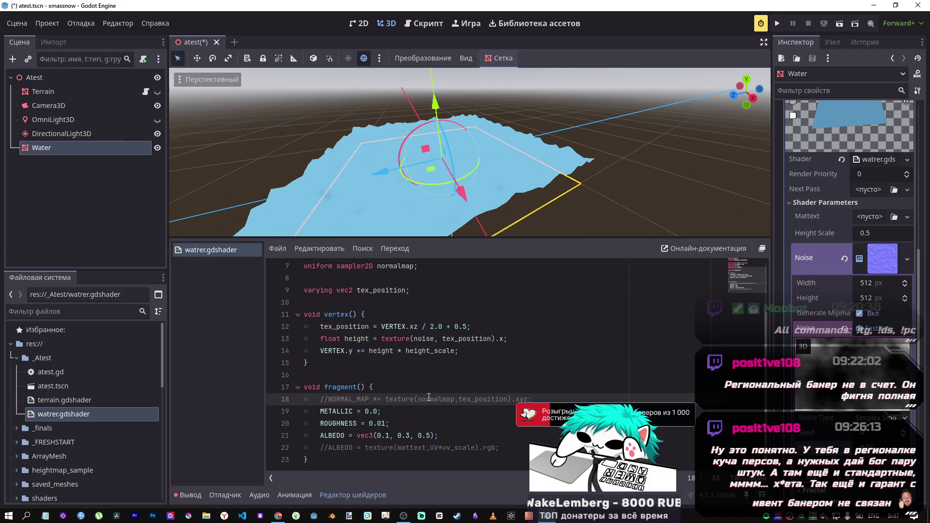
pyautogui.hotkey('ctrl', 'k')
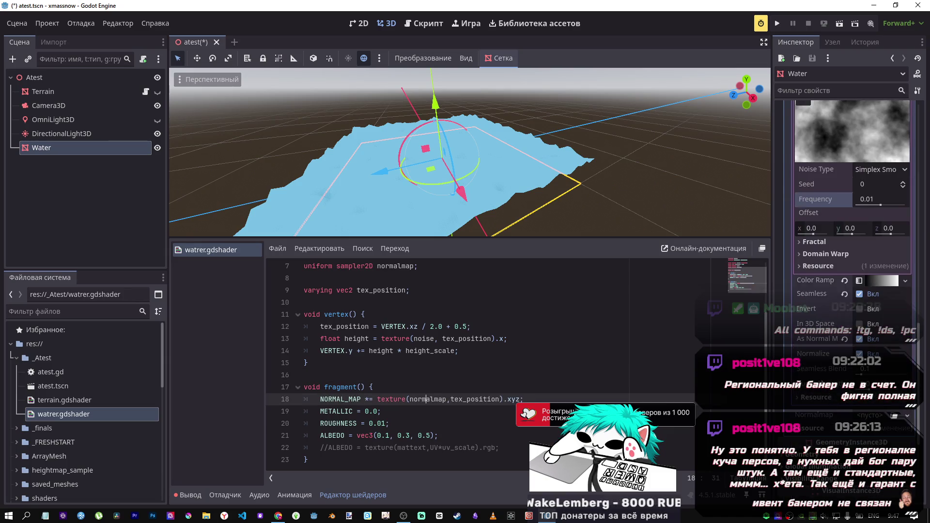
pyautogui.hotkey('ctrl', 's')
pyautogui.moveTo(427, 186); pyautogui.dragTo(368, 184)
pyautogui.press('KP_1')
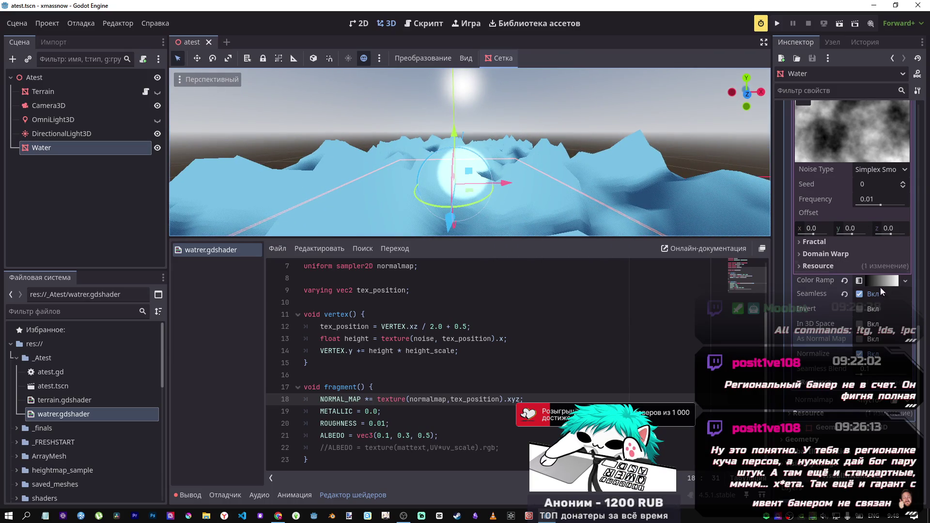
pyautogui.scroll(4, 879, 287)
pyautogui.scroll(-5, 862, 301)
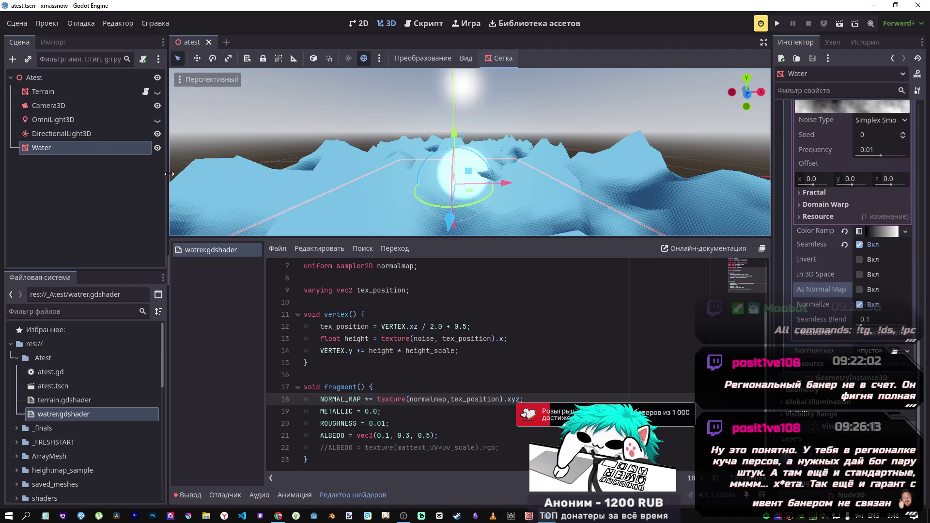
pyautogui.scroll(1, 339, 363)
pyautogui.scroll(-1, 411, 403)
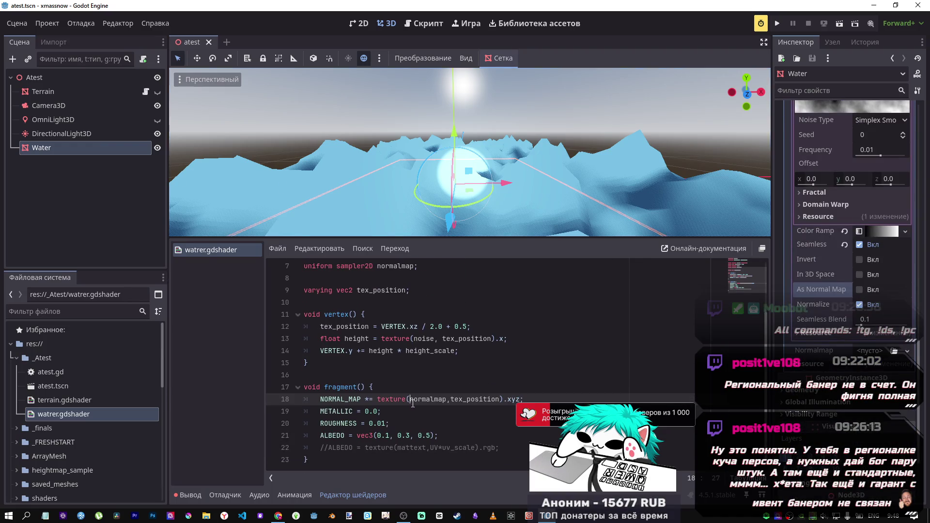
# - Comment out the NORMAL_MAP line, save, and bring up the tutorial's METALLIC and ROUGHNESS section
pyautogui.hotkey('ctrl', 'k')
pyautogui.hotkey('ctrl', 's')
pyautogui.hotkey('ctrl', 'k')
pyautogui.hotkey('ctrl', 'k')
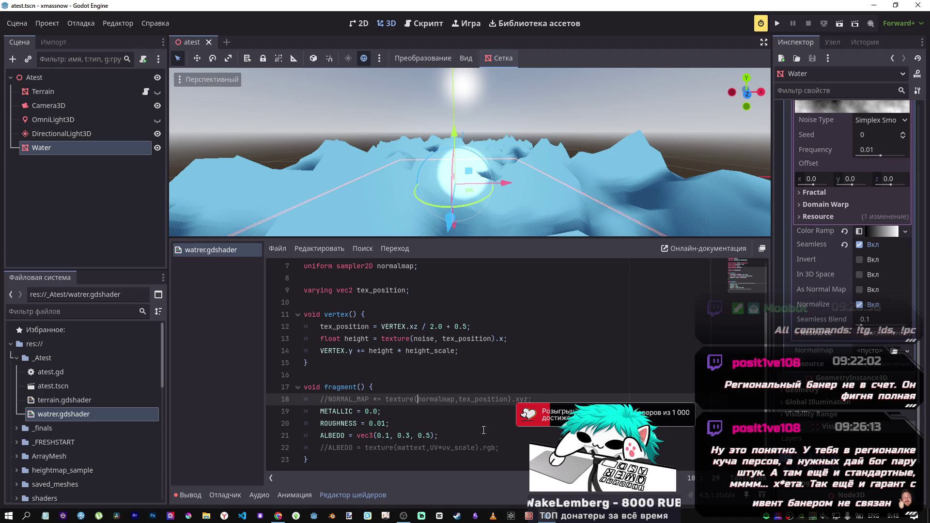
pyautogui.scroll(-3, 847, 232)
pyautogui.scroll(10, 848, 232)
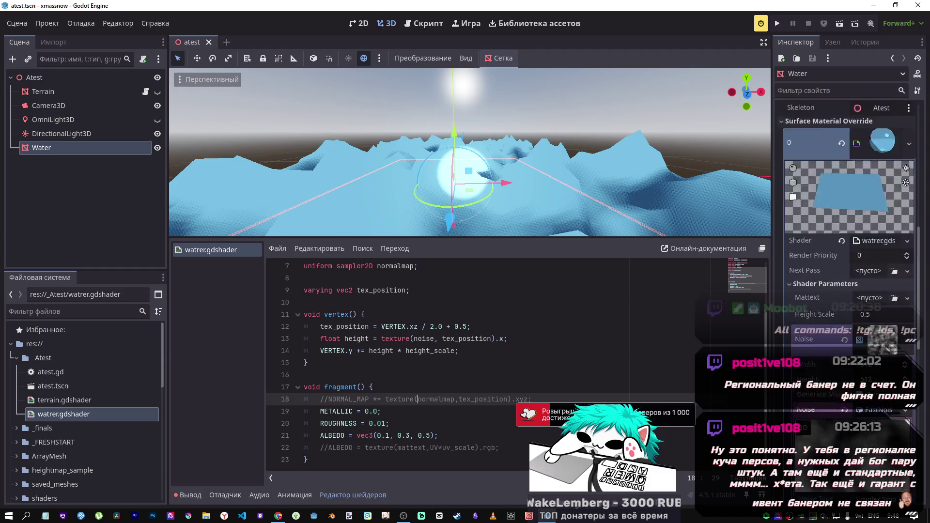
pyautogui.hotkey('alt', 'Tab')
pyautogui.scroll(-1, 643, 352)
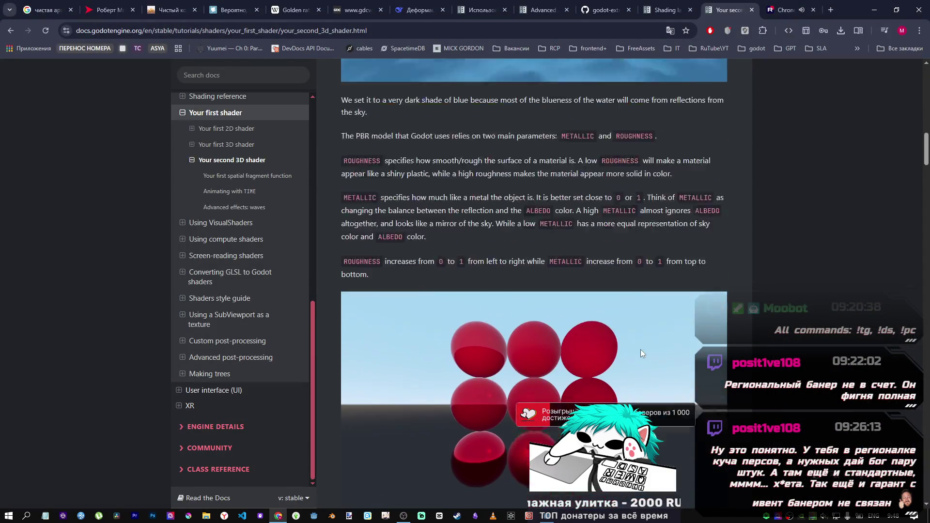
# - Read the METALLIC 0.0 and very low ROUGHNESS fragment code, then return to Godot
pyautogui.scroll(-6, 640, 350)
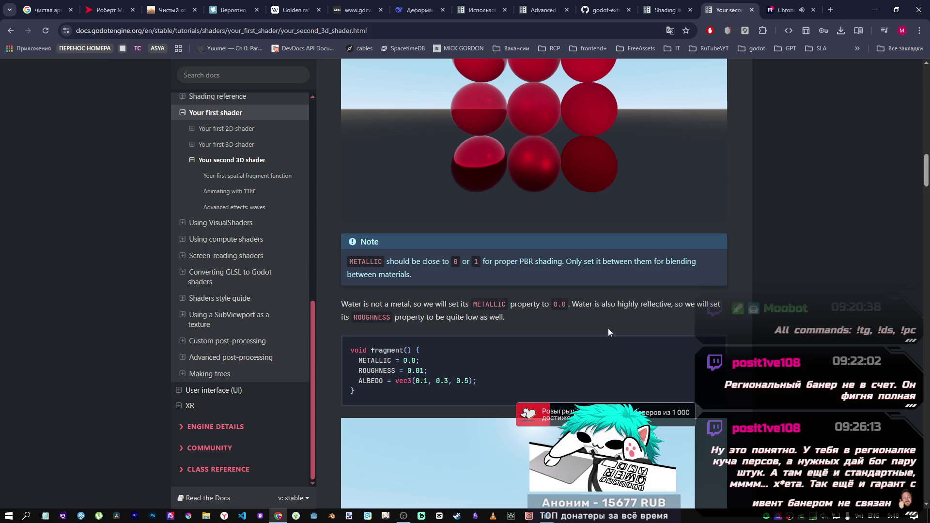
pyautogui.hotkey('alt', 'Tab')
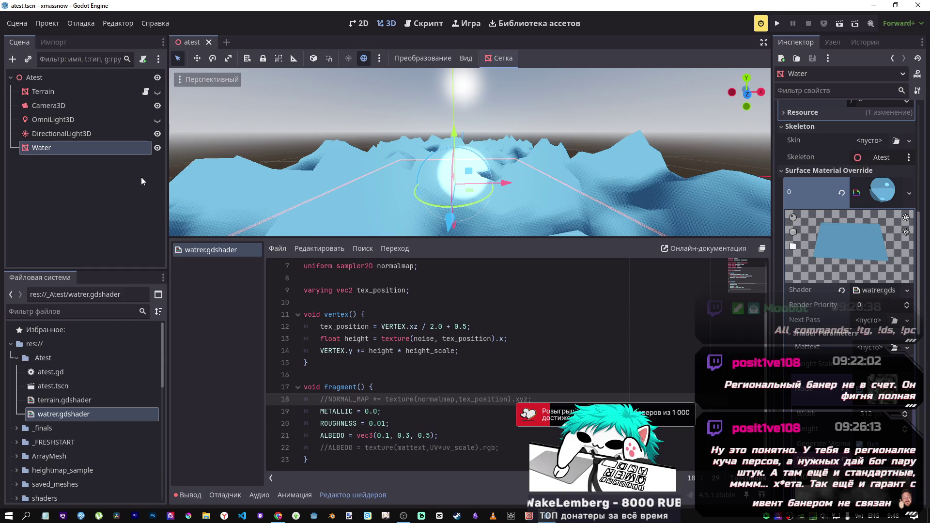
# - Show the OmniLight3D, hide the DirectionalLight3D, and nudge the water plane upward
pyautogui.click(158, 134)
pyautogui.click(158, 119)
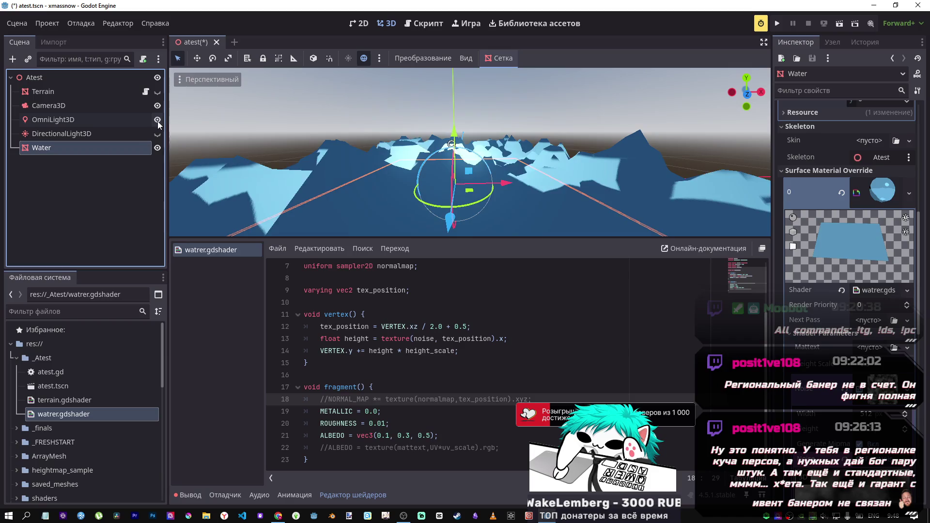
pyautogui.moveTo(451, 132); pyautogui.dragTo(452, 92)
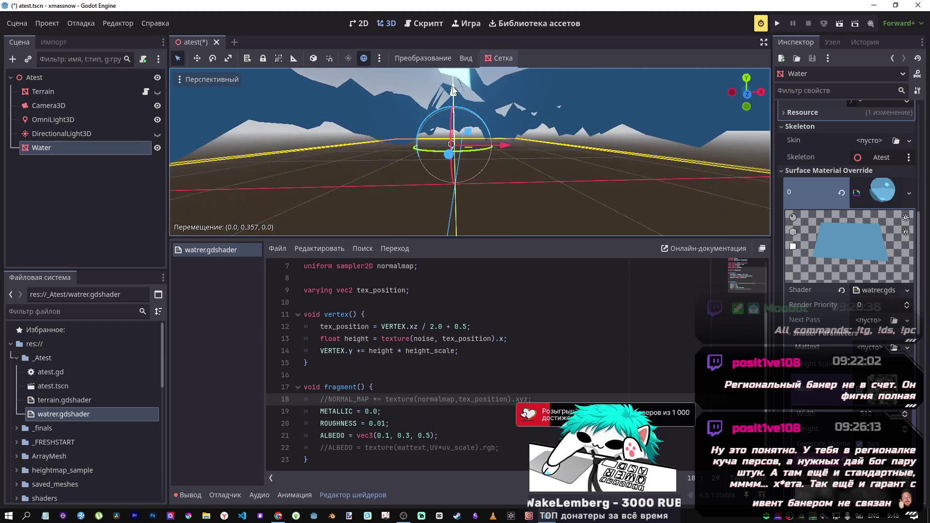
# - Raise the OmniLight3D above the terrain, then go back to the METALLIC/ROUGHNESS docs
pyautogui.click(86, 121)
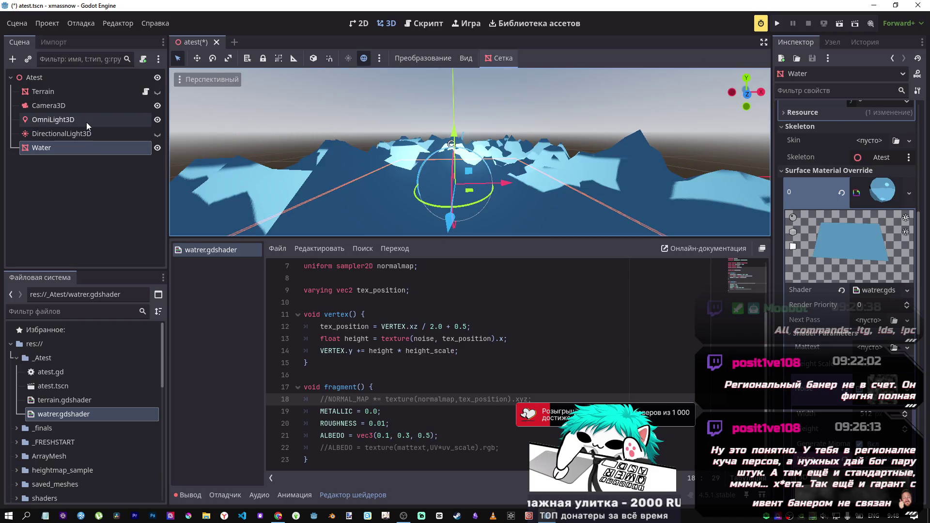
pyautogui.moveTo(457, 94); pyautogui.dragTo(444, 30)
pyautogui.scroll(3, 451, 124)
pyautogui.scroll(-3, 448, 128)
pyautogui.scroll(-5, 495, 140)
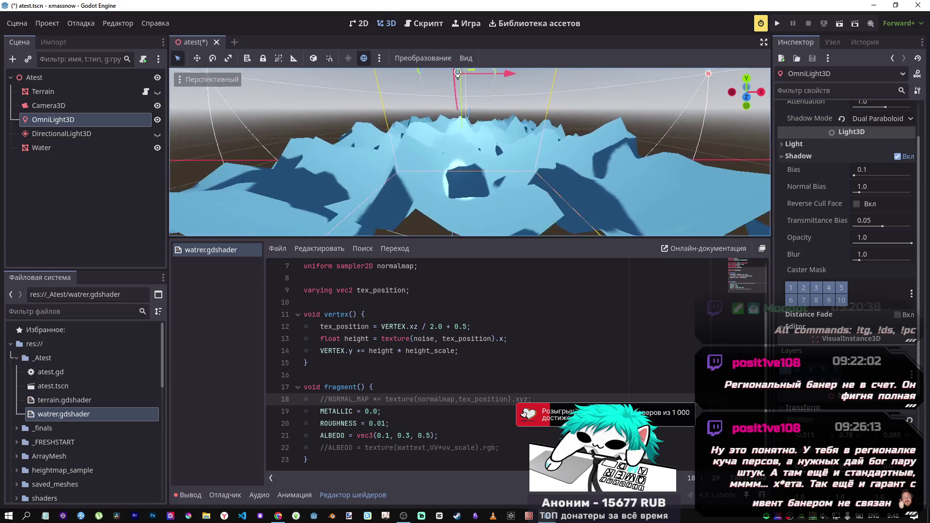
pyautogui.scroll(2, 496, 140)
pyautogui.hotkey('alt', 'Tab')
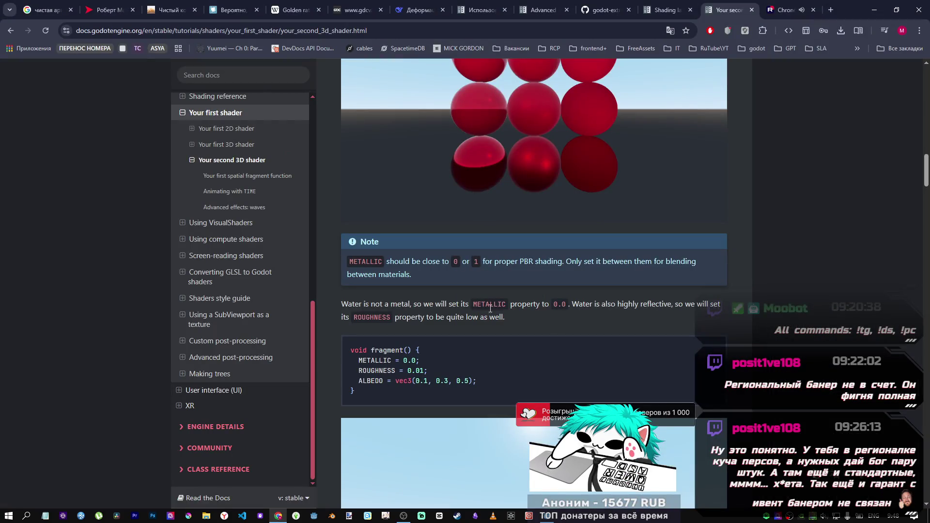
# - Scroll the tutorial to the specular_toon render mode step for larger highlights
pyautogui.scroll(-3, 486, 305)
pyautogui.scroll(-9, 486, 302)
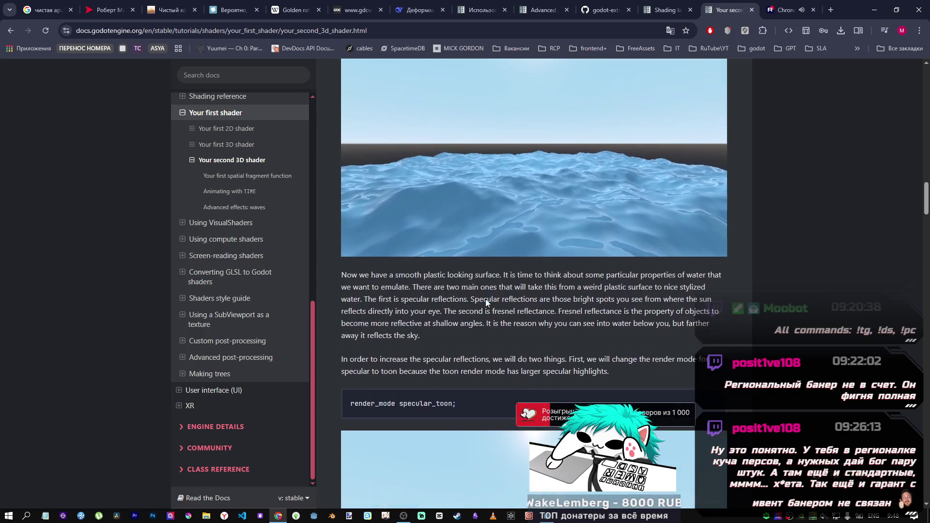
pyautogui.scroll(2, 485, 298)
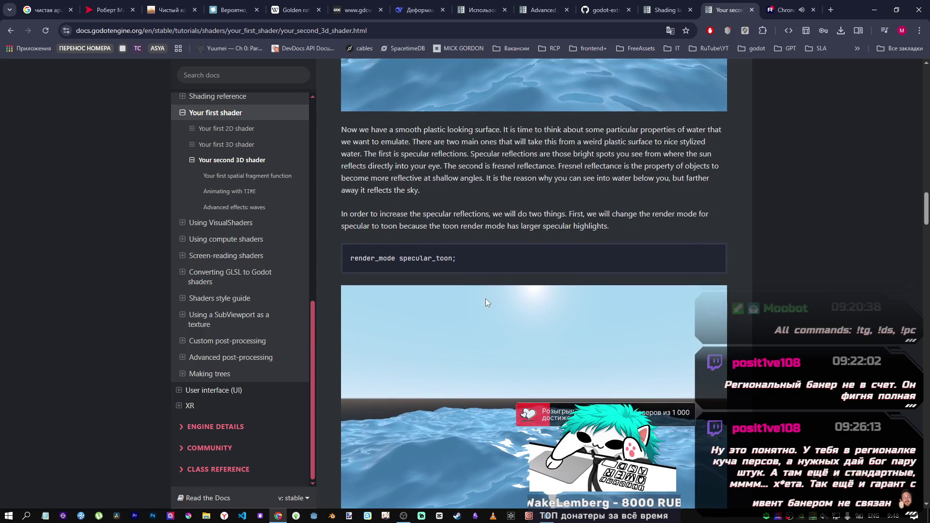
pyautogui.scroll(3, 539, 363)
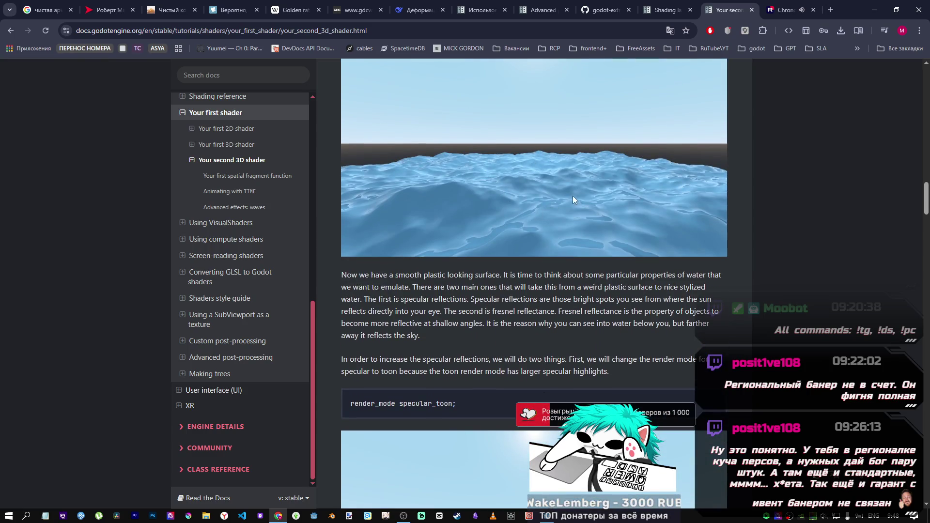
pyautogui.hotkey('alt', 'Tab')
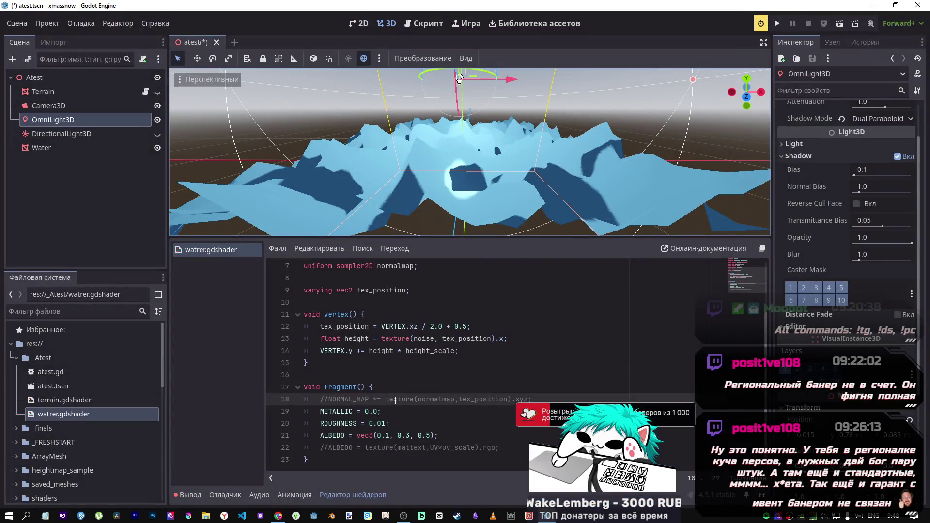
pyautogui.hotkey('alt', 'Tab')
pyautogui.hotkey('alt', 'Tab')
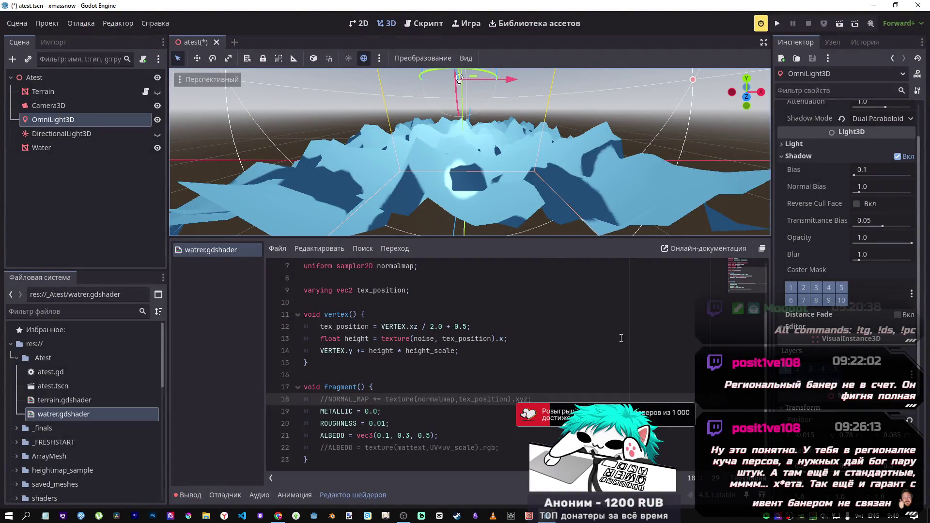
pyautogui.hotkey('alt', 'Tab')
pyautogui.scroll(-3, 437, 356)
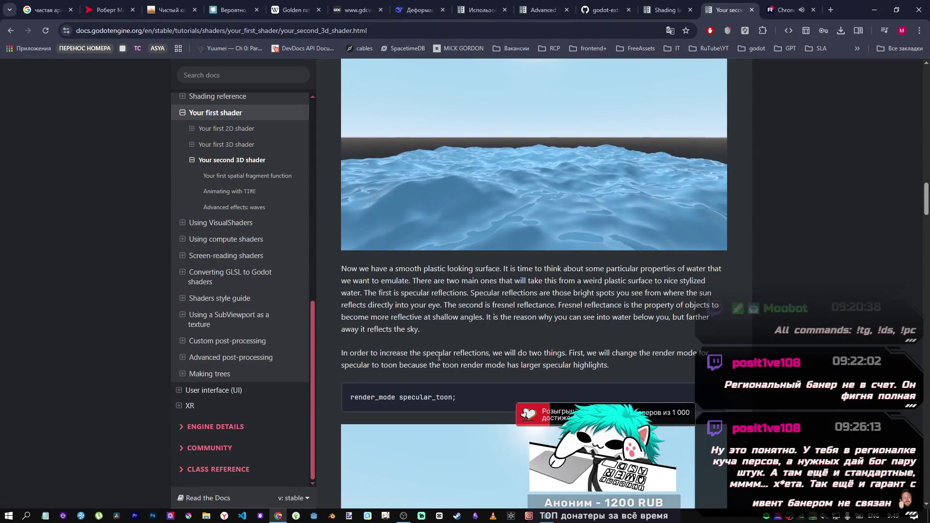
# - Review the fresnel code mixing rim lighting into ROUGHNESS and ALBEDO with RIM 0.2
pyautogui.scroll(8, 438, 352)
pyautogui.scroll(-7, 437, 353)
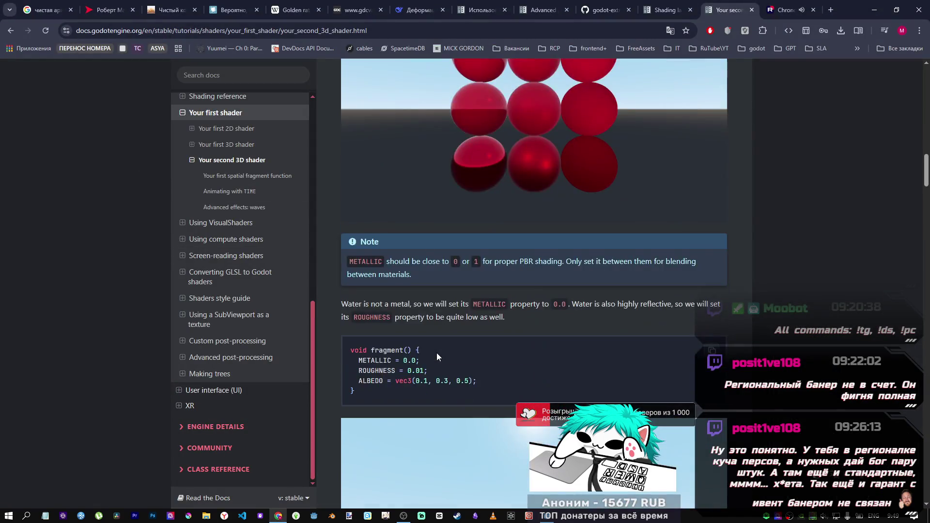
pyautogui.scroll(-15, 434, 350)
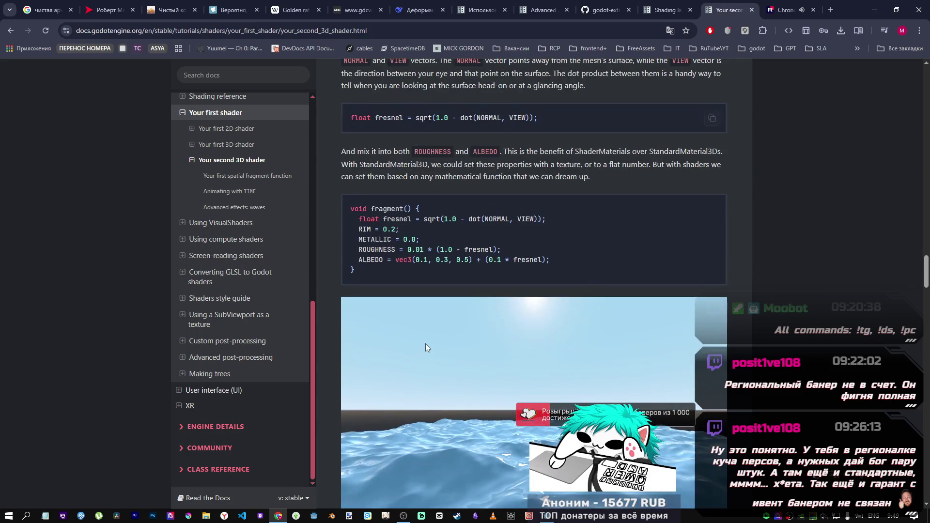
pyautogui.scroll(6, 748, 317)
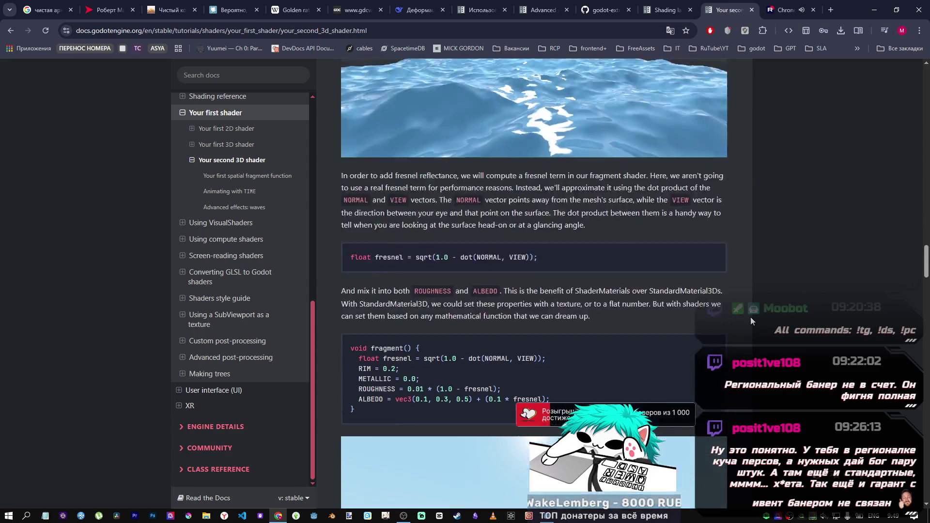
pyautogui.scroll(-5, 740, 313)
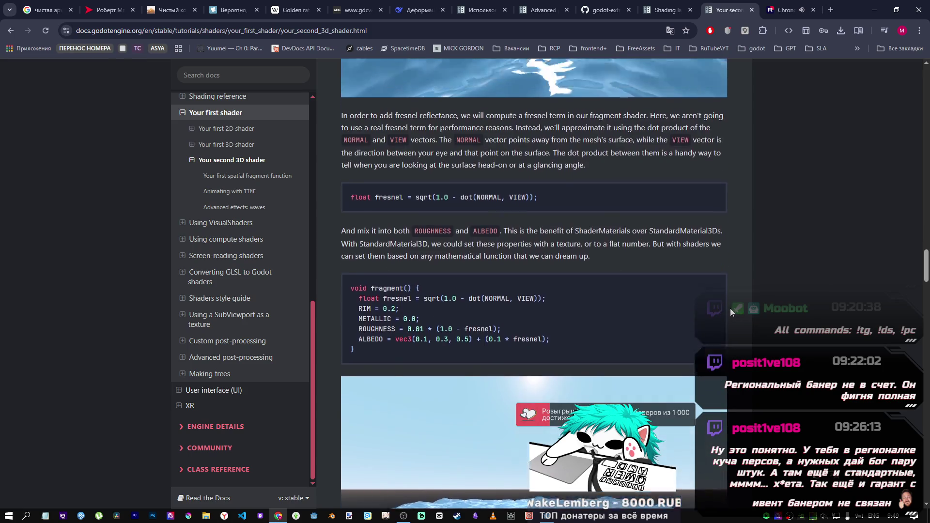
pyautogui.hotkey('alt', 'Tab')
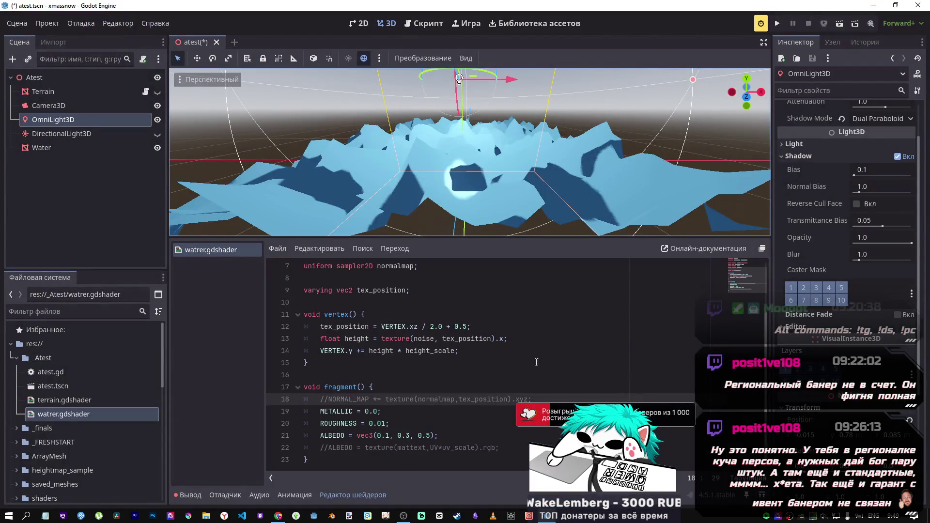
# - Hide the omni light, show the directional light, and rotate the omni light about 12 degrees
pyautogui.click(157, 120)
pyautogui.click(157, 134)
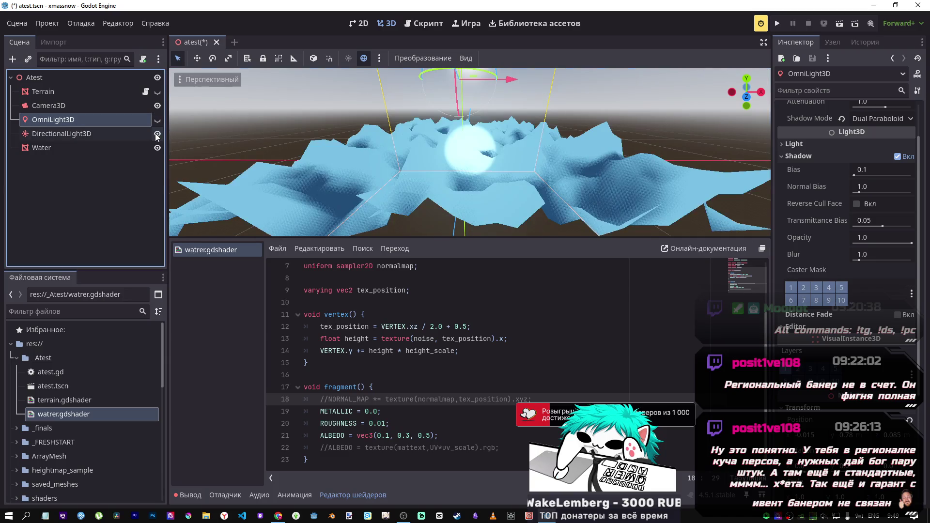
pyautogui.click(157, 134)
pyautogui.click(157, 134)
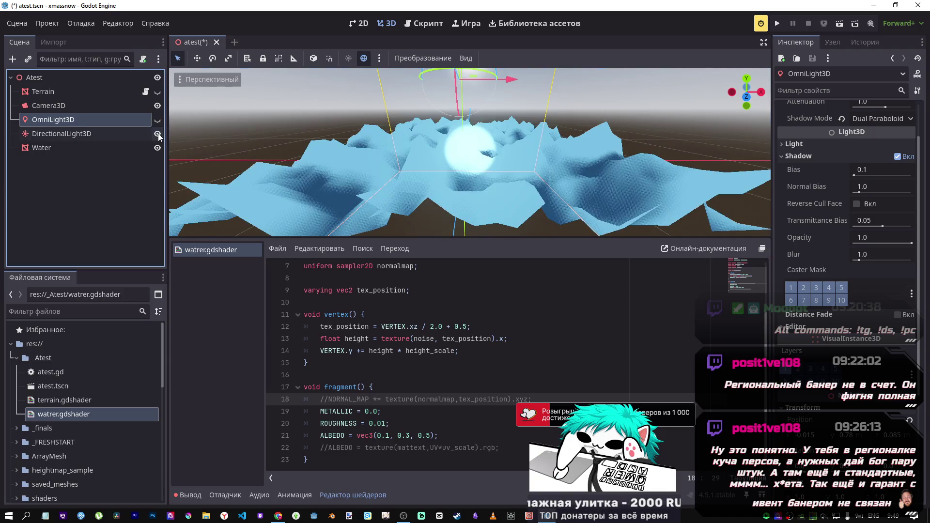
pyautogui.press('f')
pyautogui.moveTo(441, 163)
pyautogui.mouseDown()
pyautogui.moveTo(455, 92)
pyautogui.moveTo(456, 115)
pyautogui.moveTo(484, 98)
pyautogui.moveTo(469, 101)
pyautogui.mouseUp()
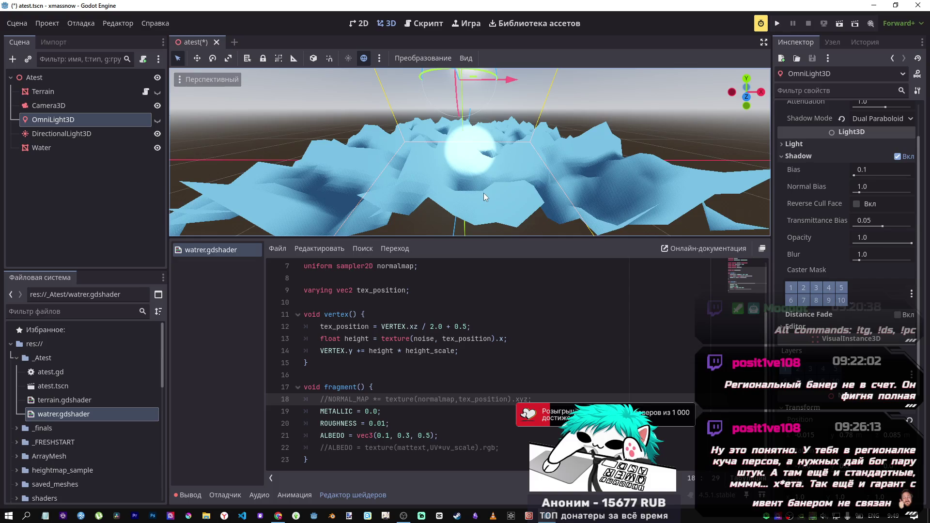
# - Rotate the DirectionalLight3D about 26 degrees, reset its shadow biases, and set Shadow Opacity to 0.6
pyautogui.click(61, 133)
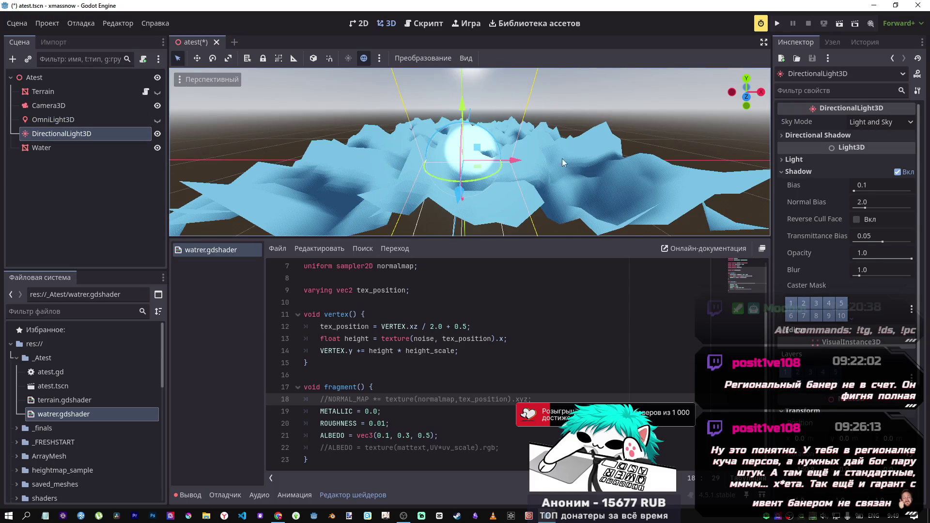
pyautogui.moveTo(459, 149)
pyautogui.mouseDown()
pyautogui.moveTo(461, 216)
pyautogui.moveTo(455, 138)
pyautogui.moveTo(449, 157)
pyautogui.mouseUp()
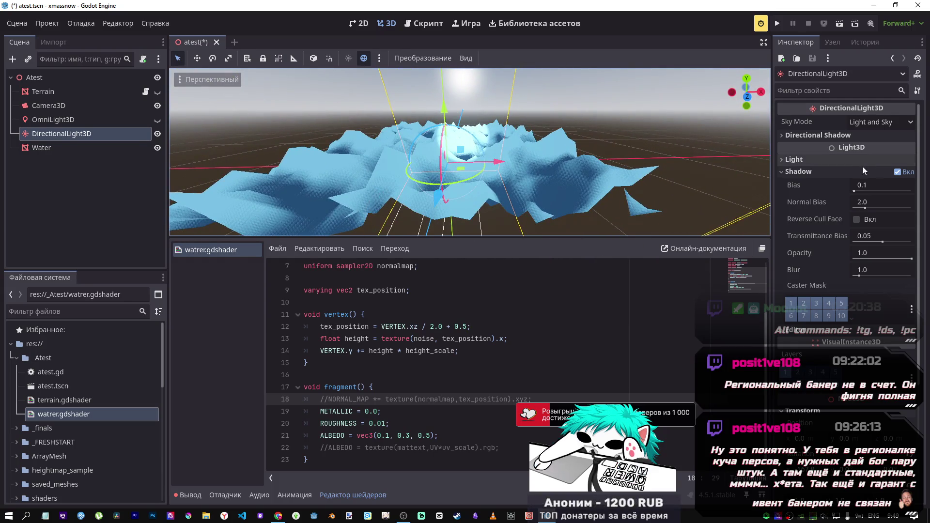
pyautogui.moveTo(853, 190); pyautogui.dragTo(876, 207)
pyautogui.hotkey('ctrl', 'z')
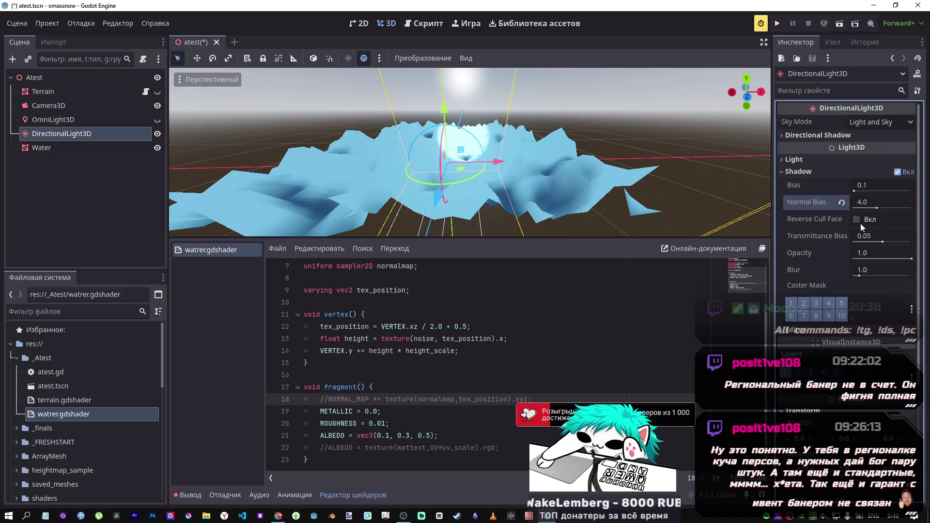
pyautogui.click(842, 204)
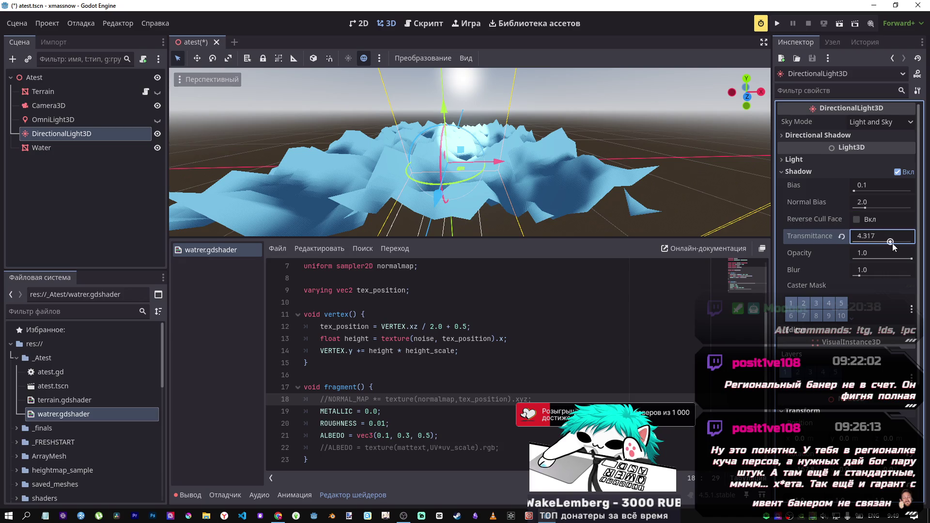
pyautogui.click(841, 237)
pyautogui.moveTo(876, 259); pyautogui.dragTo(853, 258)
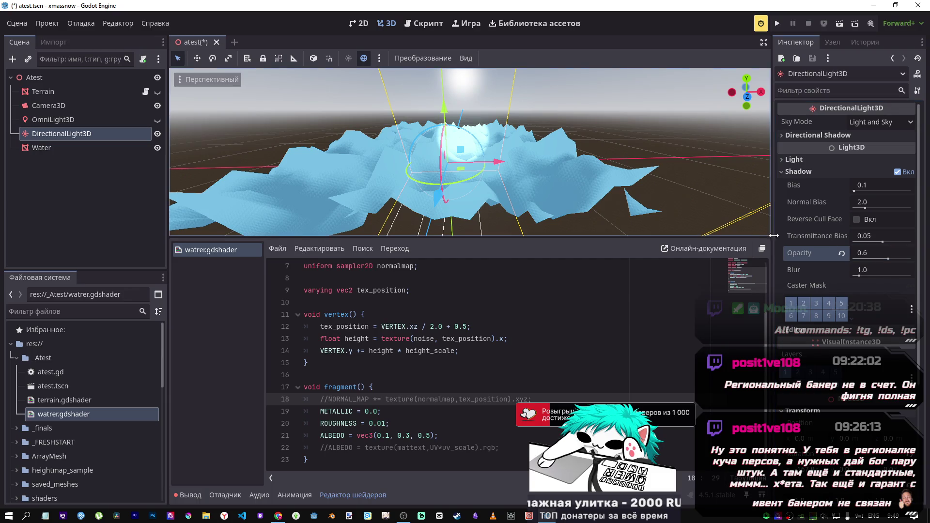
# - Fly toward the terrain, frame the directional light, and select the Water plane
pyautogui.press('w')
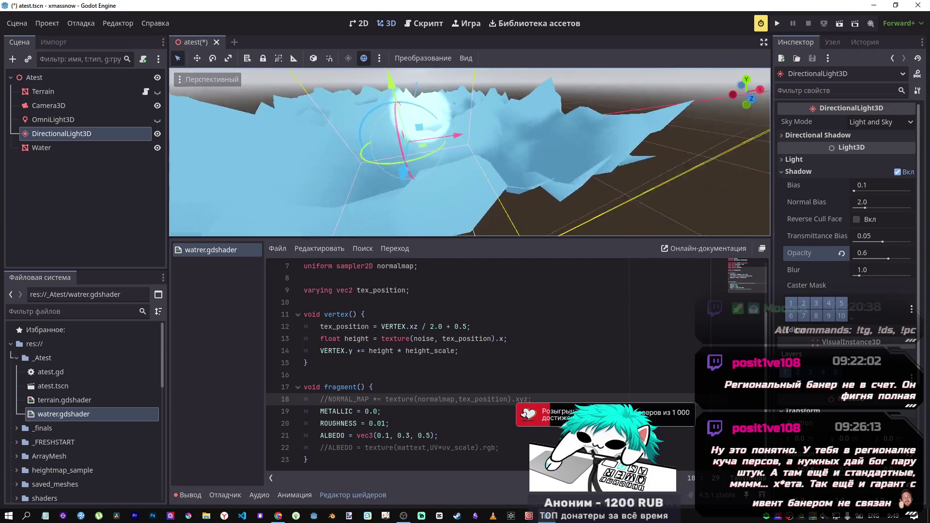
pyautogui.press('f')
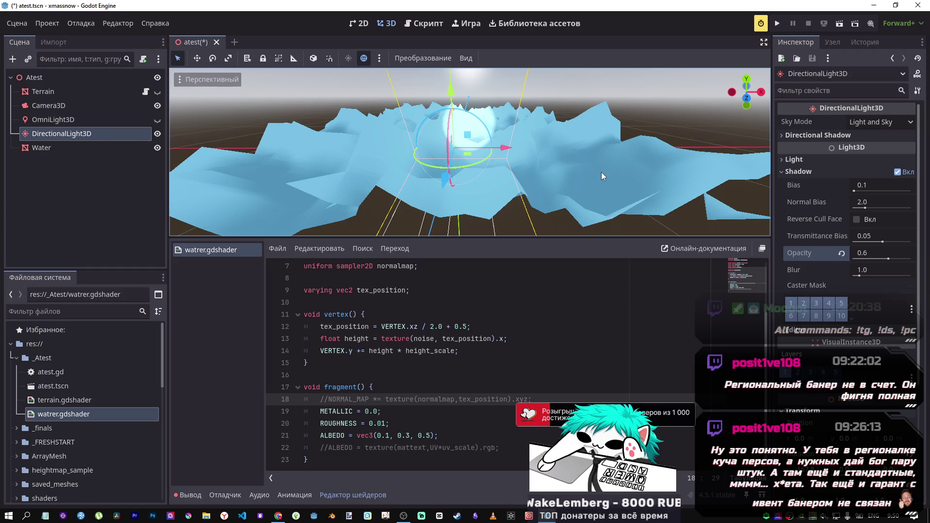
pyautogui.click(52, 144)
pyautogui.scroll(10, 870, 237)
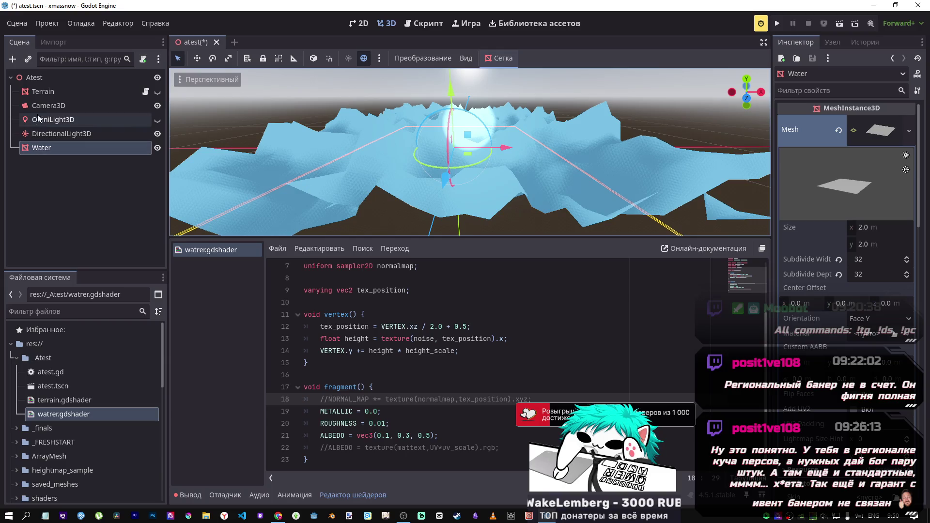
# - Reselect the Water plane and collapse its mesh preview to reveal the material settings
pyautogui.click(46, 92)
pyautogui.click(44, 147)
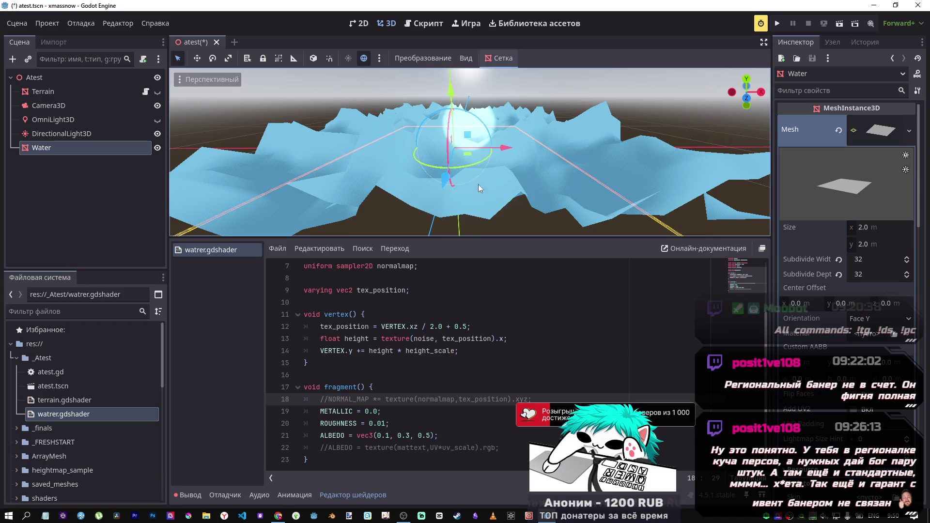
pyautogui.click(874, 138)
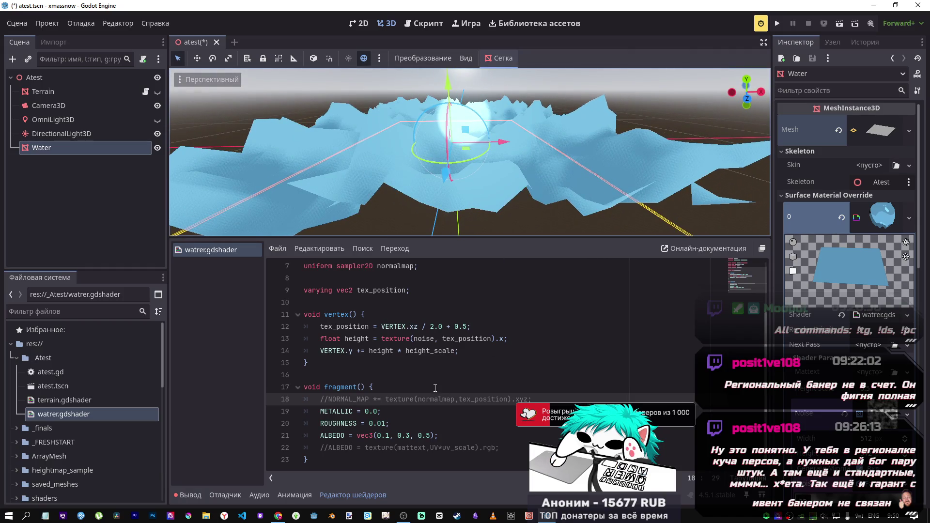
# - Find the RIM = 0.2; line in the browser shader tutorial, then return to Godot
pyautogui.moveTo(279, 515)
pyautogui.click(279, 468)
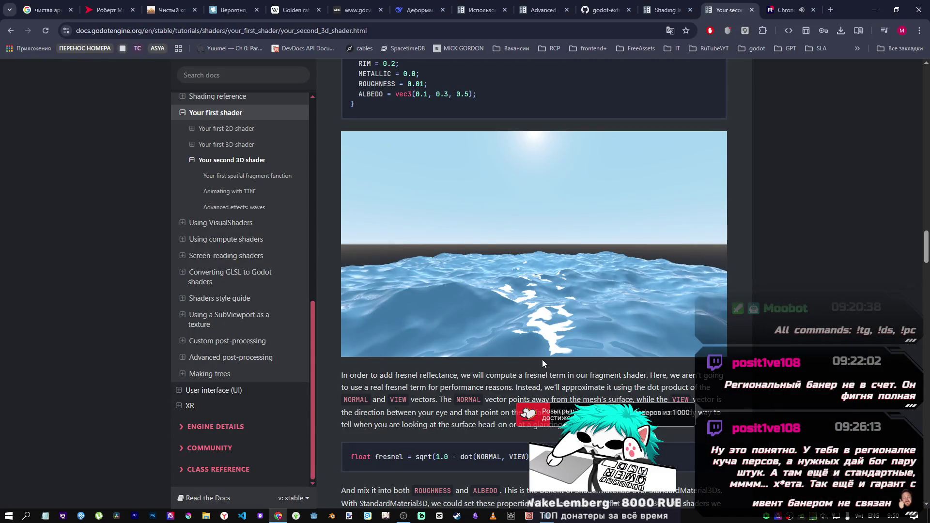
pyautogui.scroll(3, 523, 247)
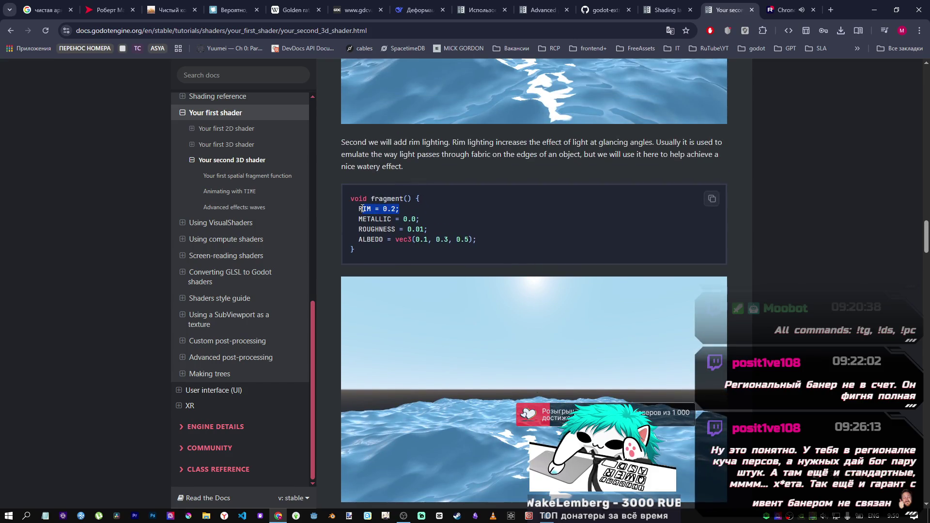
pyautogui.hotkey('alt', 'Tab')
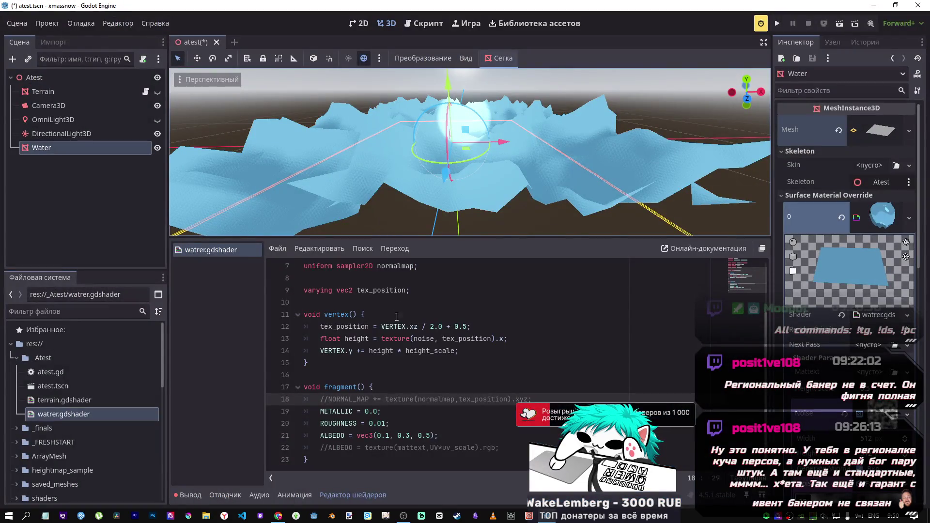
# - Add the line RIM = 0.2; above METALLIC in fragment() and save the shader
pyautogui.click(378, 411)
pyautogui.press('Up')
pyautogui.press('End')
pyautogui.press('Return')
pyautogui.write('RIM = 0.2;')
pyautogui.hotkey('ctrl', 's')
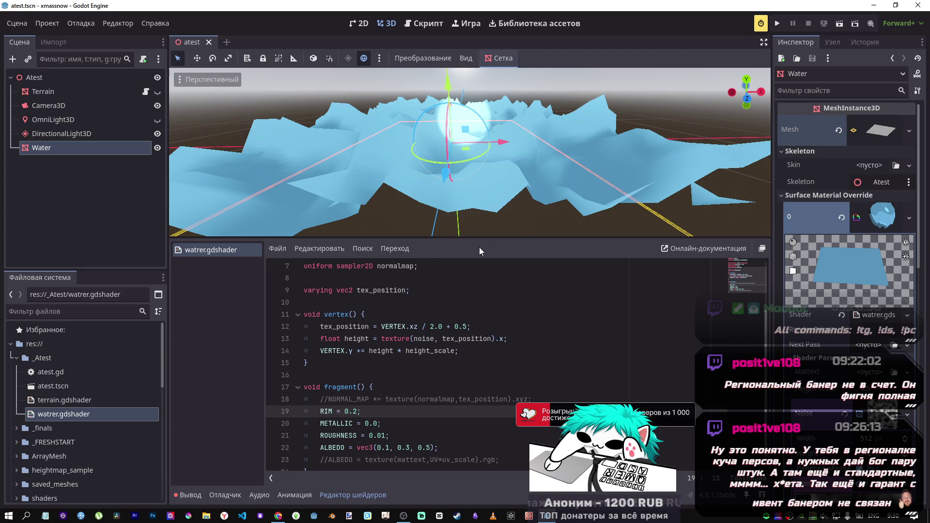
# - Toggle As Normal Map on and back off for the Noise texture, then return to the tutorial
pyautogui.scroll(-4, 822, 427)
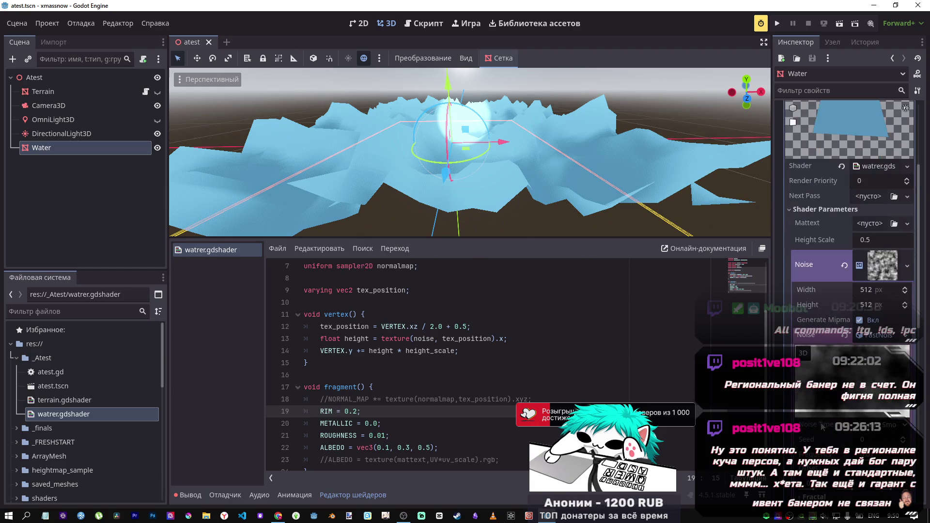
pyautogui.scroll(-4, 843, 334)
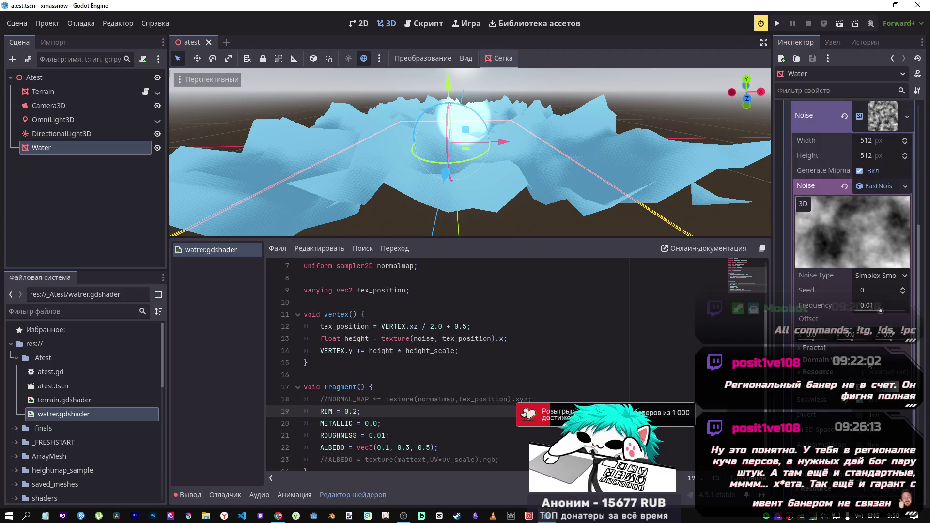
pyautogui.click(859, 444)
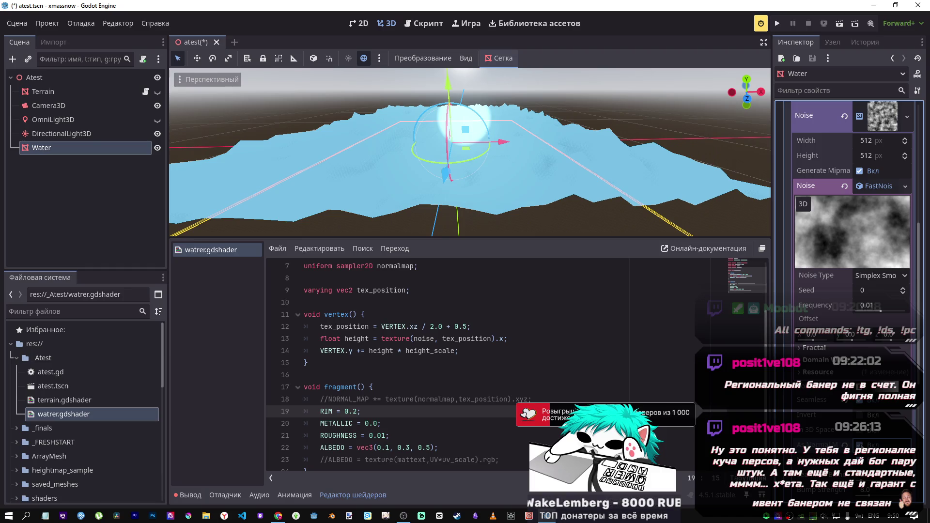
pyautogui.click(859, 445)
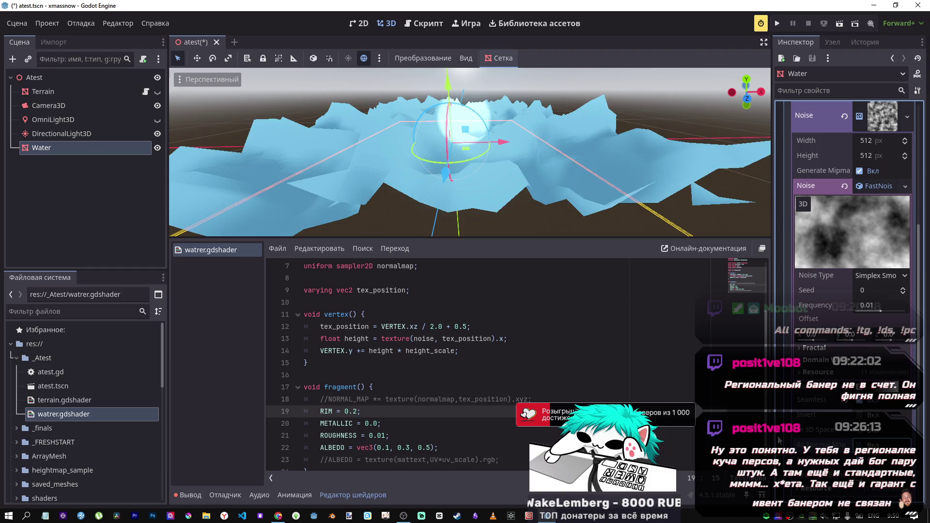
pyautogui.hotkey('alt', 'Tab')
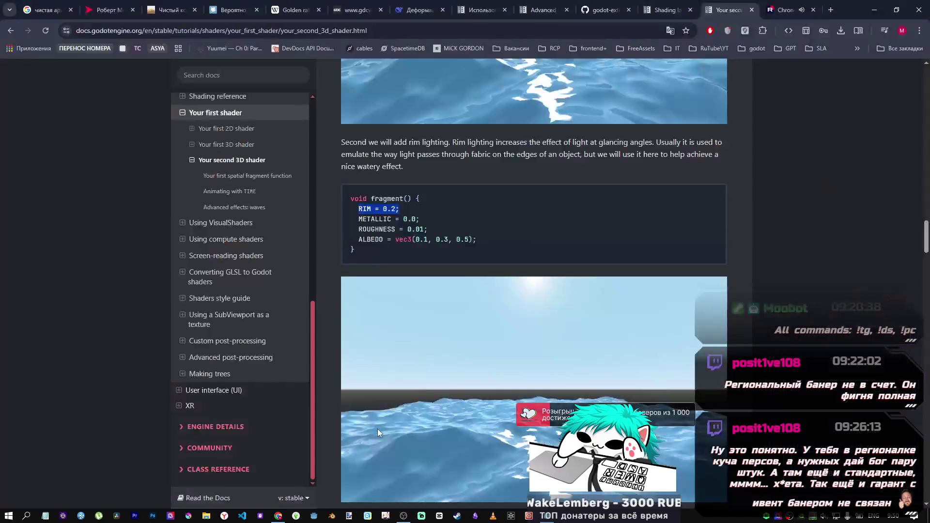
# - Scroll the tutorial up to the render_mode specular_toon code block, then return to Godot
pyautogui.hotkey('alt', 'Tab')
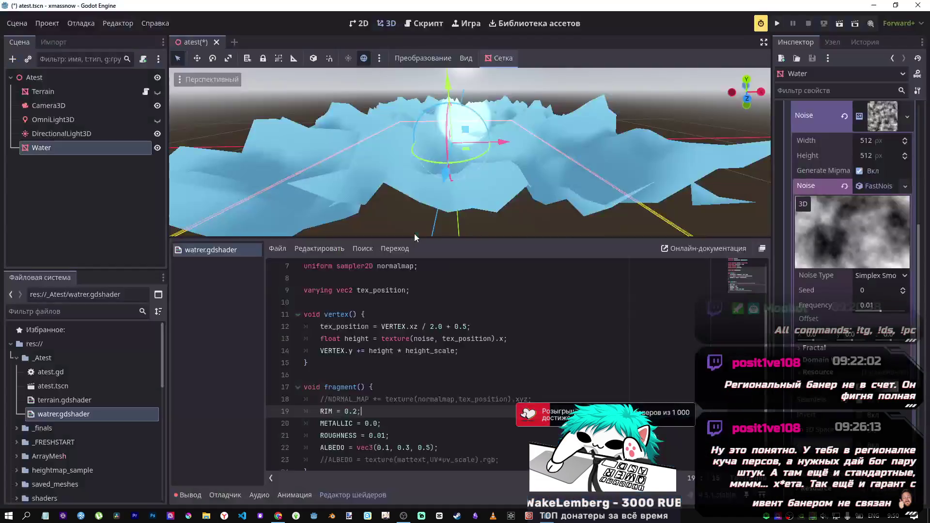
pyautogui.hotkey('alt', 'Tab')
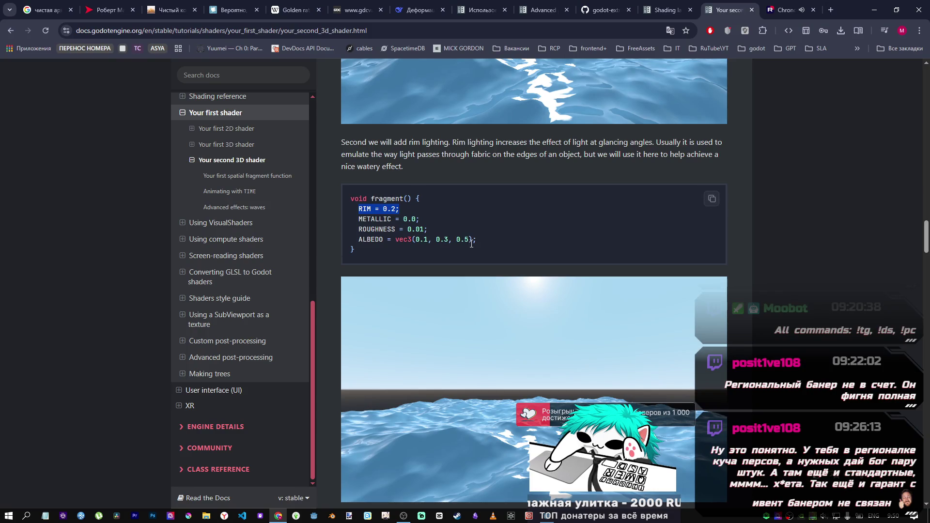
pyautogui.scroll(5, 457, 238)
pyautogui.scroll(4, 460, 238)
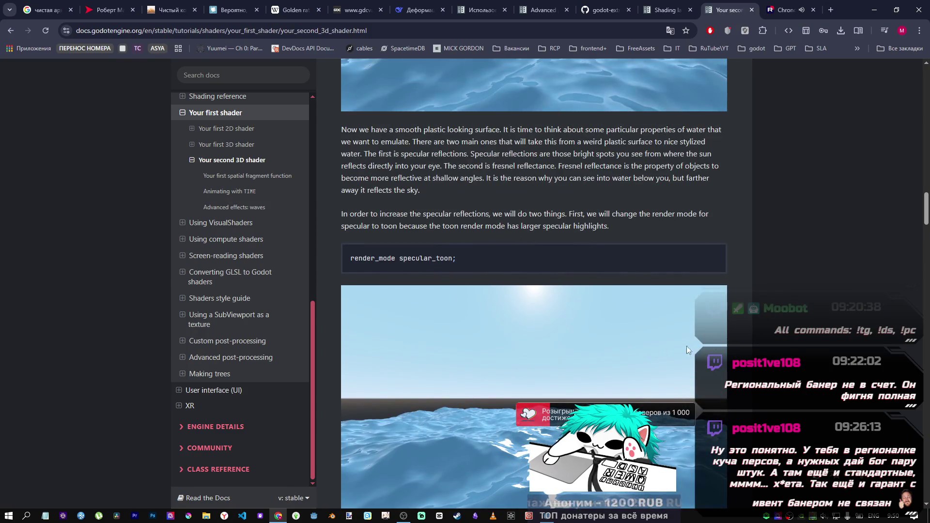
pyautogui.scroll(7, 630, 347)
pyautogui.scroll(-3, 594, 348)
pyautogui.hotkey('alt', 'Tab')
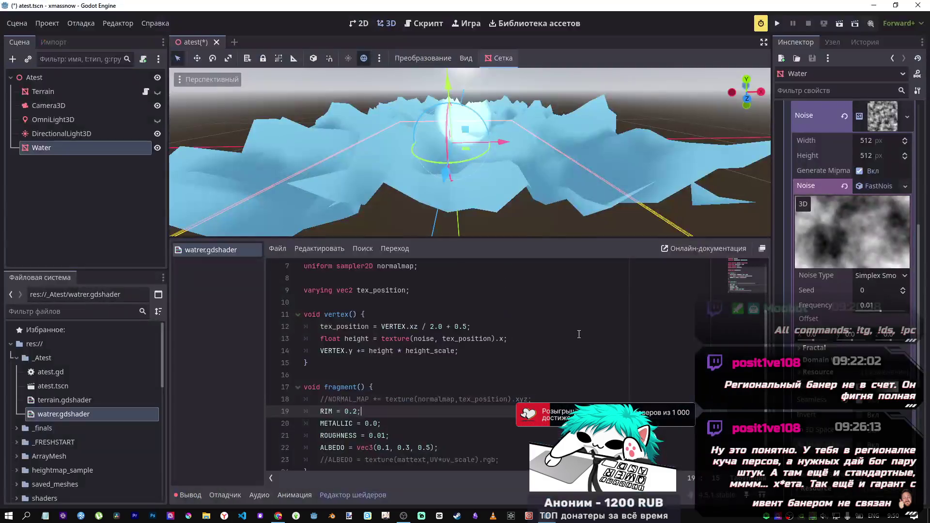
# - Comment out the render_mode diffuse_toon, specular_toon line with Ctrl+K and save the shader
pyautogui.scroll(2, 411, 274)
pyautogui.click(409, 279)
pyautogui.hotkey('ctrl', 'k')
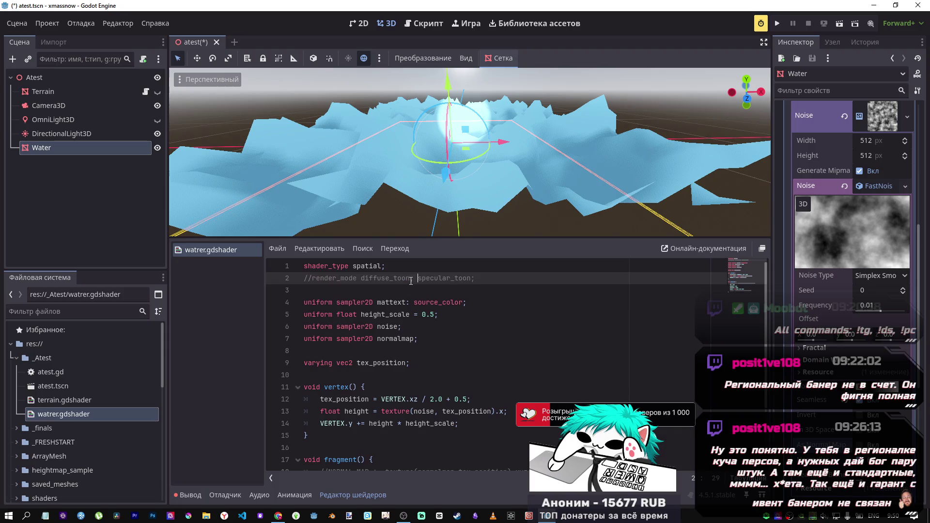
pyautogui.hotkey('ctrl', 's')
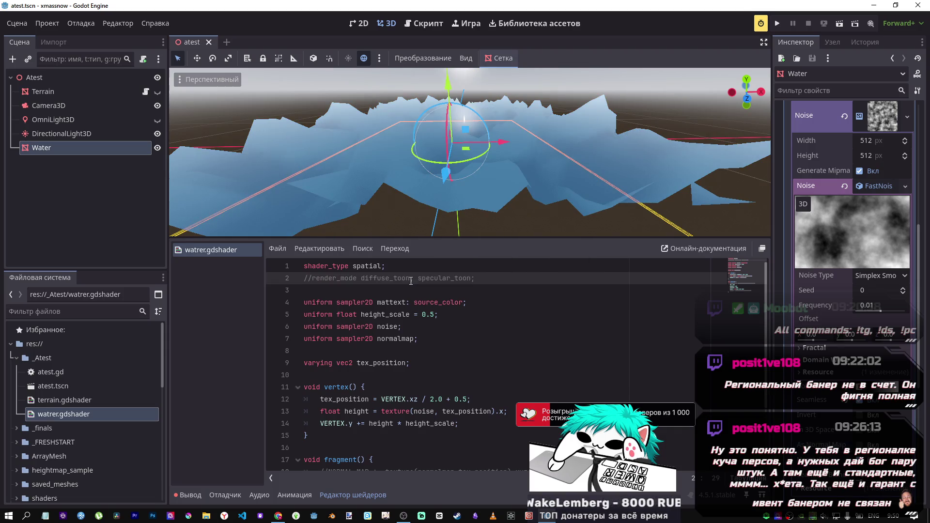
pyautogui.moveTo(390, 170)
pyautogui.mouseDown()
pyautogui.moveTo(396, 203)
pyautogui.moveTo(396, 170)
pyautogui.moveTo(448, 141)
pyautogui.mouseUp()
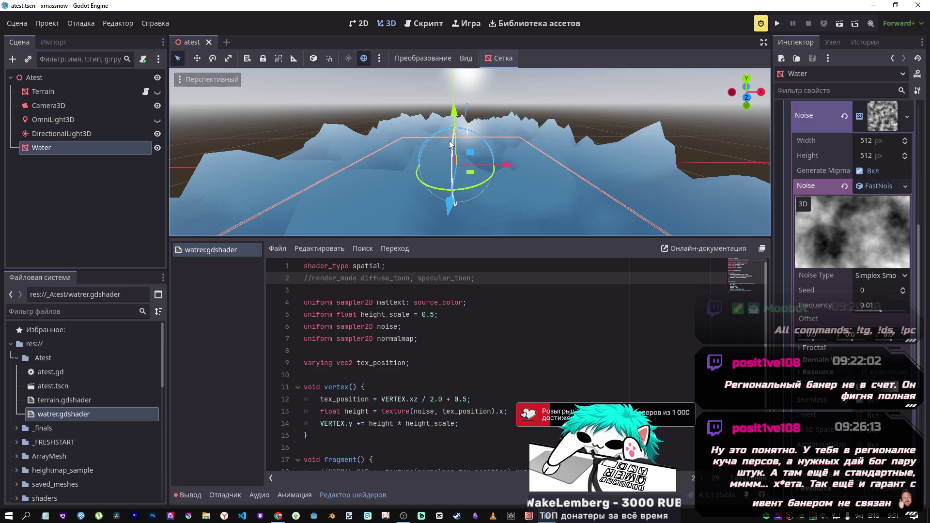
# - Copy the render_mode unshaded; example line from the tutorial docs
pyautogui.hotkey('alt', 'Tab')
pyautogui.scroll(15, 499, 281)
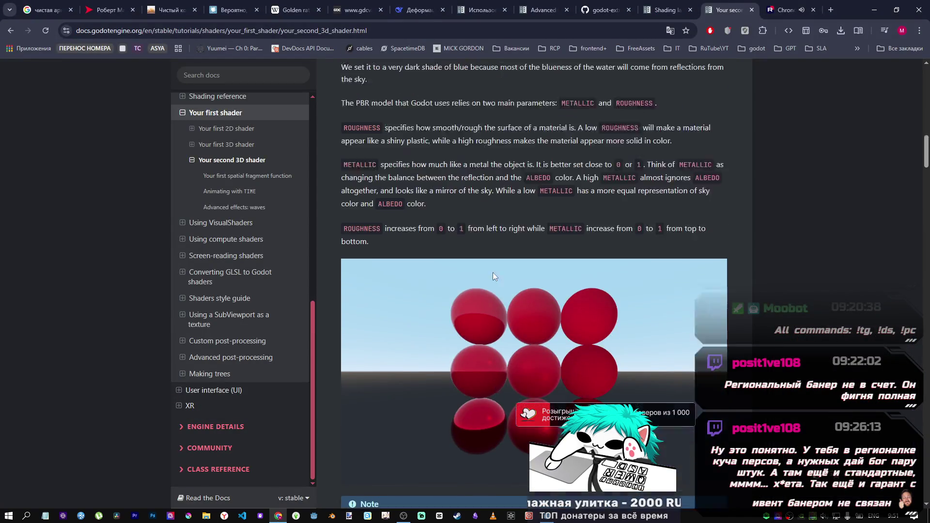
pyautogui.scroll(-5, 490, 271)
pyautogui.scroll(13, 490, 270)
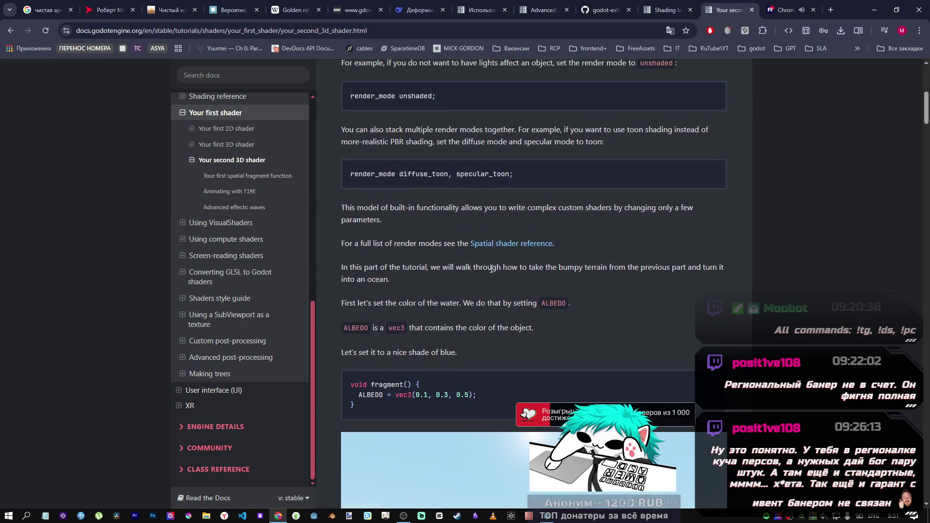
pyautogui.moveTo(438, 145); pyautogui.dragTo(326, 143)
pyautogui.hotkey('ctrl', 'c')
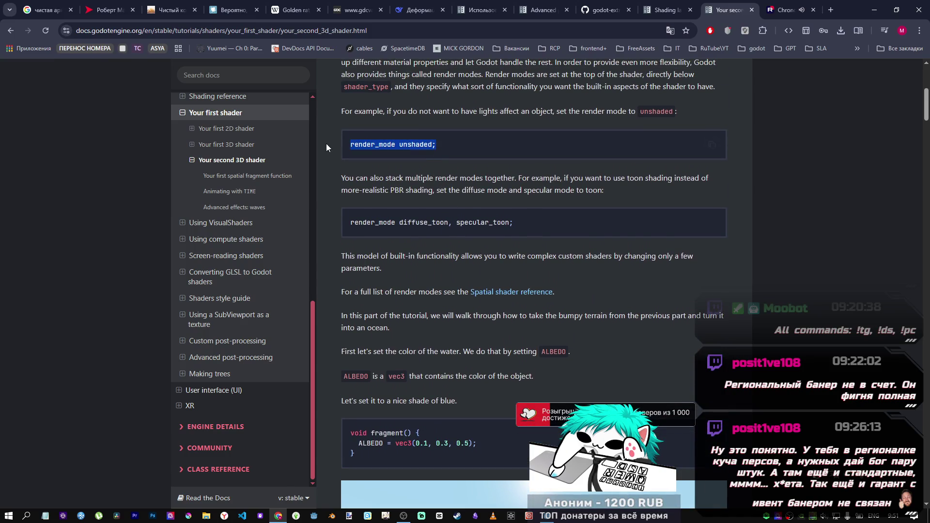
pyautogui.hotkey('alt', 'Tab')
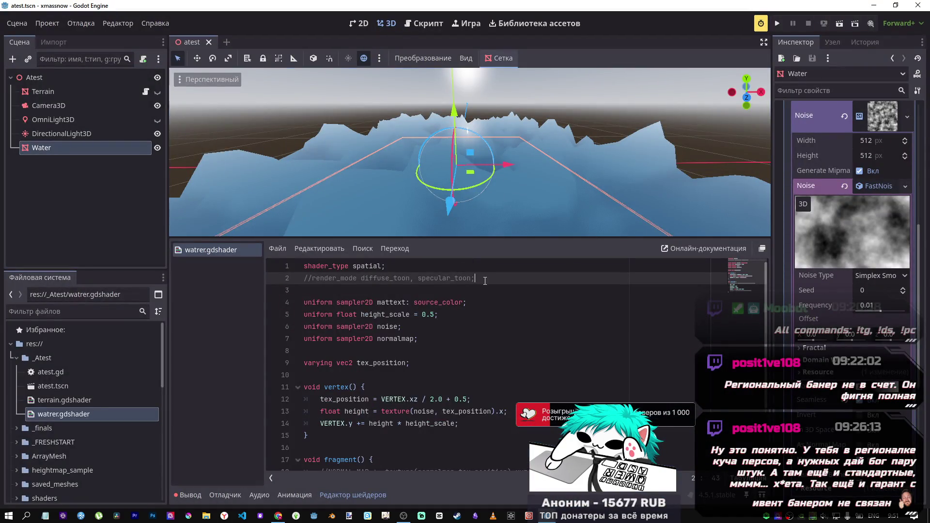
# - Paste render_mode unshaded; below the commented line, then delete it again
pyautogui.click(485, 280)
pyautogui.press('Return')
pyautogui.hotkey('ctrl', 'v')
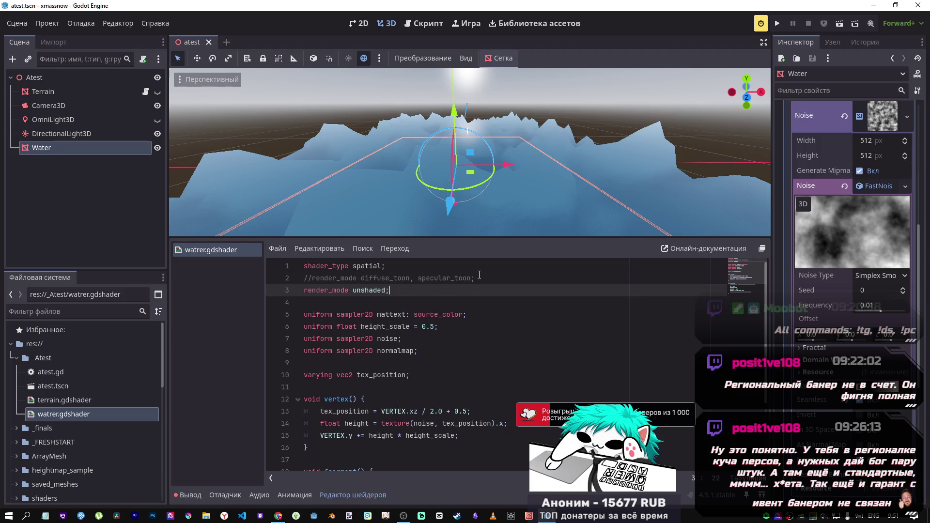
pyautogui.moveTo(390, 290); pyautogui.dragTo(300, 287)
pyautogui.press('BackSpace')
pyautogui.press('BackSpace')
# - Rotate the DirectionalLight3D about 32 degrees to change the water's lighting
pyautogui.moveTo(476, 229); pyautogui.dragTo(484, 163)
pyautogui.moveTo(479, 223); pyautogui.dragTo(486, 227)
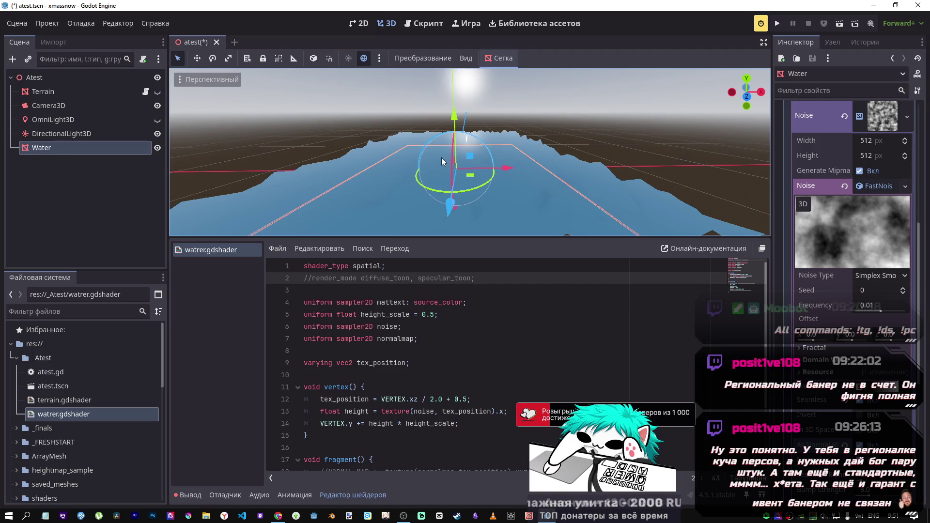
pyautogui.click(50, 137)
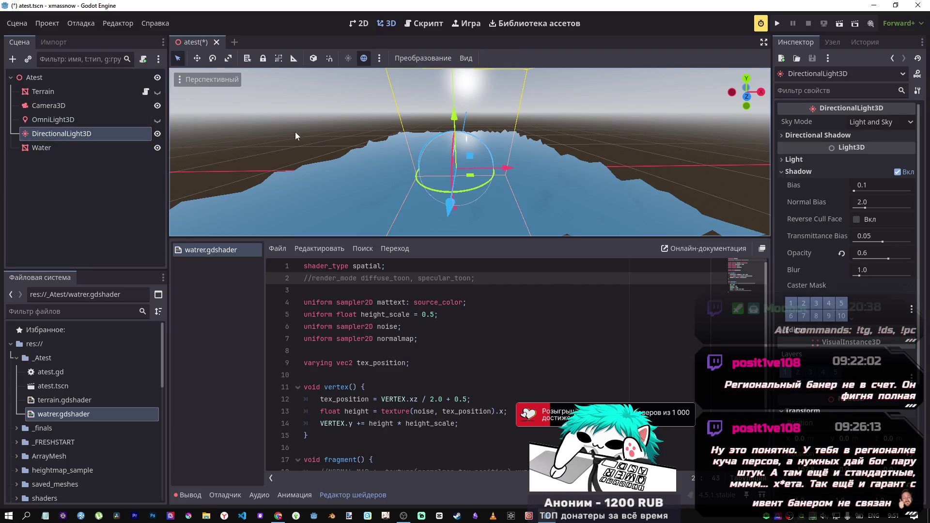
pyautogui.moveTo(450, 164); pyautogui.dragTo(447, 193)
# - Uncomment the NORMAL_MAP line and save, then comment it out again and save
pyautogui.scroll(-2, 444, 318)
pyautogui.scroll(2, 444, 319)
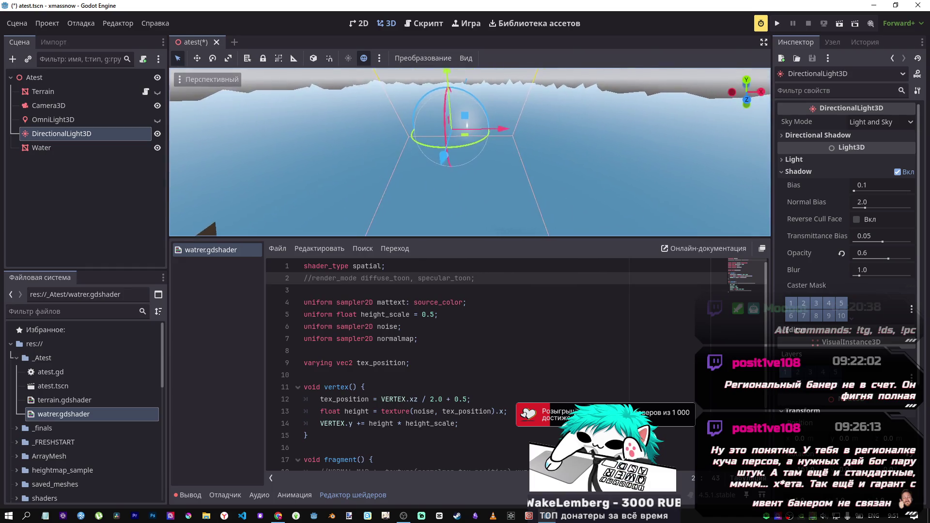
pyautogui.scroll(-3, 474, 386)
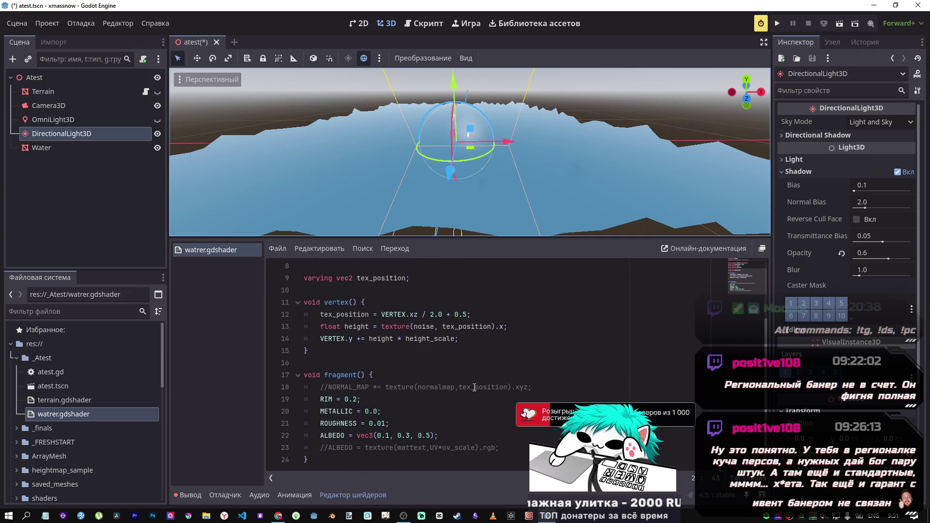
pyautogui.click(471, 387)
pyautogui.hotkey('ctrl', 'k')
pyautogui.hotkey('ctrl', 's')
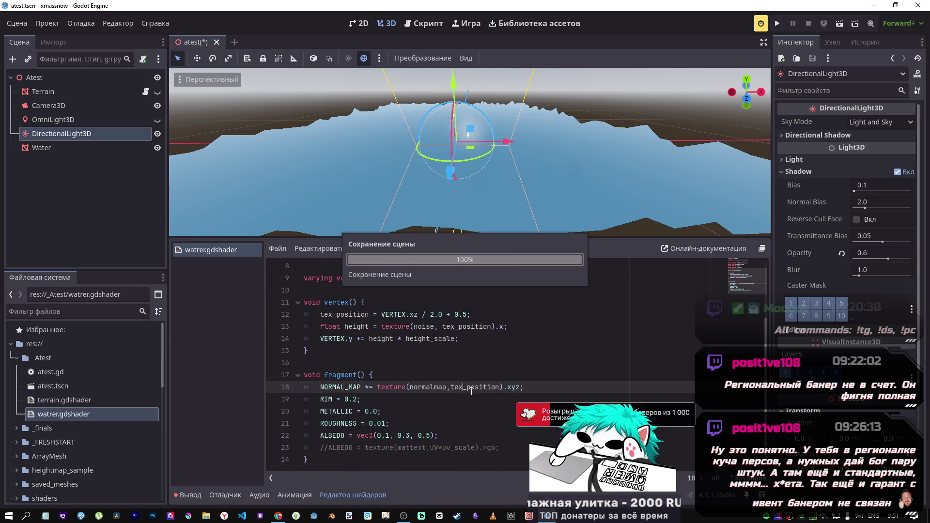
pyautogui.hotkey('ctrl', 'k')
pyautogui.hotkey('ctrl', 's')
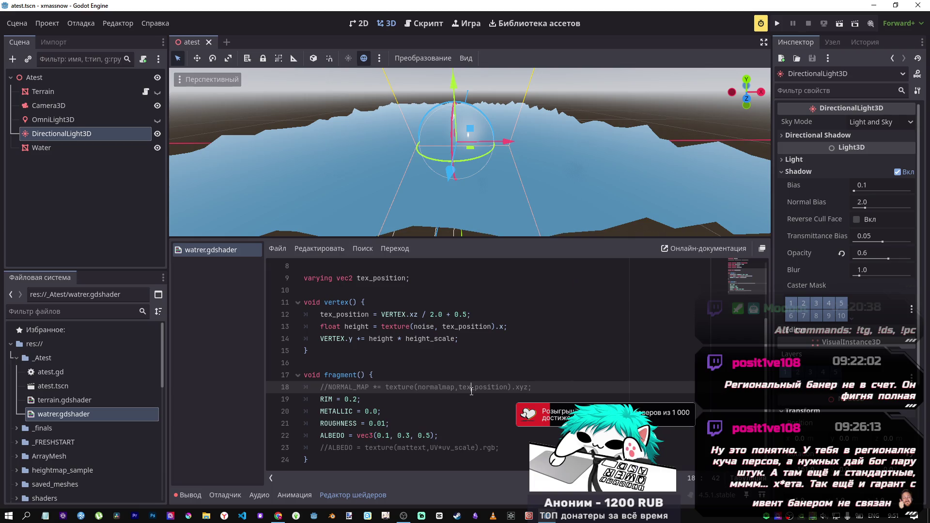
# - Switch to the tutorial docs at the dark-blue water ALBEDO example
pyautogui.scroll(1, 418, 364)
pyautogui.scroll(-1, 418, 364)
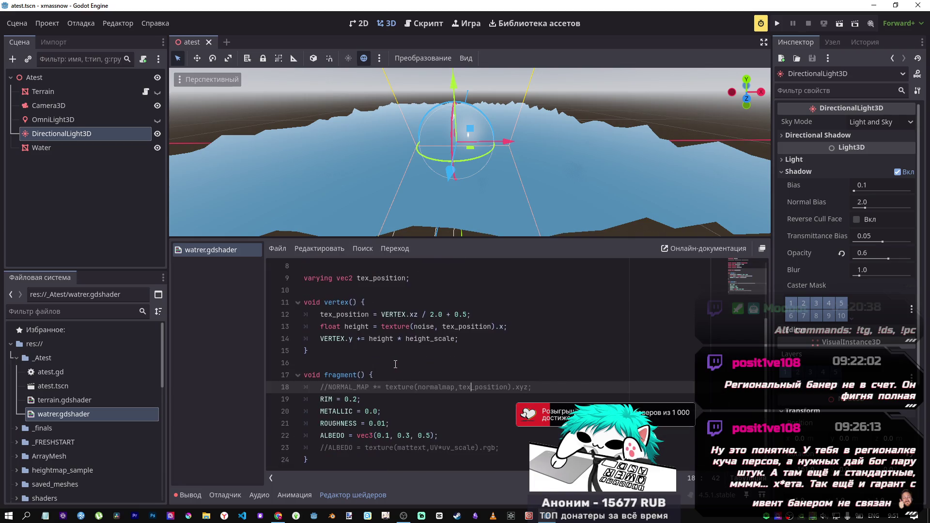
pyautogui.hotkey('alt', 'Tab')
pyautogui.scroll(-15, 402, 367)
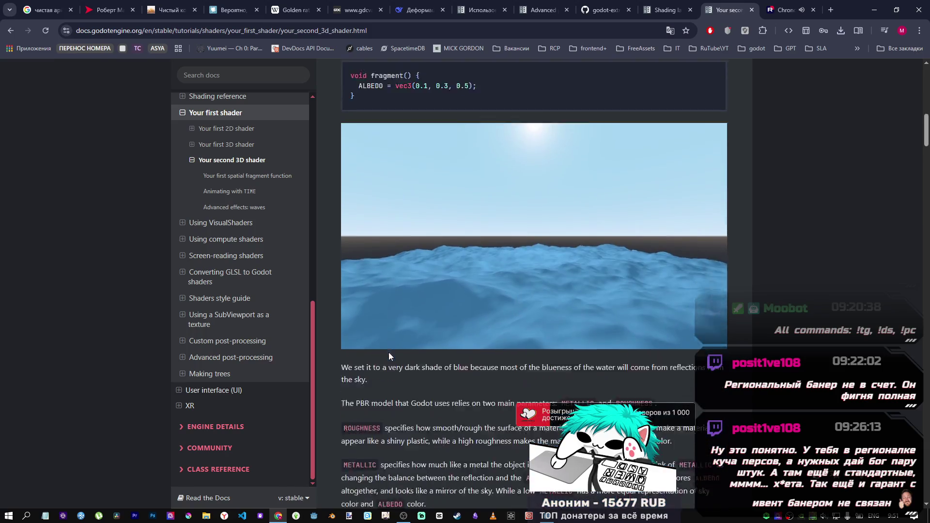
# - Scroll through the docs to the rim-lighting fragment code, then return to the water shader
pyautogui.scroll(-14, 385, 343)
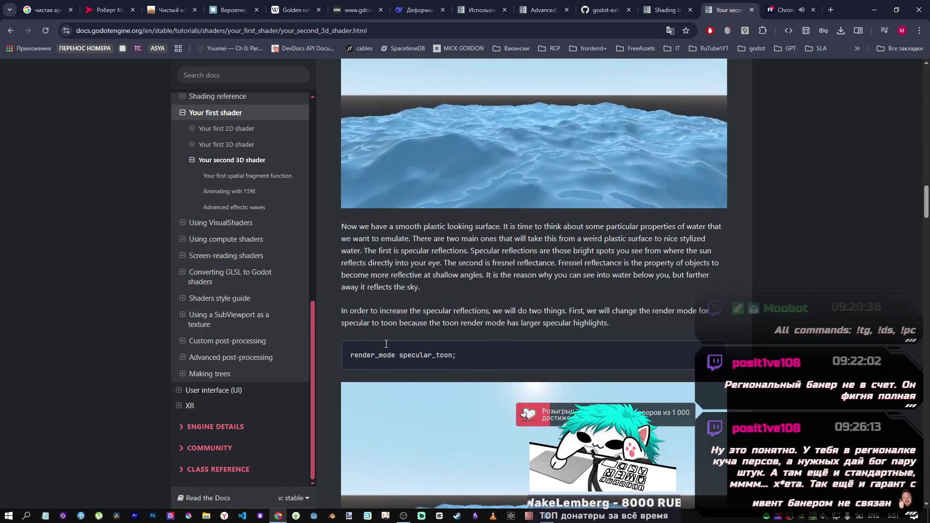
pyautogui.scroll(-5, 386, 338)
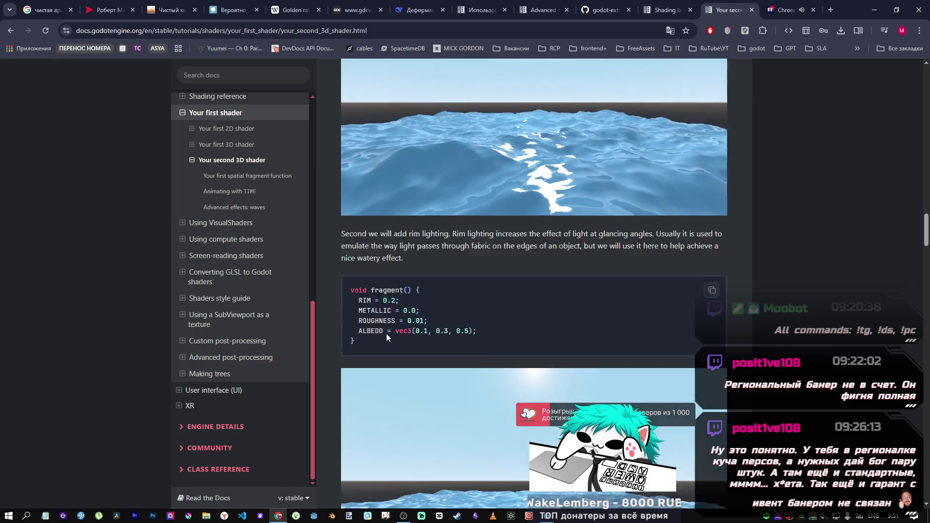
pyautogui.scroll(-7, 449, 257)
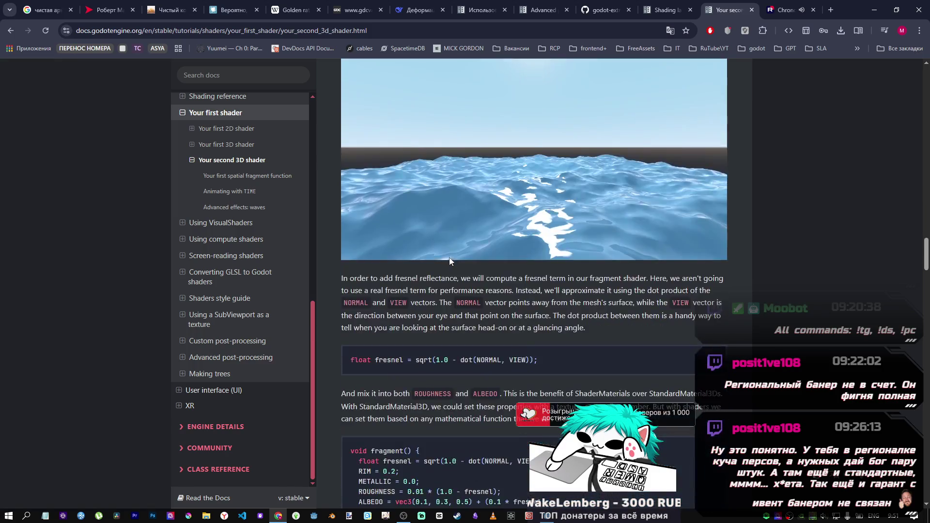
pyautogui.scroll(2, 431, 257)
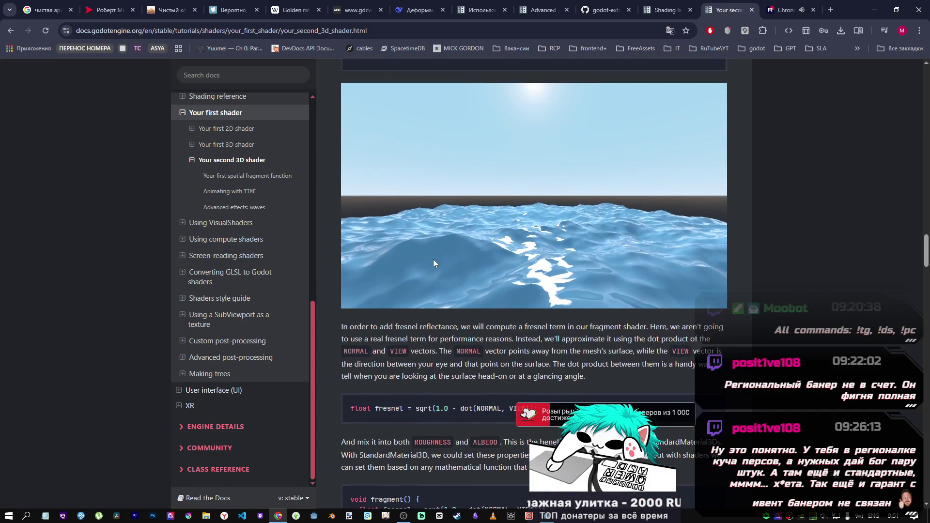
pyautogui.scroll(4, 401, 286)
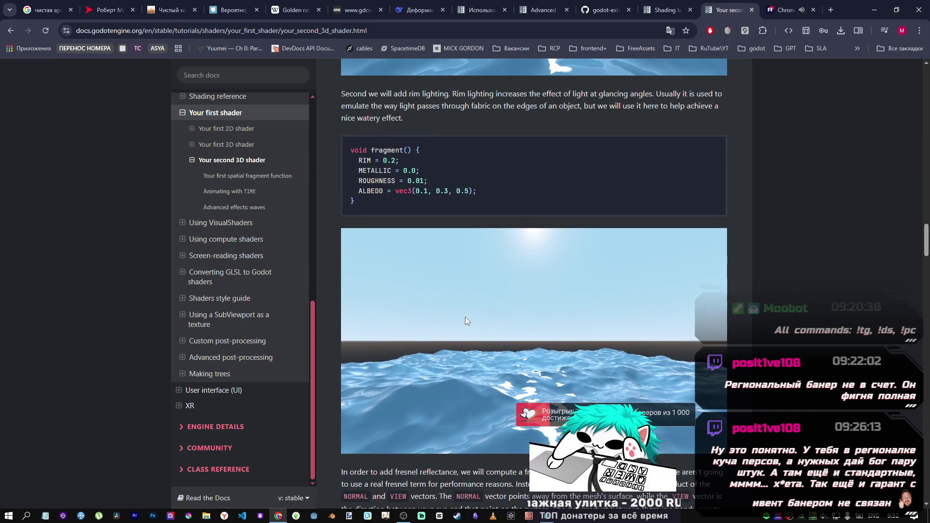
pyautogui.scroll(-4, 458, 311)
pyautogui.scroll(9, 453, 312)
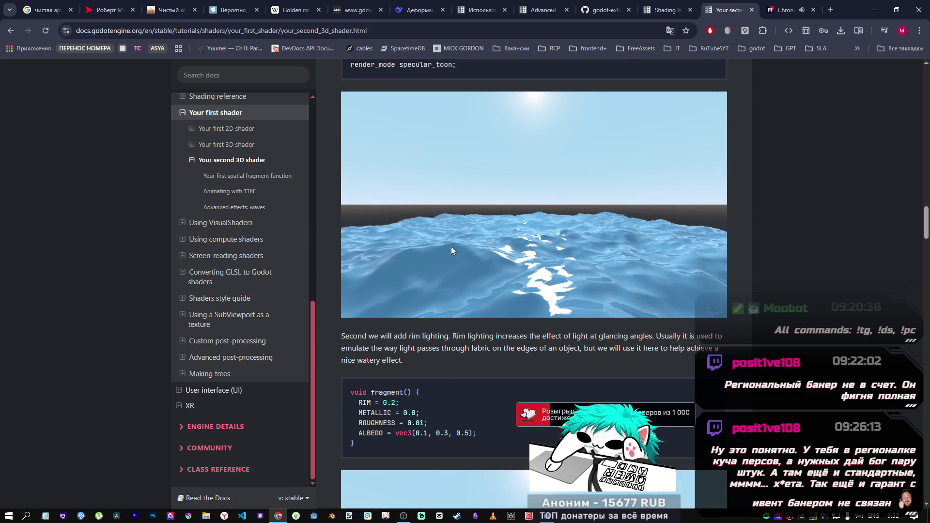
pyautogui.hotkey('alt', 'Tab')
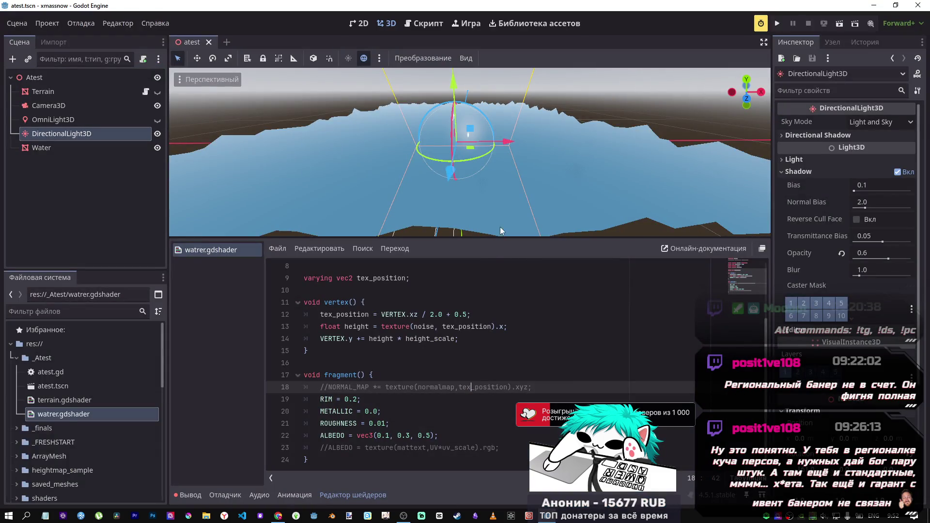
pyautogui.click(433, 315)
pyautogui.write('4')
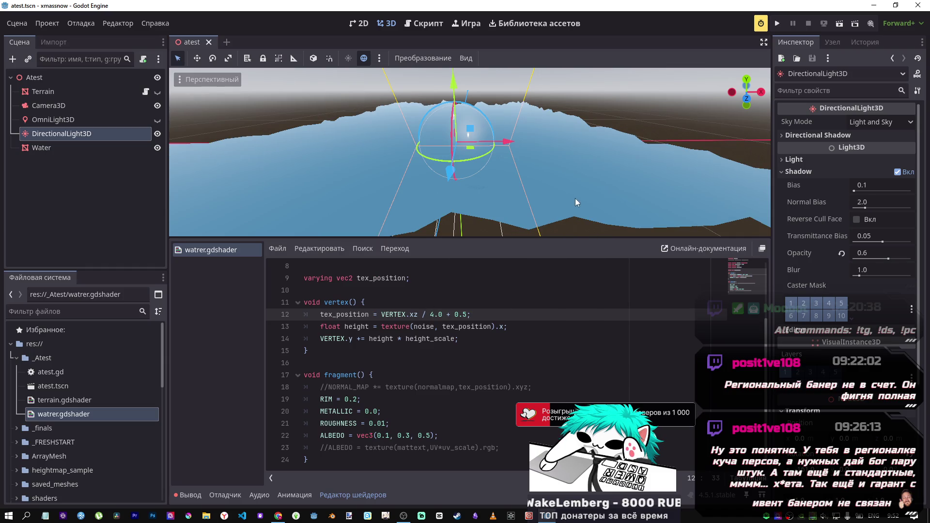
pyautogui.hotkey('ctrl', 'z')
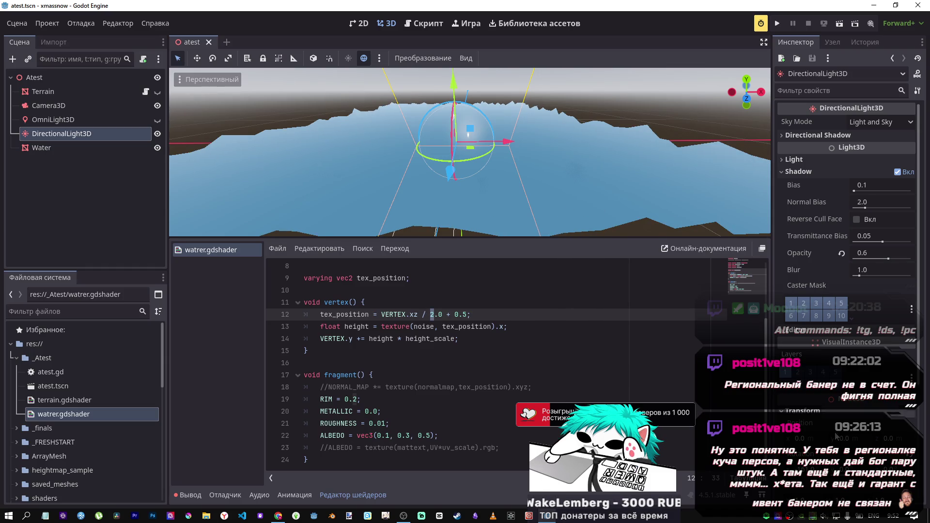
pyautogui.click(54, 146)
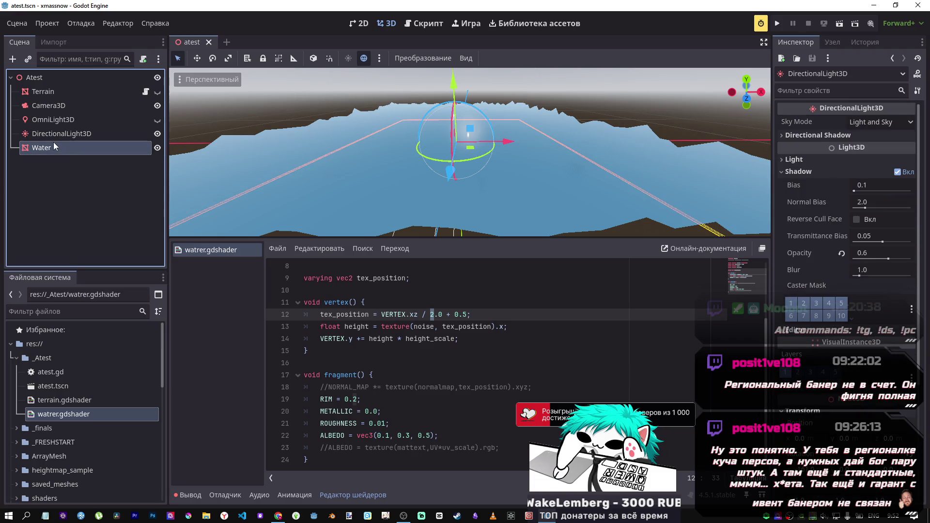
# - Set the Water's noise type to Perlin after briefly trying Cellular
pyautogui.click(873, 275)
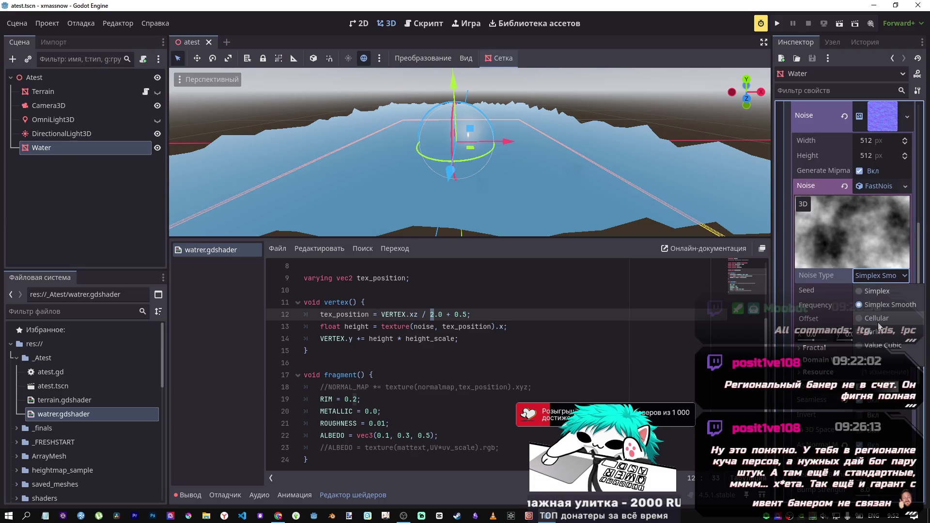
pyautogui.click(876, 318)
pyautogui.click(864, 279)
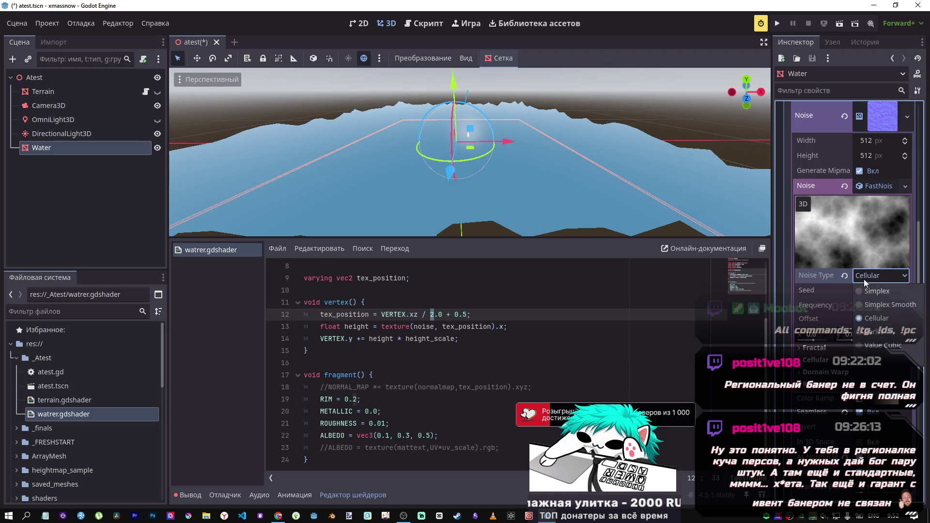
pyautogui.click(871, 332)
pyautogui.moveTo(629, 214); pyautogui.dragTo(467, 188)
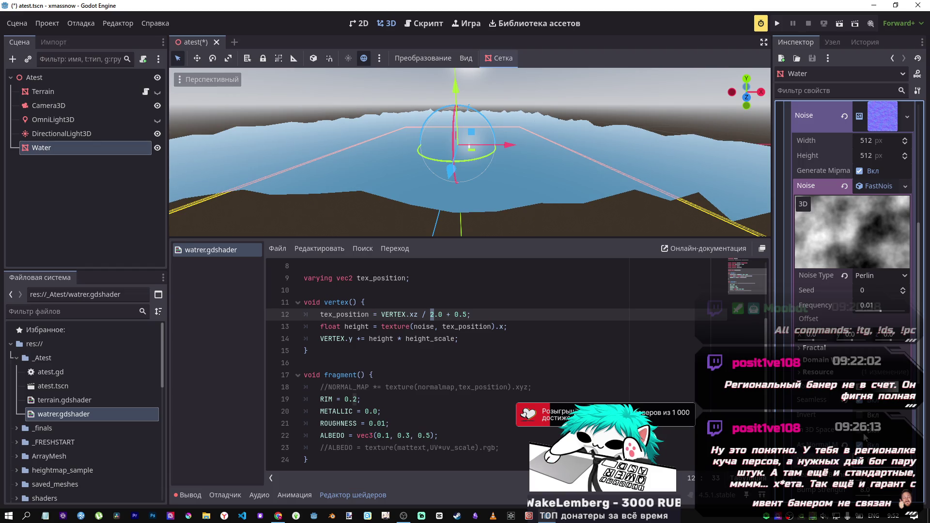
# - Lower the shader's Height Scale parameter from 0.5 toward 0.25
pyautogui.rightClick(642, 261)
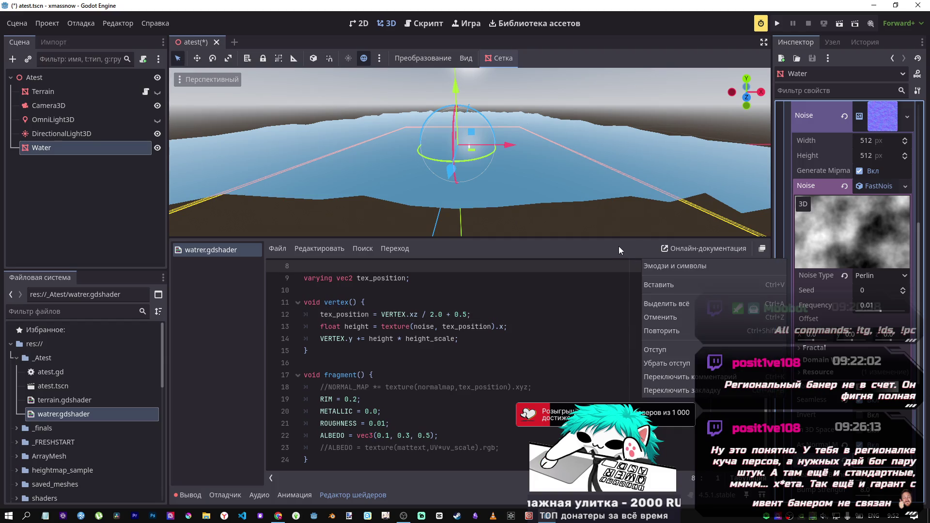
pyautogui.press('Escape')
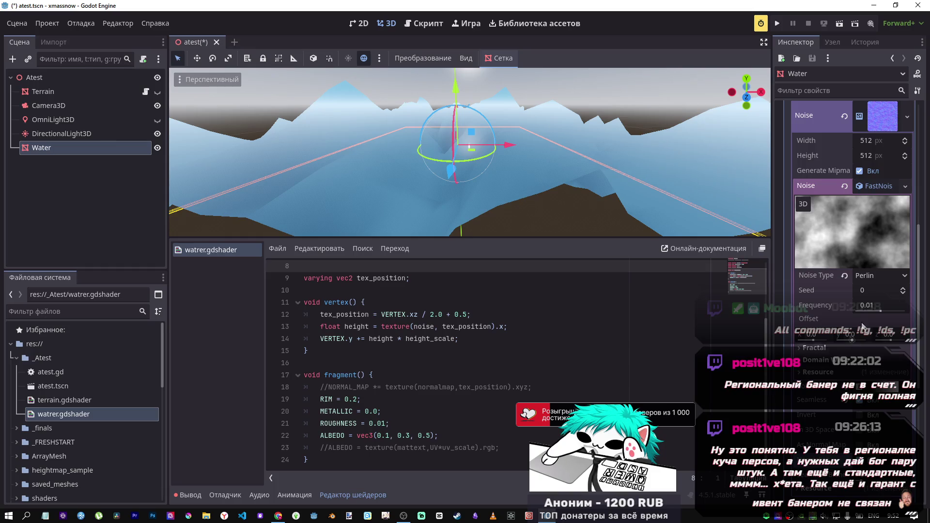
pyautogui.scroll(5, 852, 294)
pyautogui.moveTo(872, 289)
pyautogui.mouseDown()
pyautogui.moveTo(862, 289)
pyautogui.moveTo(872, 290)
pyautogui.mouseUp()
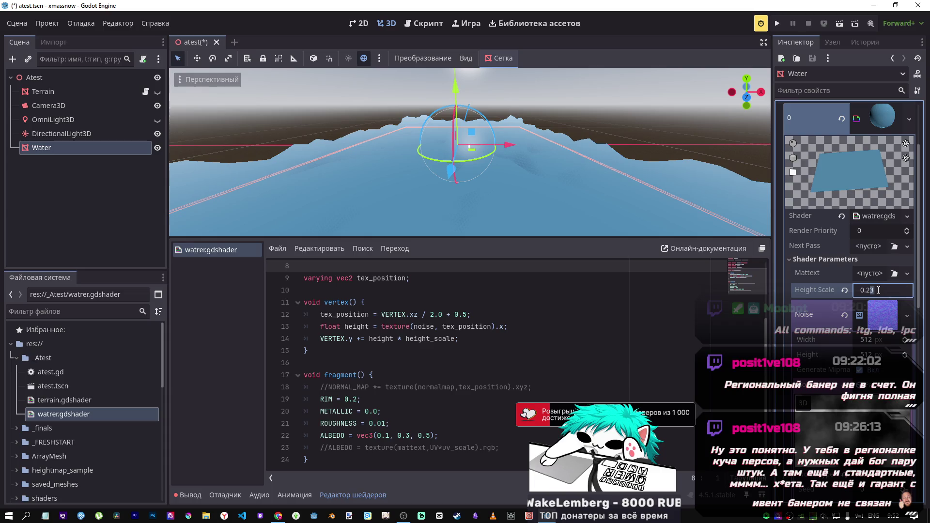
# - Commit Height Scale 0.25, try noise frequency 0.0076, and untick Seamless on the noise texture
pyautogui.press('Return')
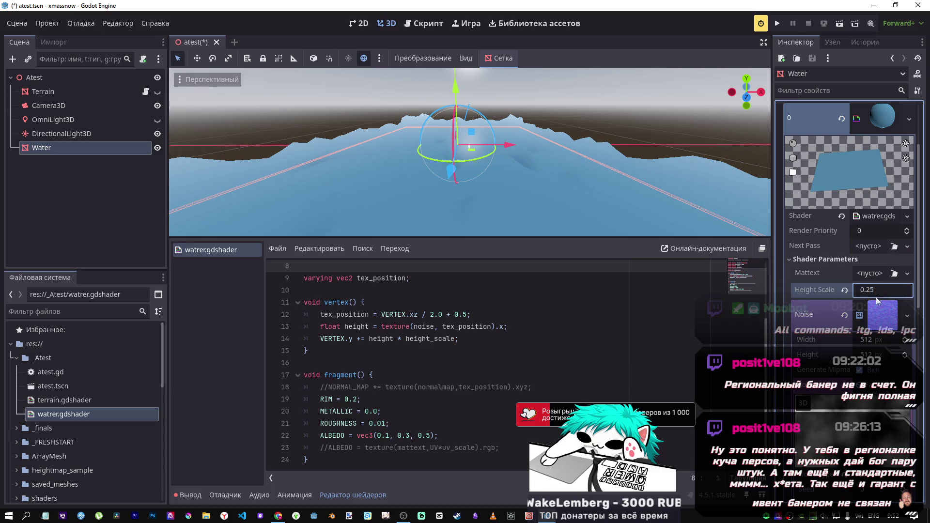
pyautogui.click(867, 303)
pyautogui.scroll(-5, 867, 303)
pyautogui.moveTo(882, 217); pyautogui.dragTo(879, 215)
pyautogui.moveTo(668, 213); pyautogui.dragTo(529, 194)
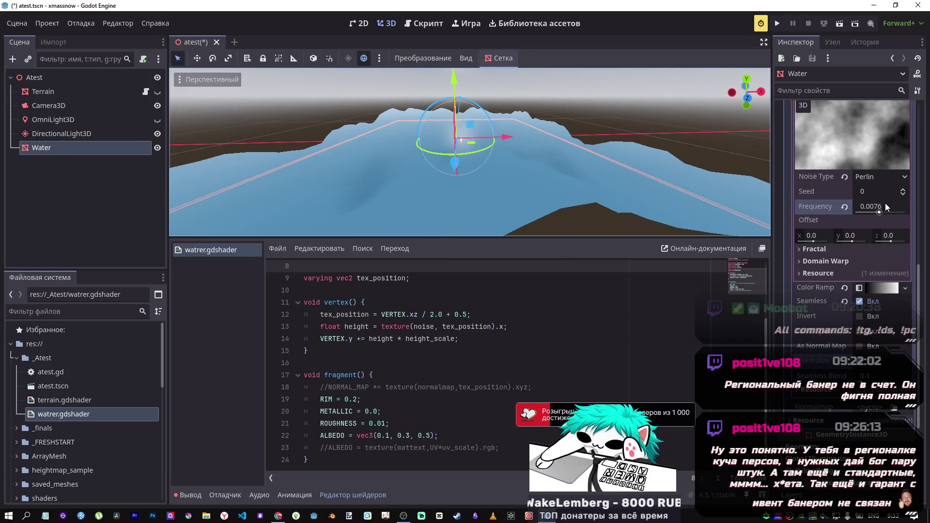
pyautogui.click(819, 239)
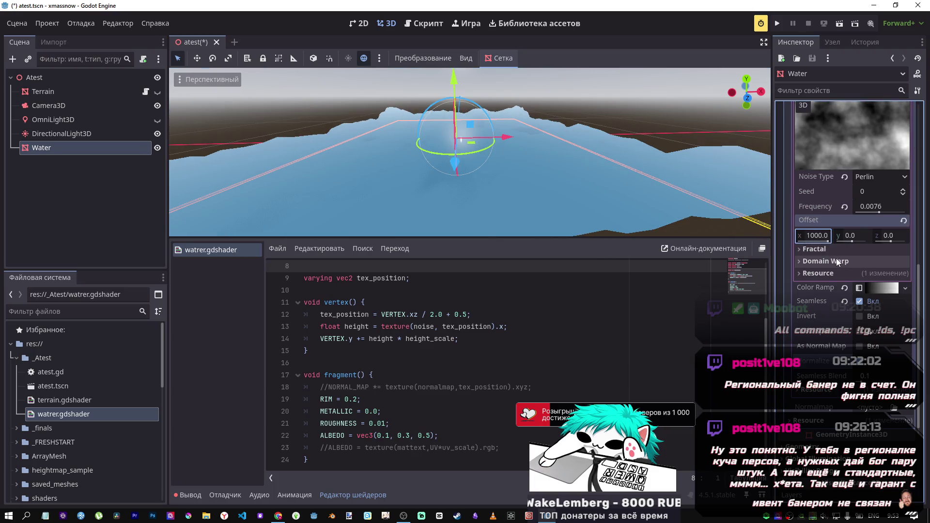
pyautogui.click(859, 301)
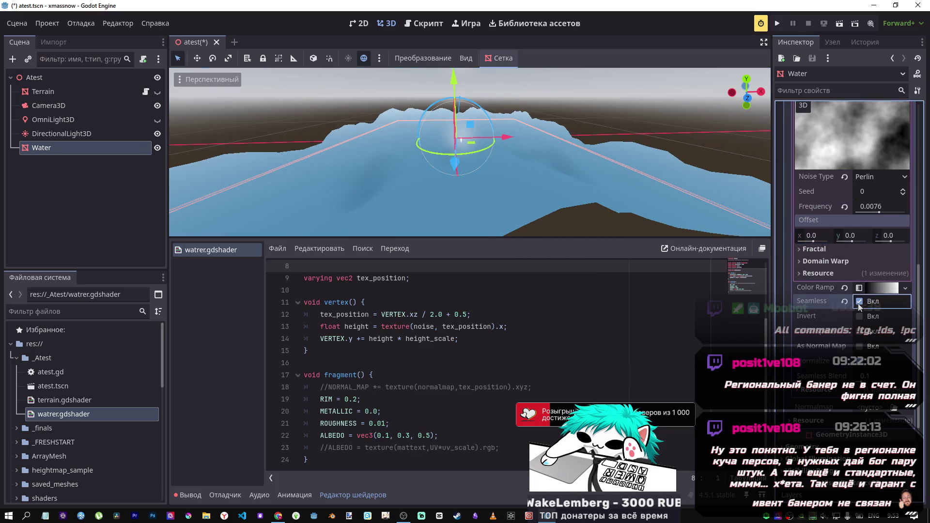
# - Reset the noise frequency to 0.01 while inspecting the water surface
pyautogui.press('w')
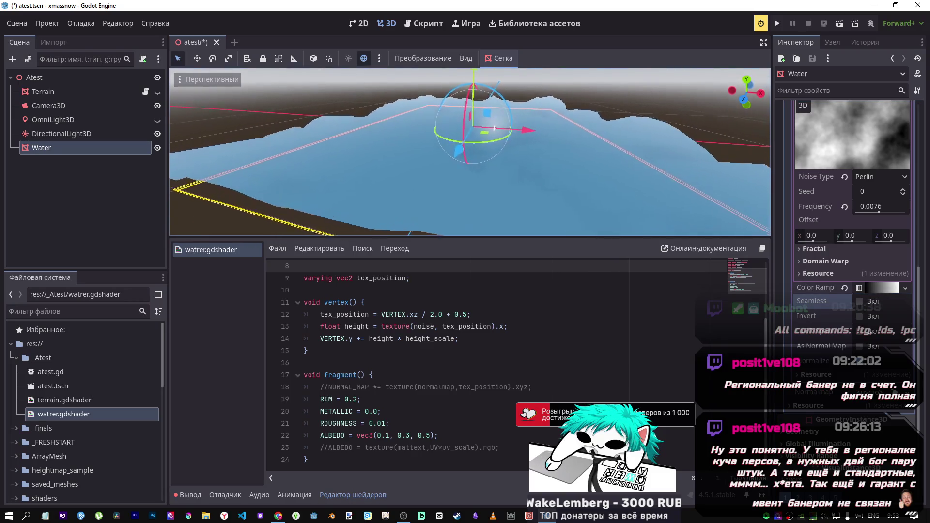
pyautogui.press('w')
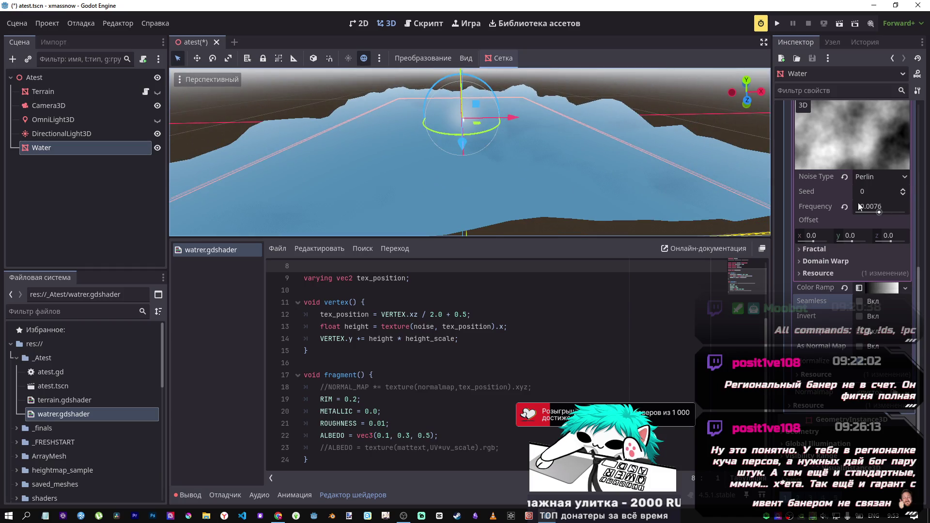
pyautogui.click(844, 206)
pyautogui.press('w')
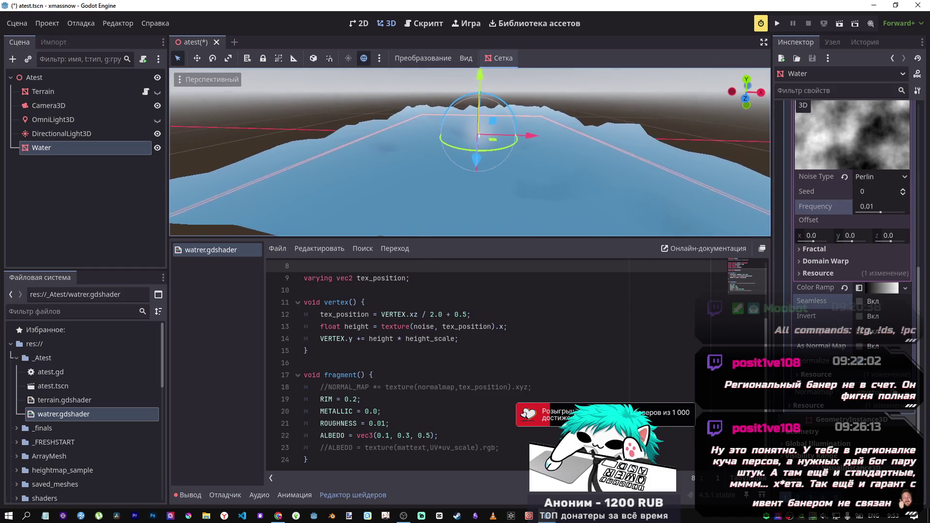
pyautogui.press('w')
pyautogui.press('w')
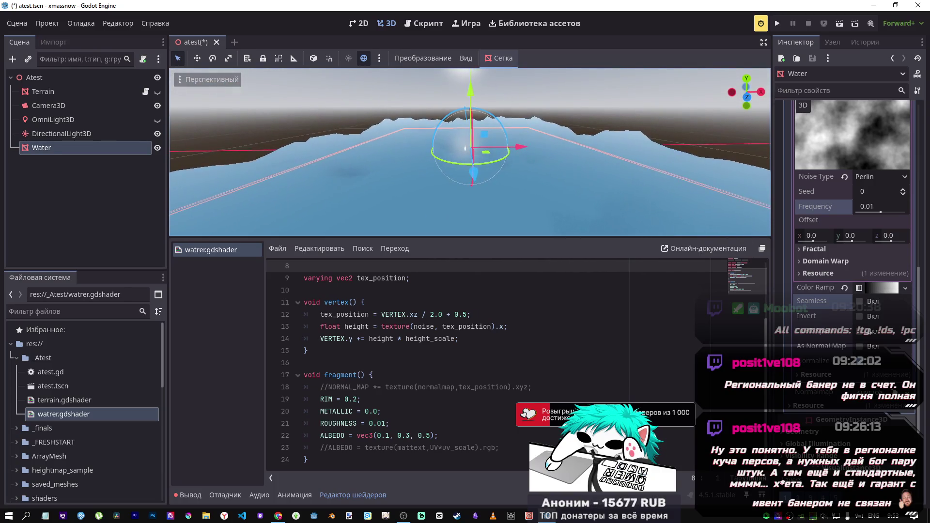
# - Light the water with the omni light instead of the sun and lower the Water plane slightly
pyautogui.click(158, 134)
pyautogui.click(157, 120)
pyautogui.press('w')
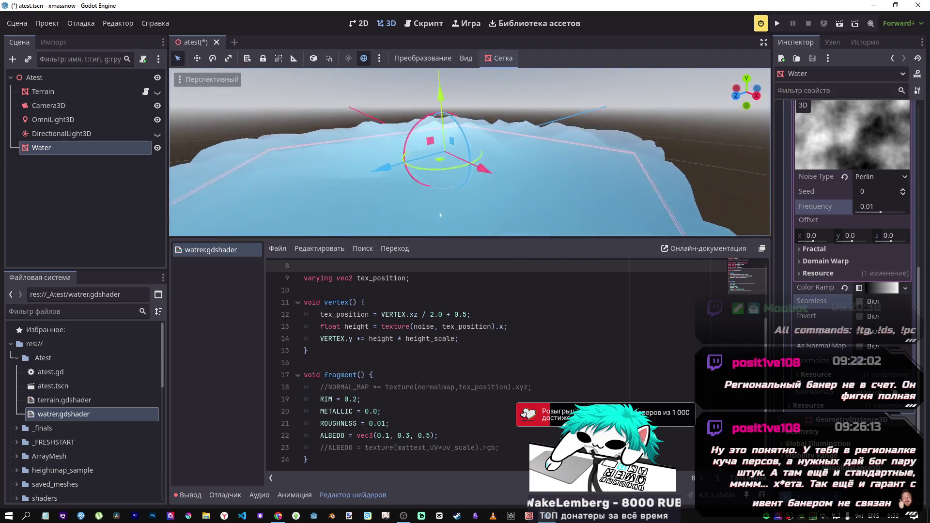
pyautogui.press('s')
pyautogui.moveTo(495, 96); pyautogui.dragTo(492, 164)
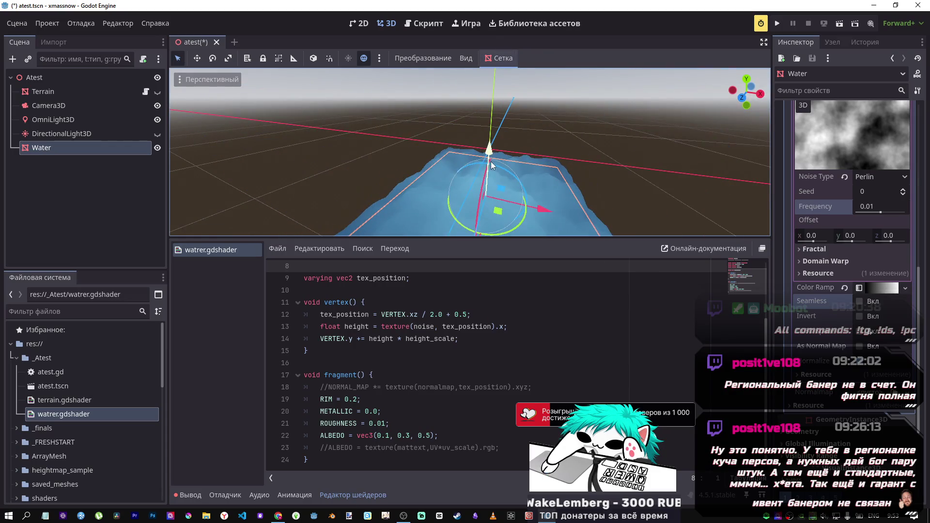
pyautogui.scroll(3, 533, 186)
pyautogui.press('w')
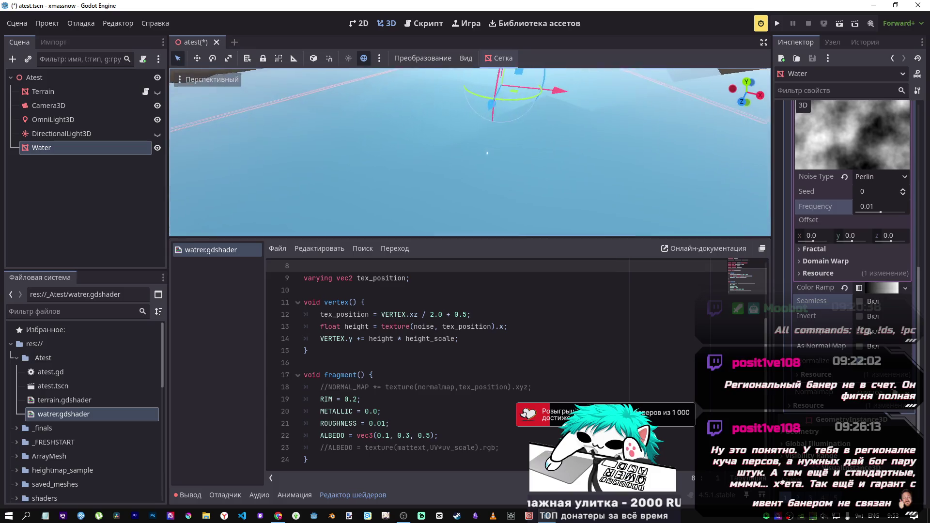
pyautogui.press('s')
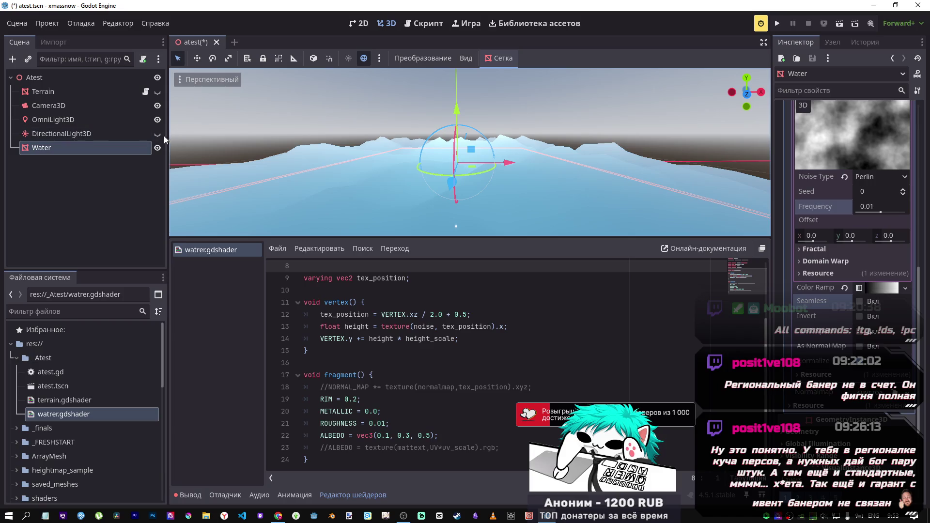
# - Switch back to the sun light, set METALLIC to 0, and save
pyautogui.click(158, 134)
pyautogui.click(162, 120)
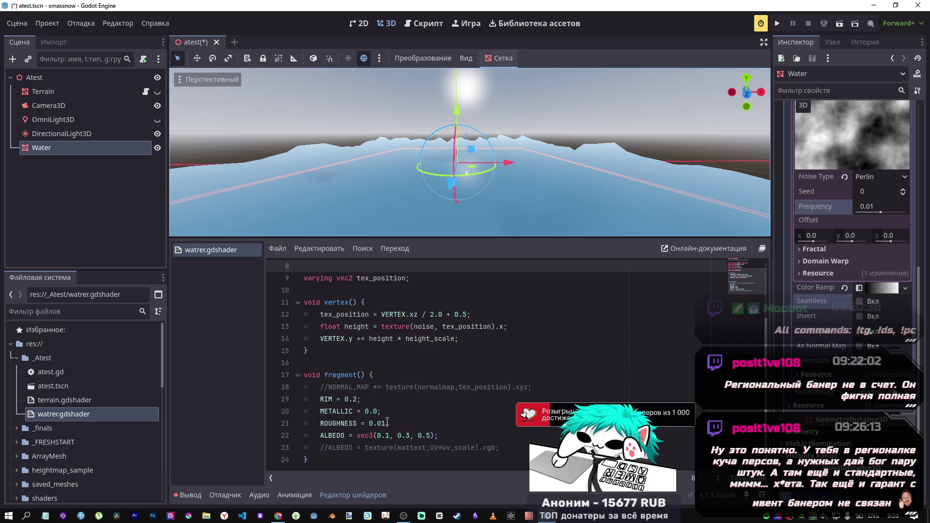
pyautogui.click(375, 412)
pyautogui.press('Delete')
pyautogui.write('0')
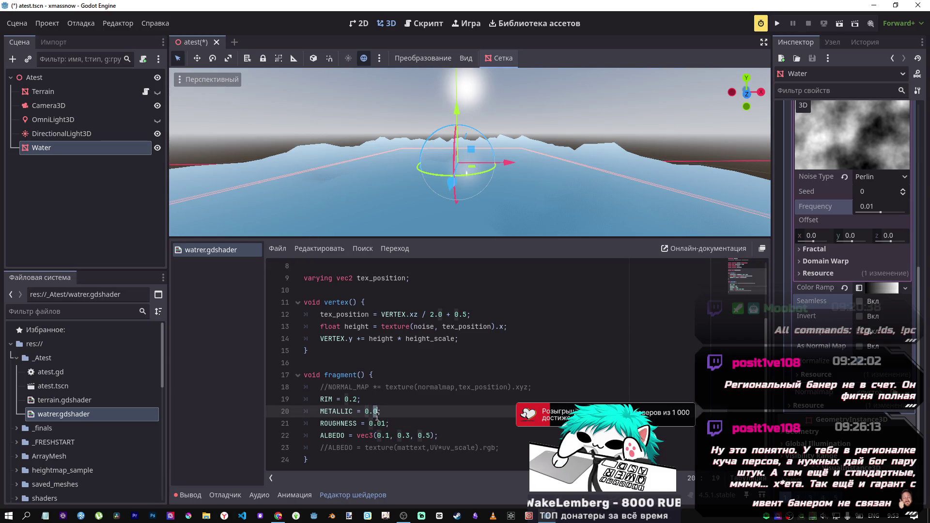
pyautogui.hotkey('ctrl', 's')
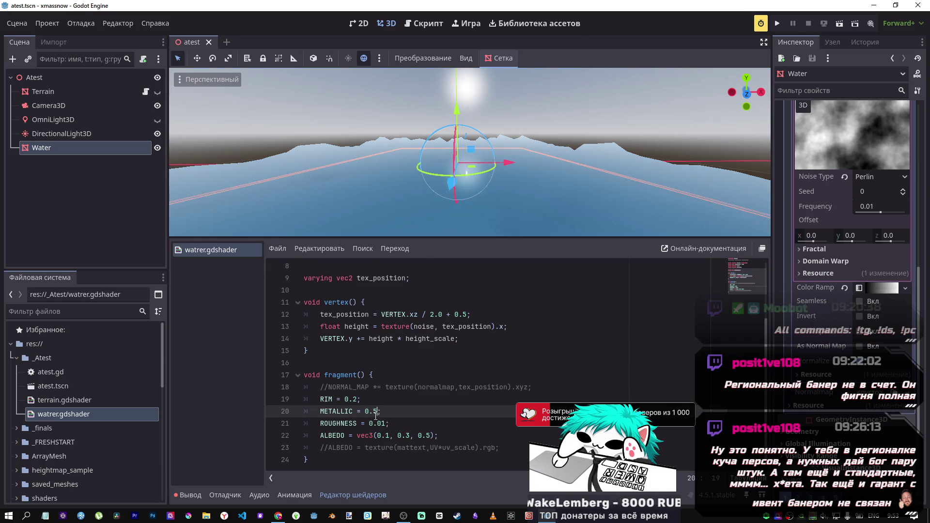
pyautogui.hotkey('ctrl', 's')
pyautogui.write('0')
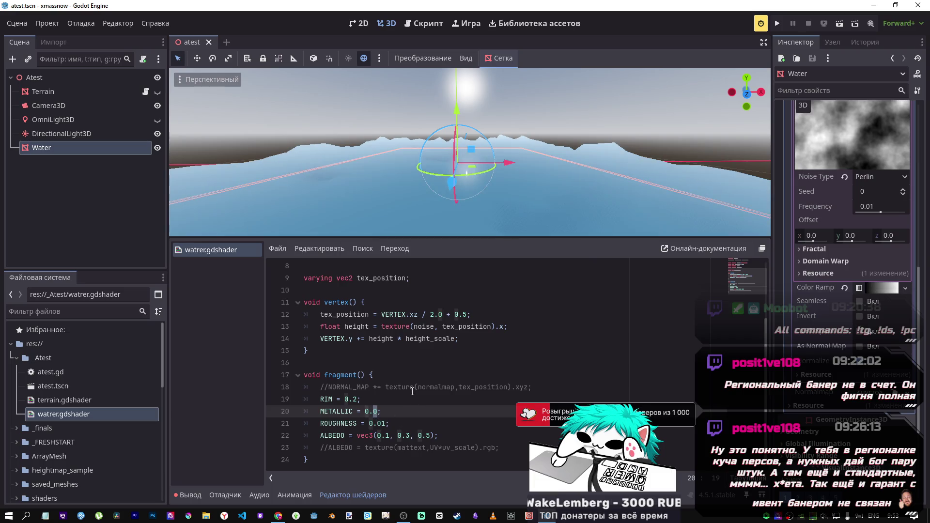
# - Comment out the vertex function, restore it, and save
pyautogui.scroll(3, 406, 390)
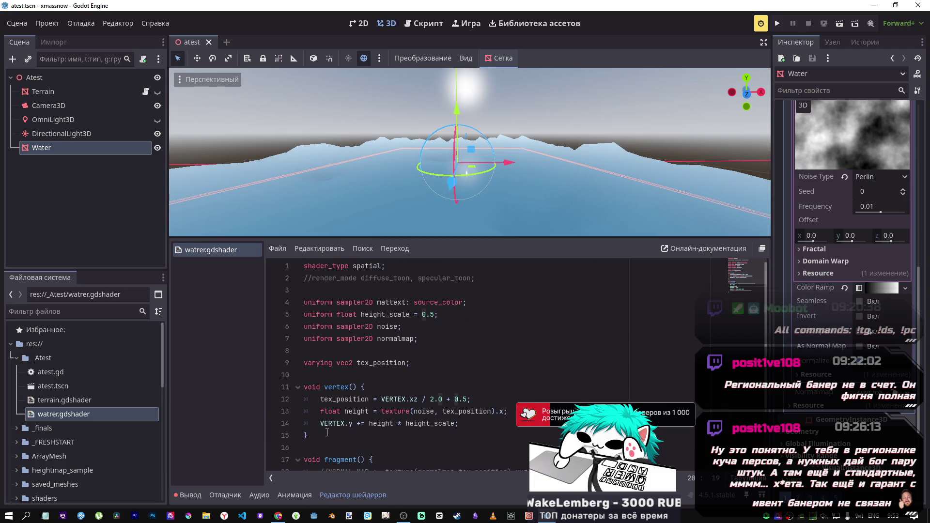
pyautogui.moveTo(326, 432); pyautogui.dragTo(297, 387)
pyautogui.hotkey('ctrl', 'k')
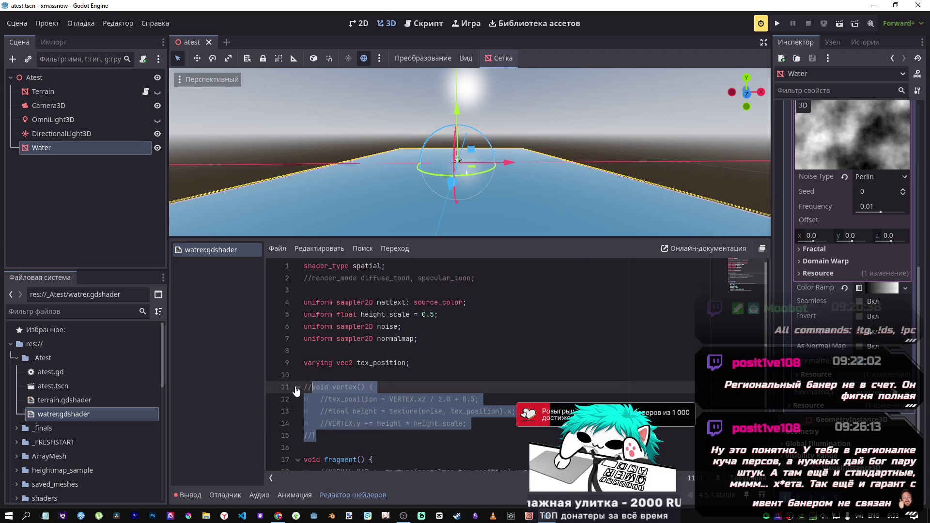
pyautogui.hotkey('ctrl', 'k')
pyautogui.hotkey('ctrl', 's')
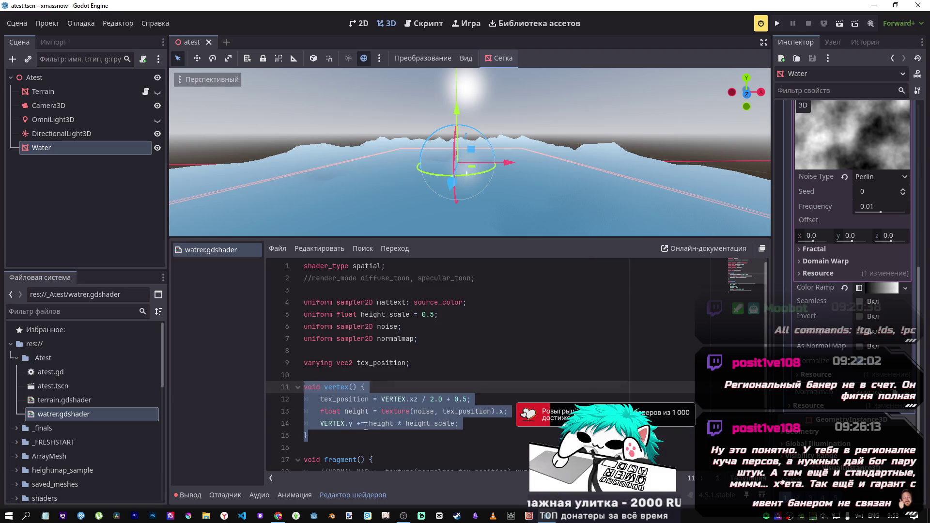
# - Delete the stray '*' so the line reads VERTEX.y += height * height_scale; and save
pyautogui.click(366, 426)
pyautogui.click(478, 415)
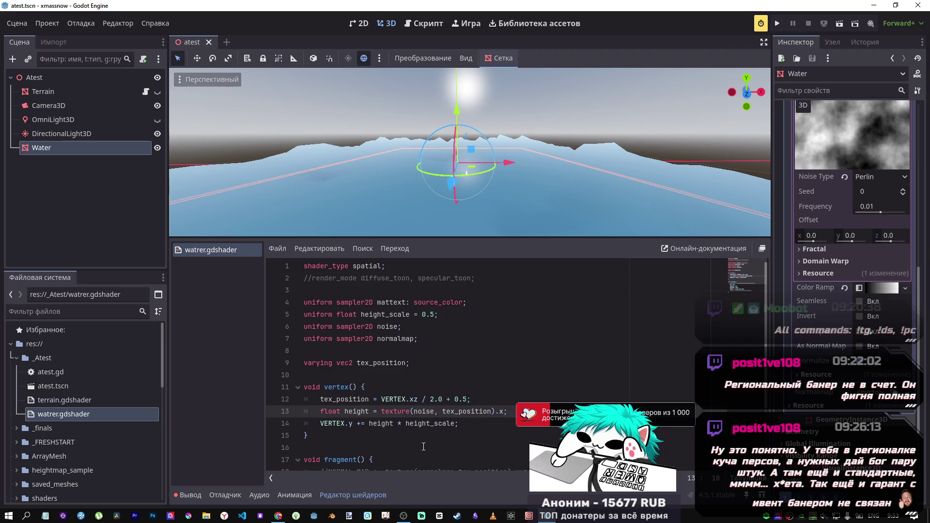
pyautogui.press('BackSpace')
pyautogui.hotkey('ctrl', 's')
pyautogui.click(363, 423)
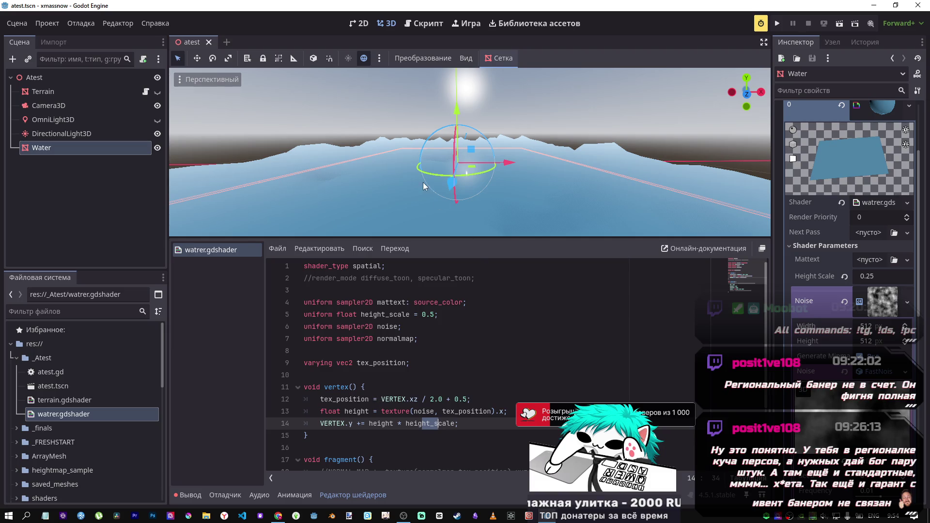
# - Test the texture-based albedo line 23 by uncommenting and saving it, then commenting it out again
pyautogui.rightClick(440, 193)
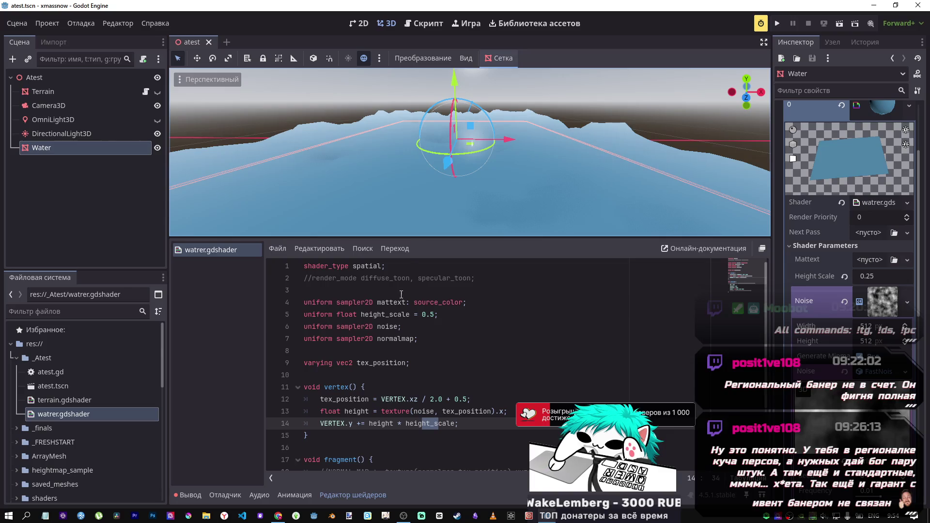
pyautogui.scroll(-2, 401, 294)
pyautogui.scroll(1, 401, 294)
pyautogui.scroll(-2, 402, 295)
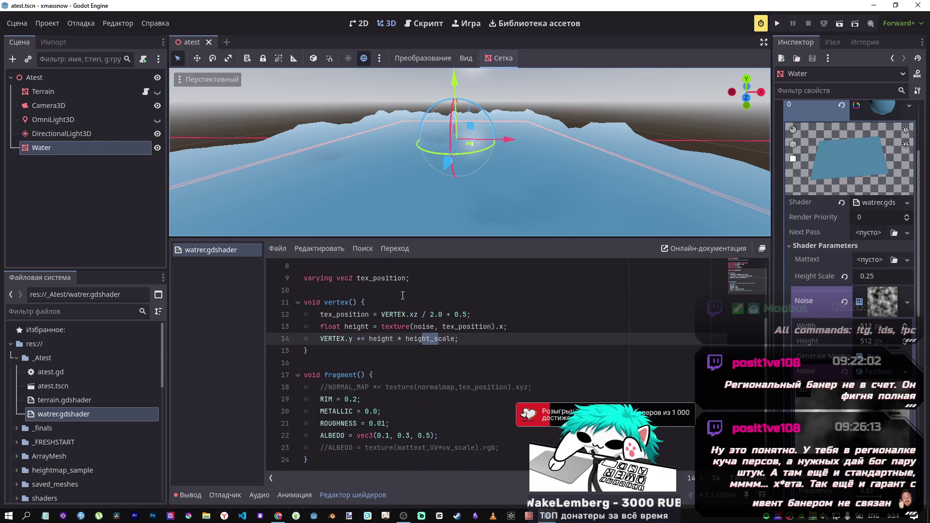
pyautogui.click(413, 448)
pyautogui.hotkey('ctrl', 'k')
pyautogui.hotkey('ctrl', 's')
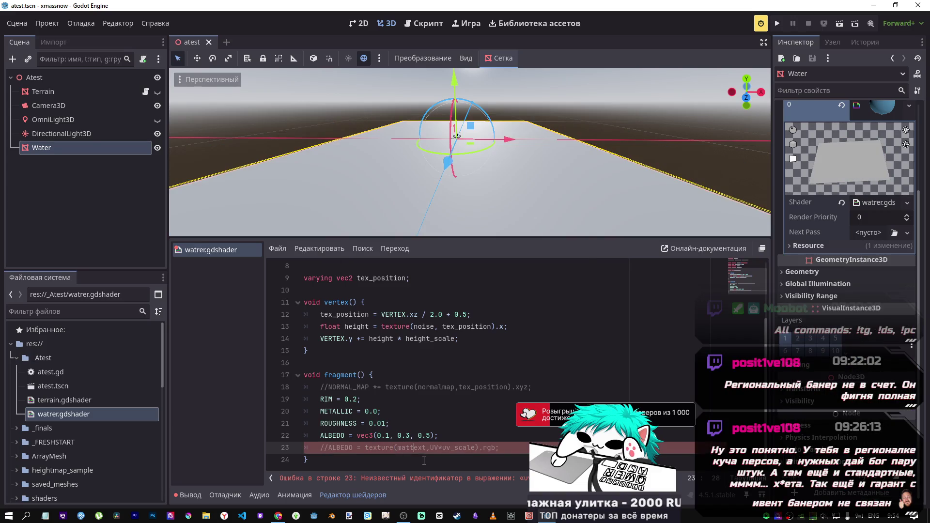
pyautogui.hotkey('ctrl', 'k')
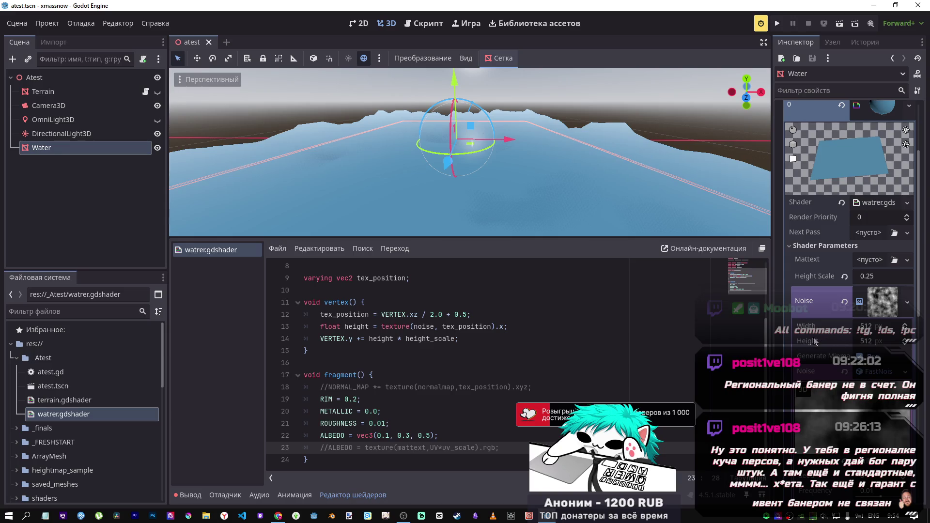
# - Toggle Generate Mipmaps on the noise texture, save, and open the Output log of shader errors
pyautogui.click(859, 356)
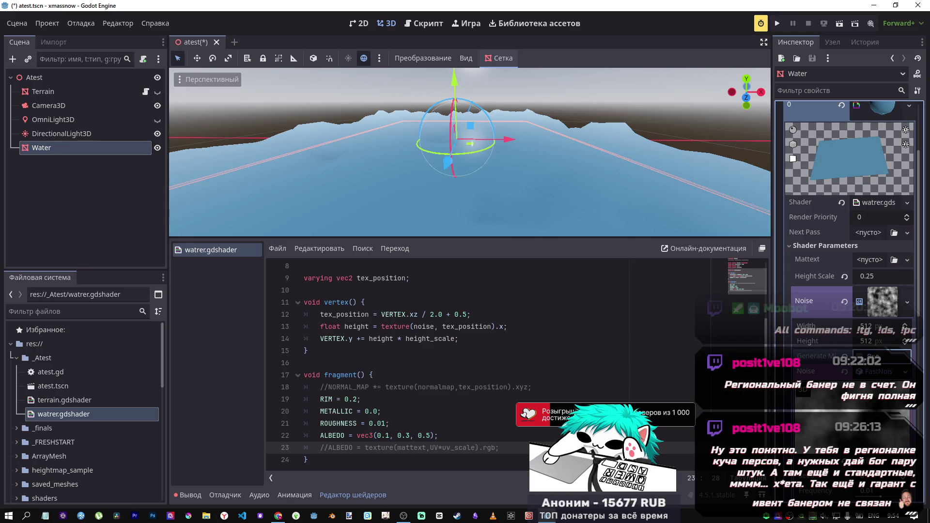
pyautogui.hotkey('ctrl', 's')
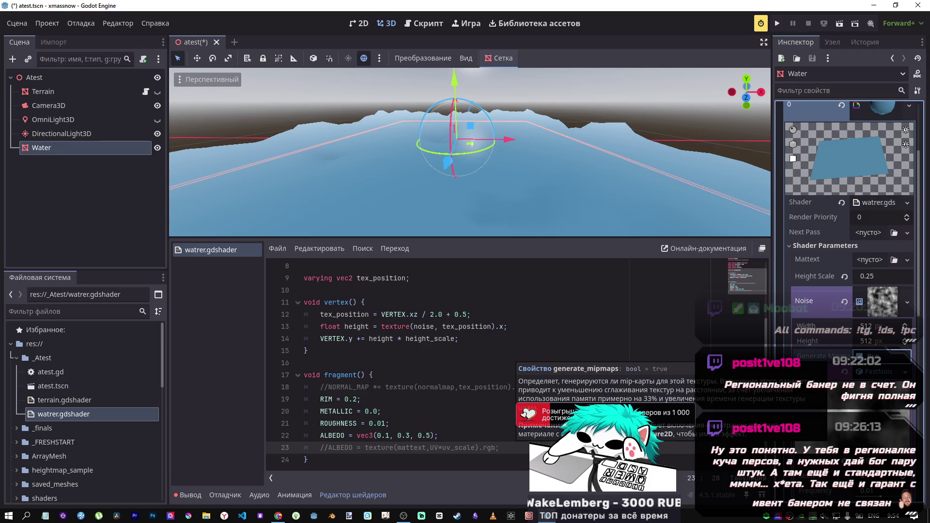
pyautogui.hotkey('ctrl', 's')
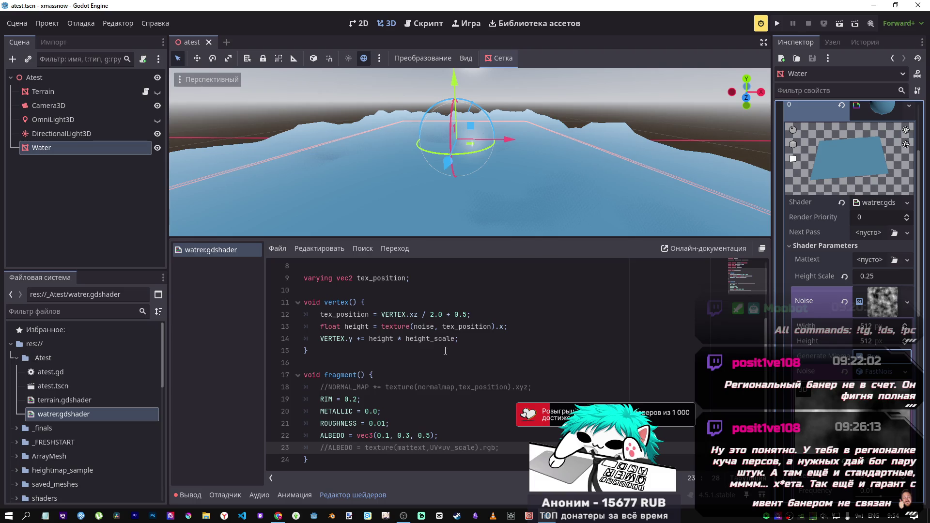
pyautogui.click(191, 494)
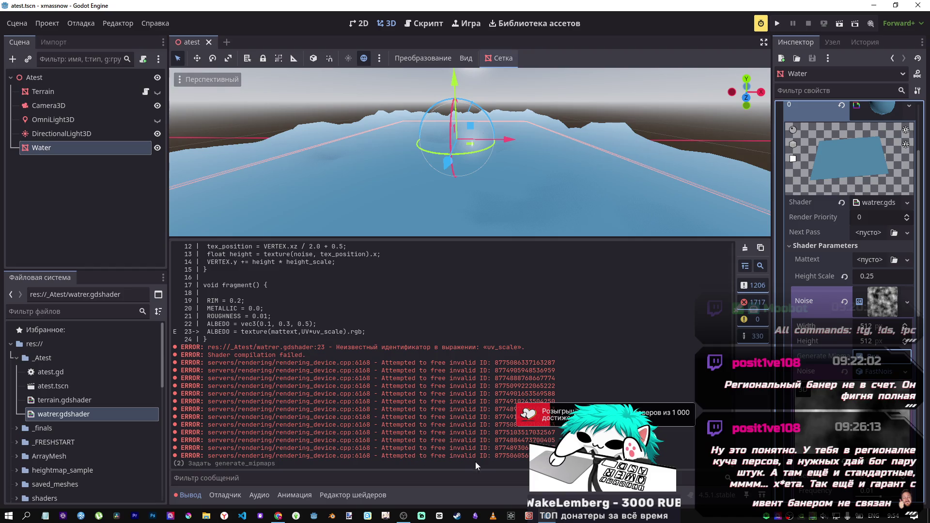
pyautogui.moveTo(526, 456); pyautogui.dragTo(501, 456)
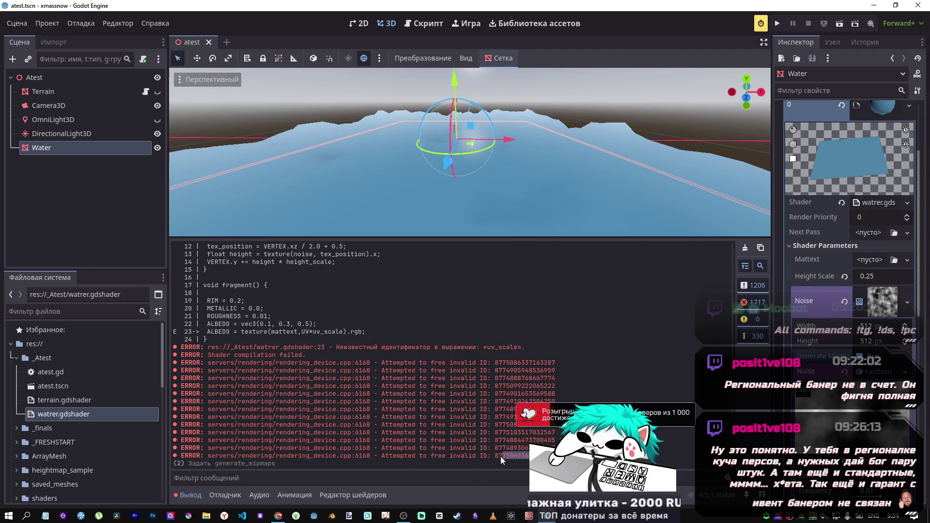
pyautogui.click(85, 194)
pyautogui.scroll(2, 326, 362)
pyautogui.scroll(2, 326, 362)
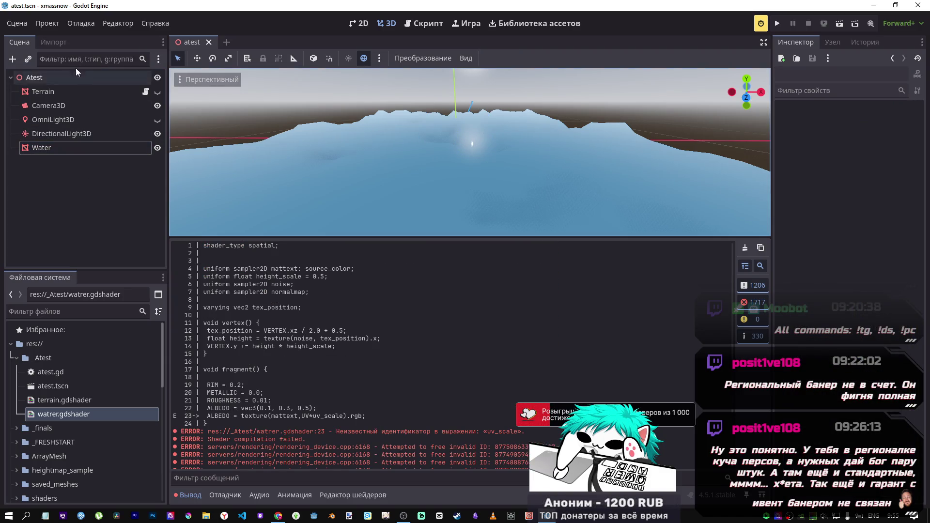
pyautogui.click(42, 23)
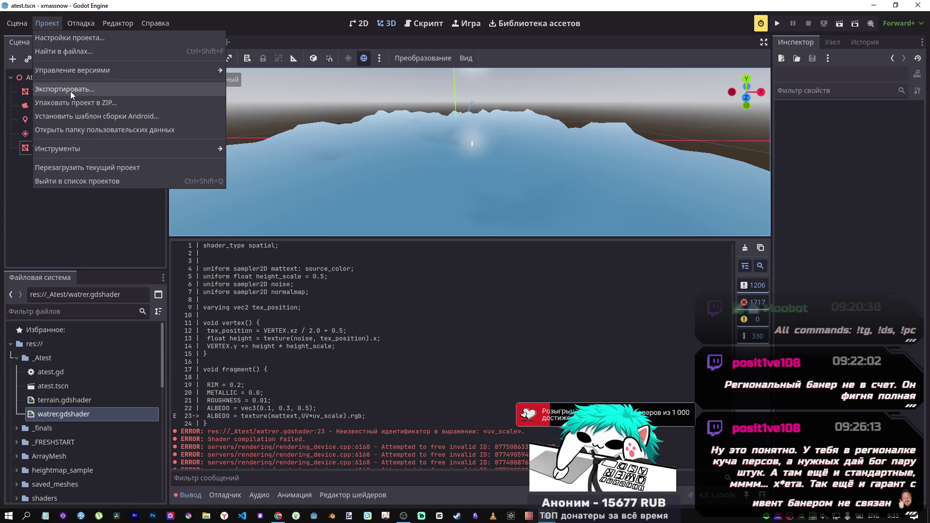
# - Reload the xmassnow project so the Output log starts clean, then select watrer.gdshader
pyautogui.moveTo(27, 24)
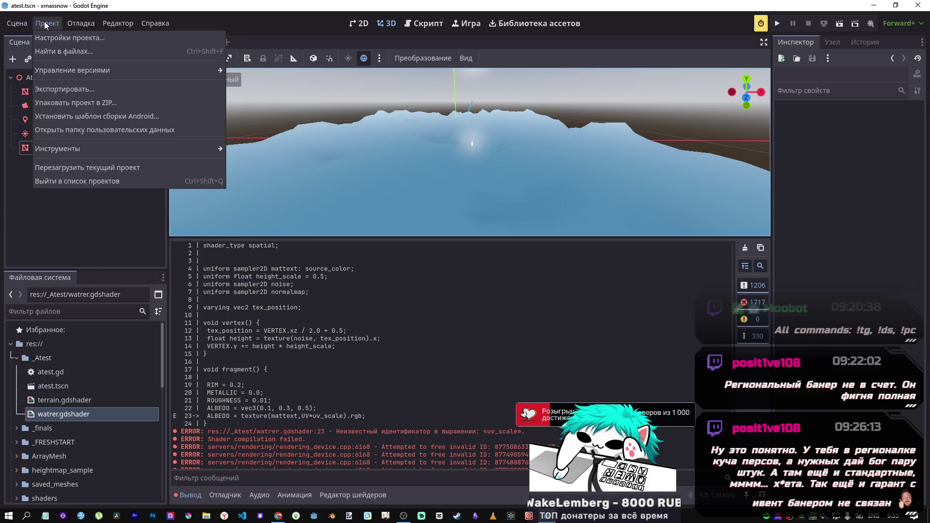
pyautogui.hotkey('alt', 'Tab')
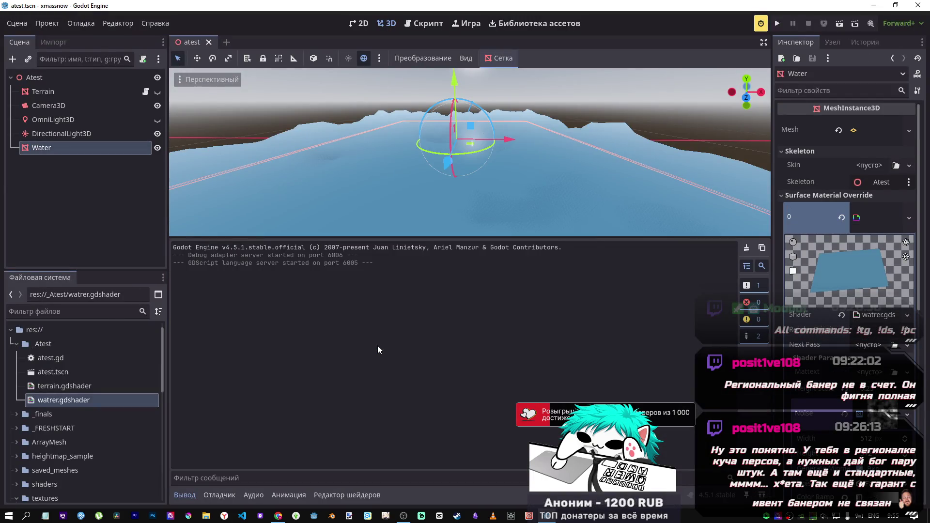
pyautogui.click(92, 401)
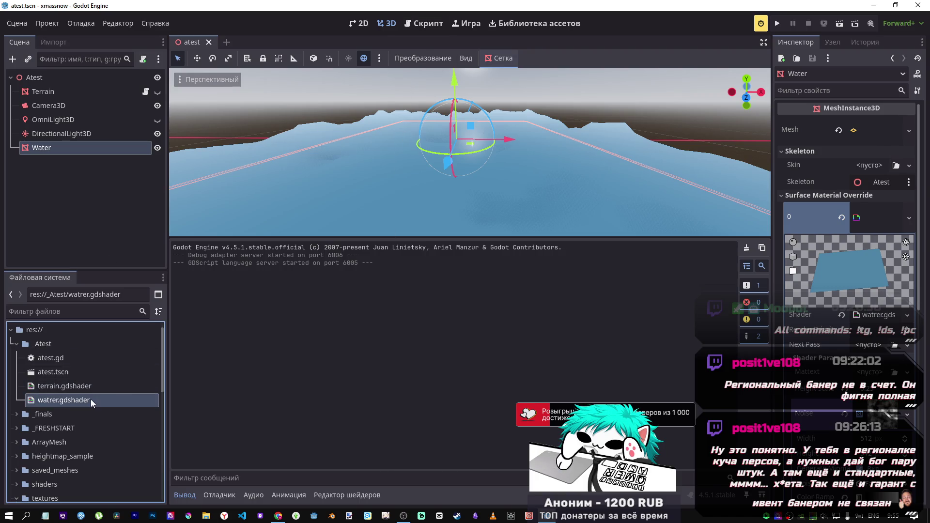
# - Open watrer.gdshader, change the METALLIC value's digit to 5, and save
pyautogui.doubleClick(91, 399)
pyautogui.scroll(-3, 463, 366)
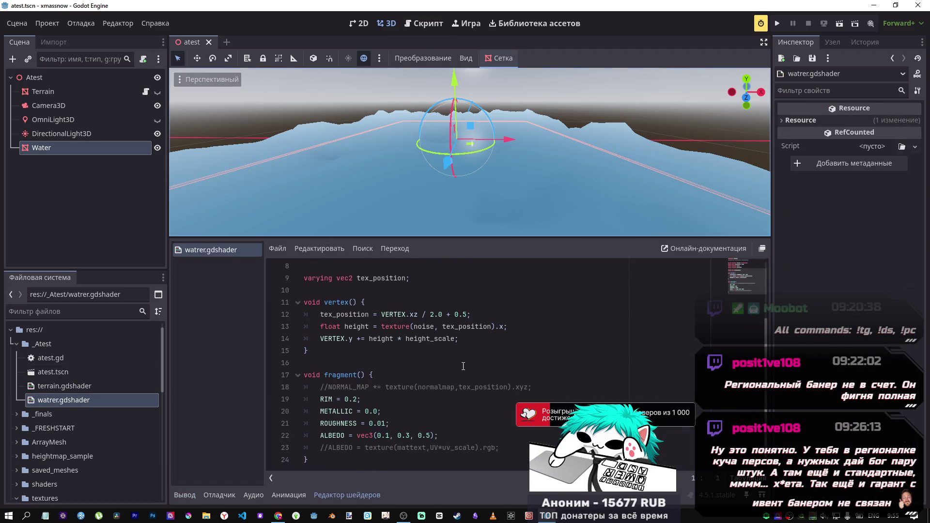
pyautogui.scroll(-5, 437, 213)
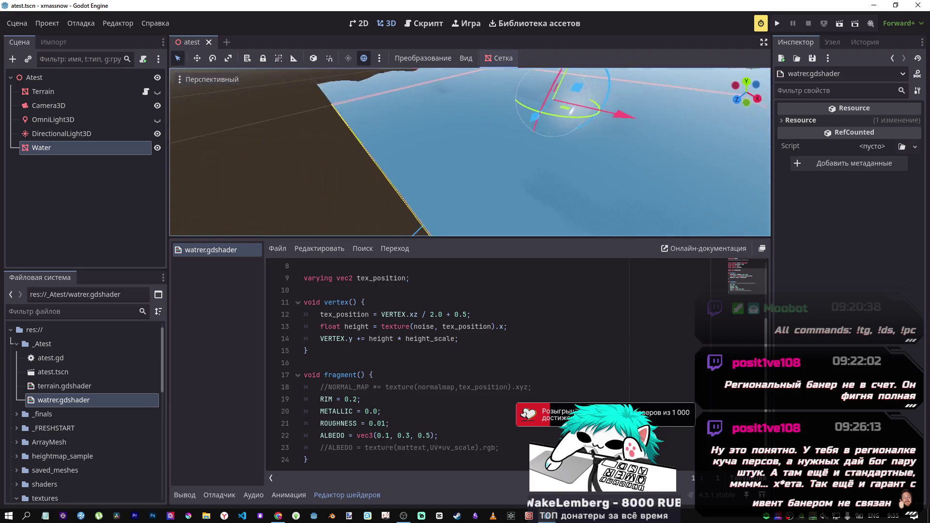
pyautogui.scroll(5, 470, 152)
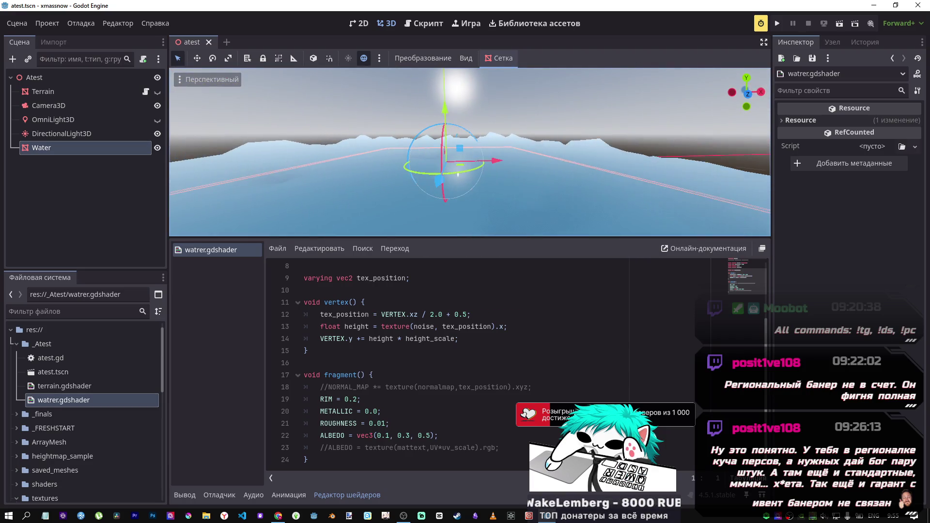
pyautogui.scroll(-3, 470, 152)
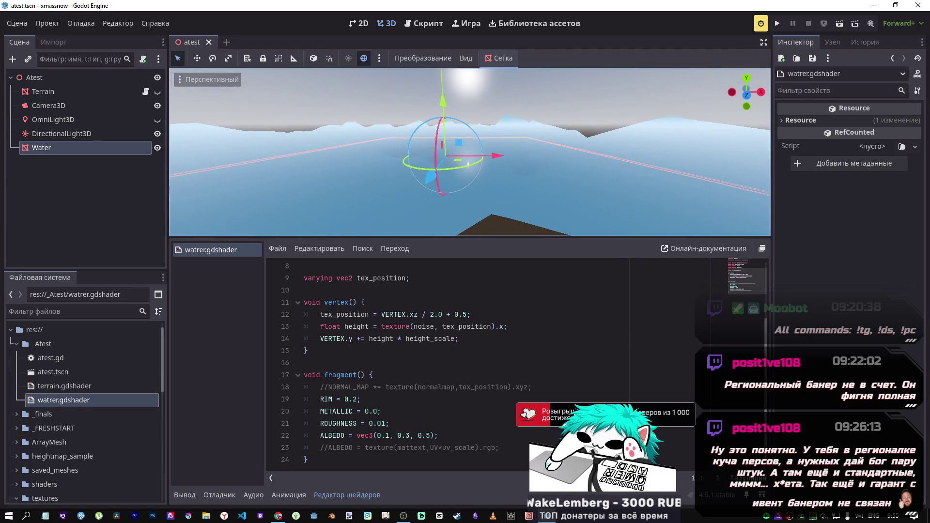
pyautogui.click(376, 411)
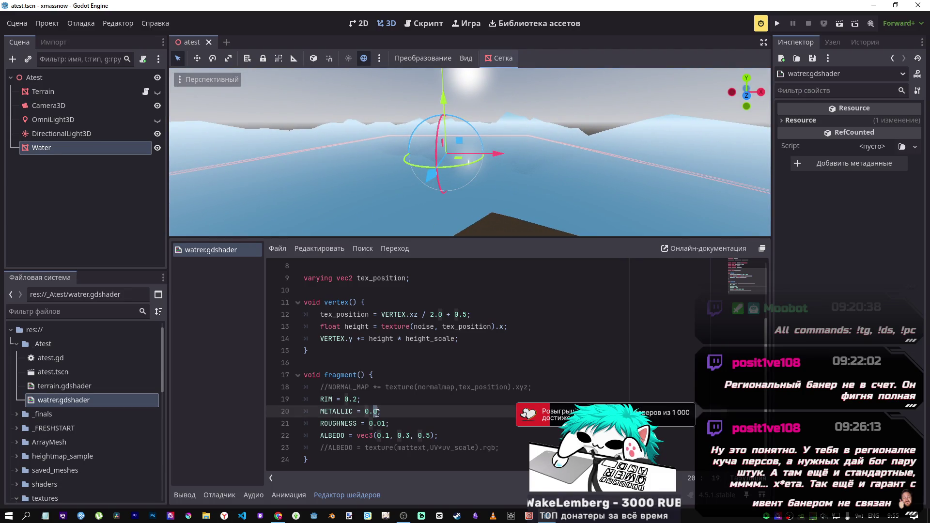
pyautogui.press('BackSpace')
pyautogui.write('5')
pyautogui.hotkey('ctrl', 's')
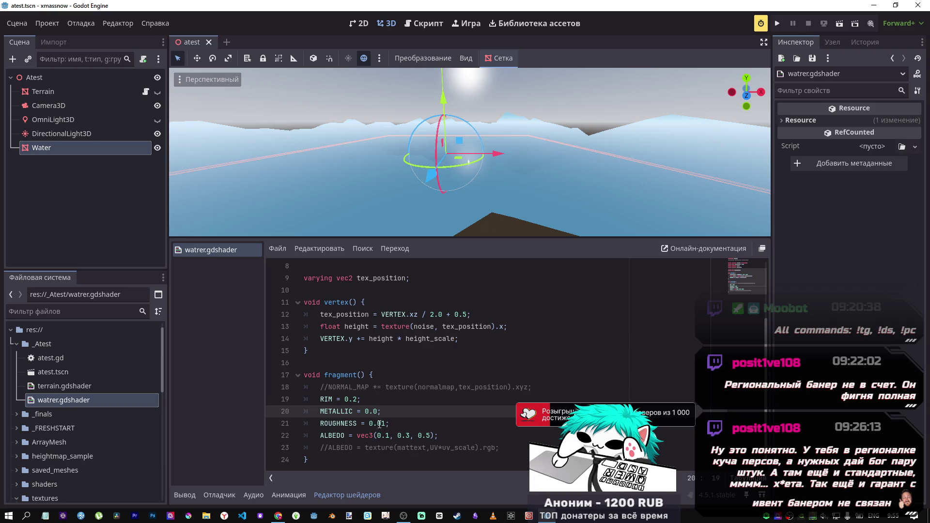
# - Set ROUGHNESS to 0.1, save, and orbit to check the softer water reflection
pyautogui.click(380, 423)
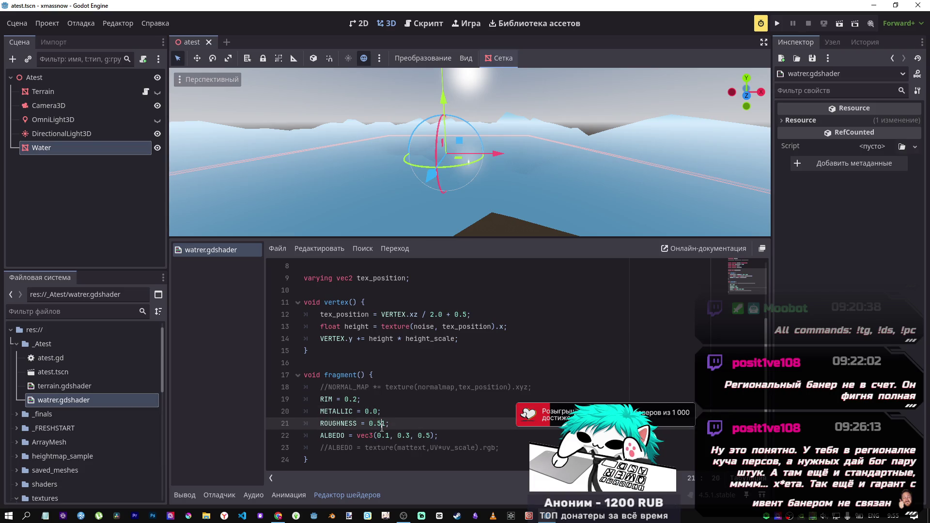
pyautogui.hotkey('ctrl', 's')
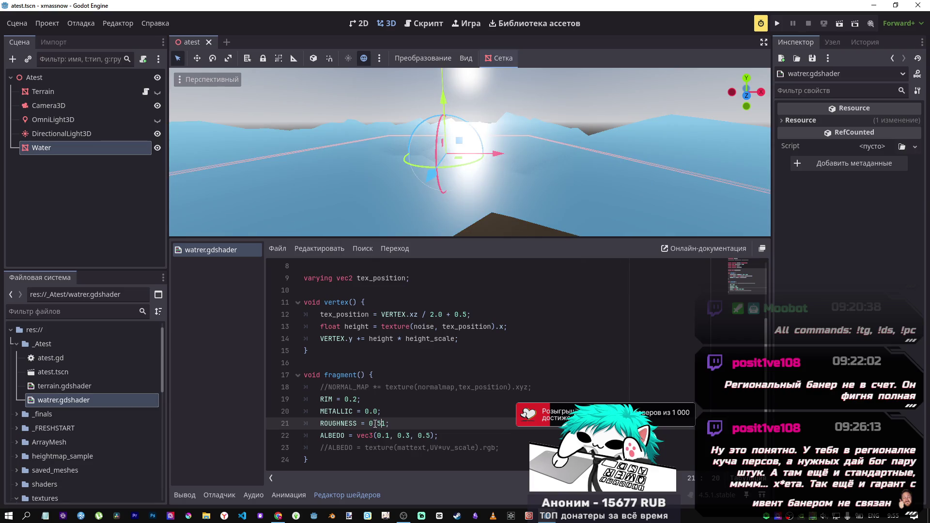
pyautogui.moveTo(465, 159)
pyautogui.mouseDown()
pyautogui.moveTo(465, 135)
pyautogui.moveTo(469, 156)
pyautogui.mouseUp()
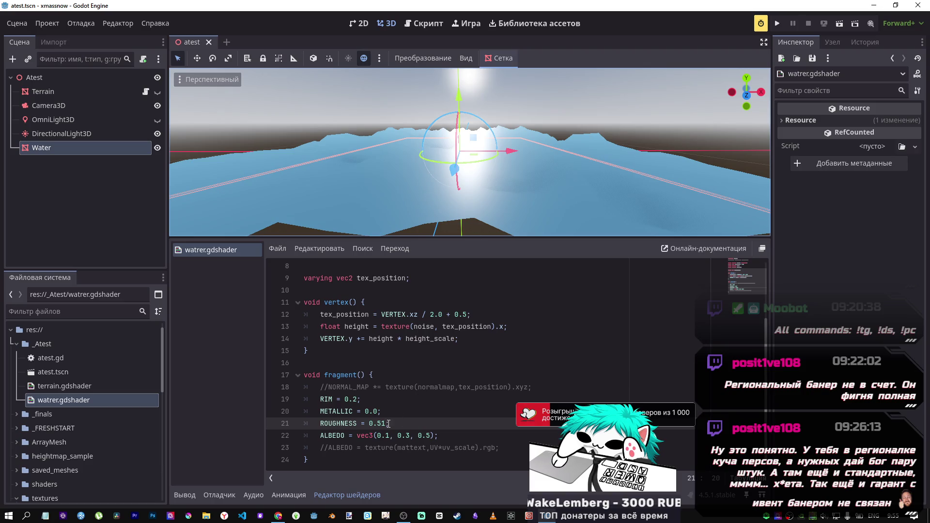
pyautogui.press('Left')
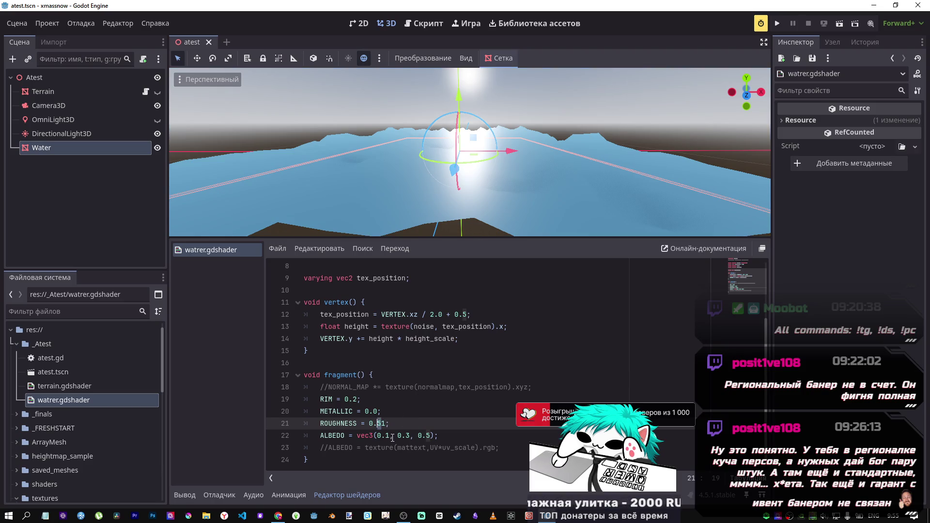
pyautogui.hotkey('ctrl', 's')
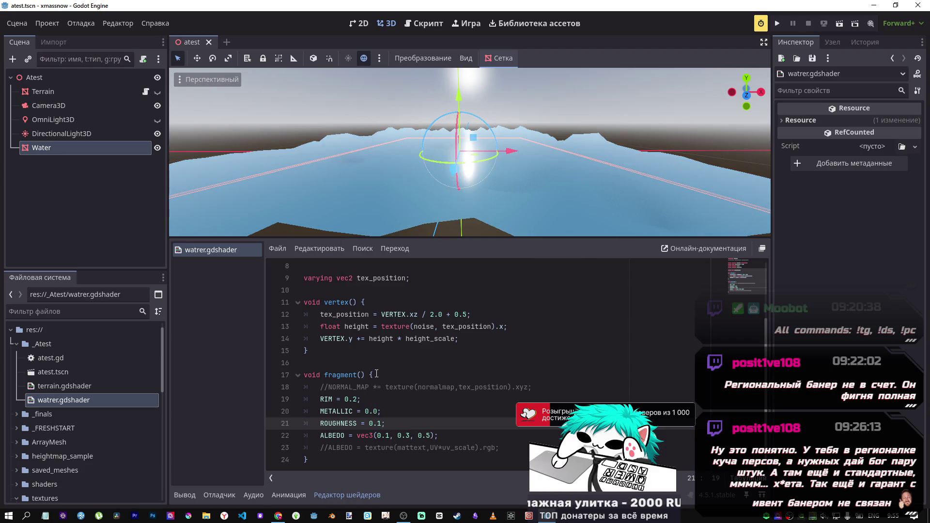
pyautogui.moveTo(469, 155); pyautogui.dragTo(416, 169)
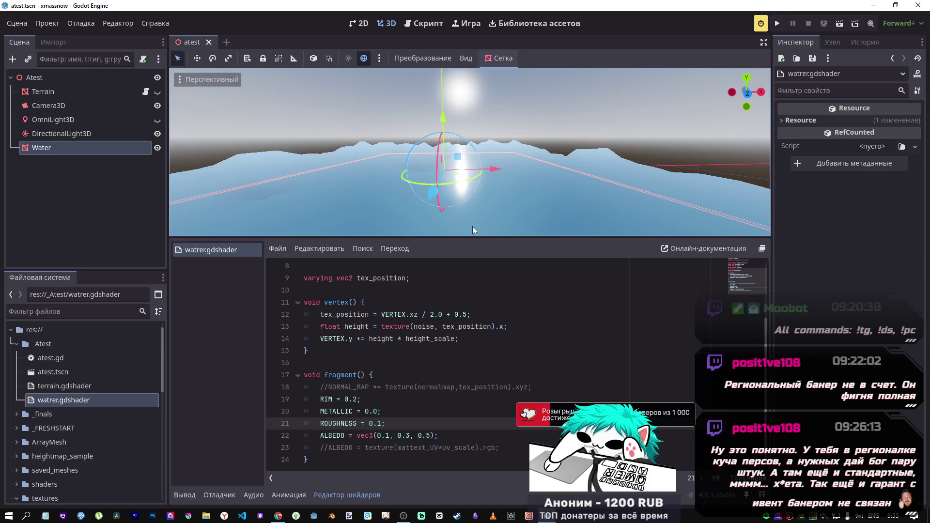
pyautogui.hotkey('alt', 'Tab')
pyautogui.hotkey('alt', 'Tab')
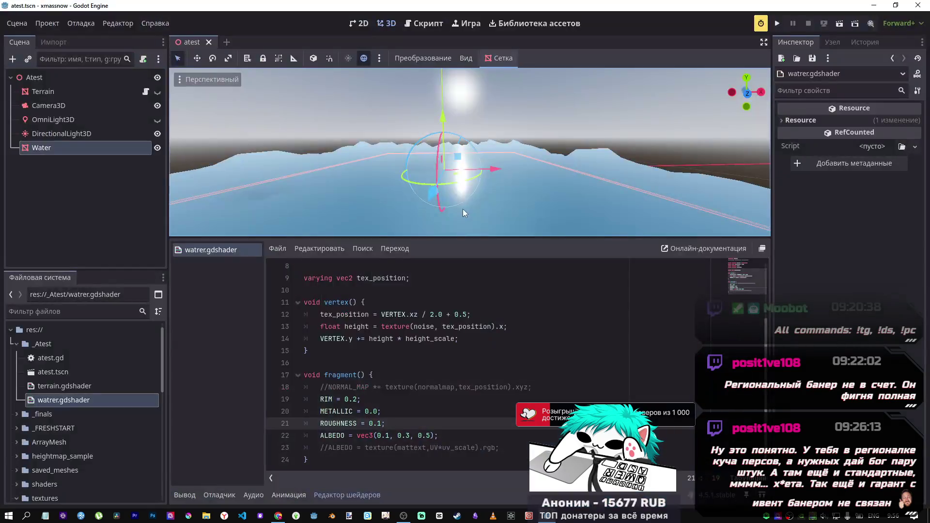
pyautogui.hotkey('alt', 'Tab')
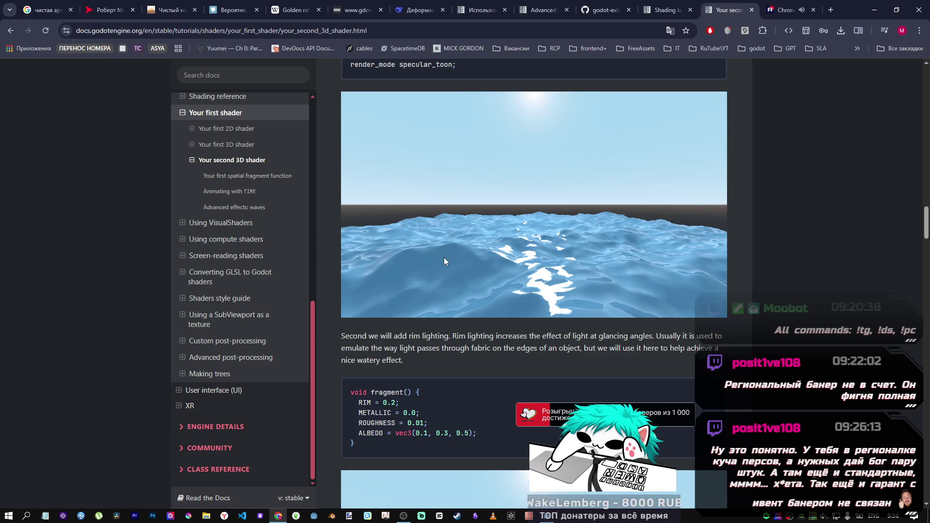
# - Copy the 'render_mode specular_toon;' line from the water tutorial and return to Godot
pyautogui.scroll(5, 521, 261)
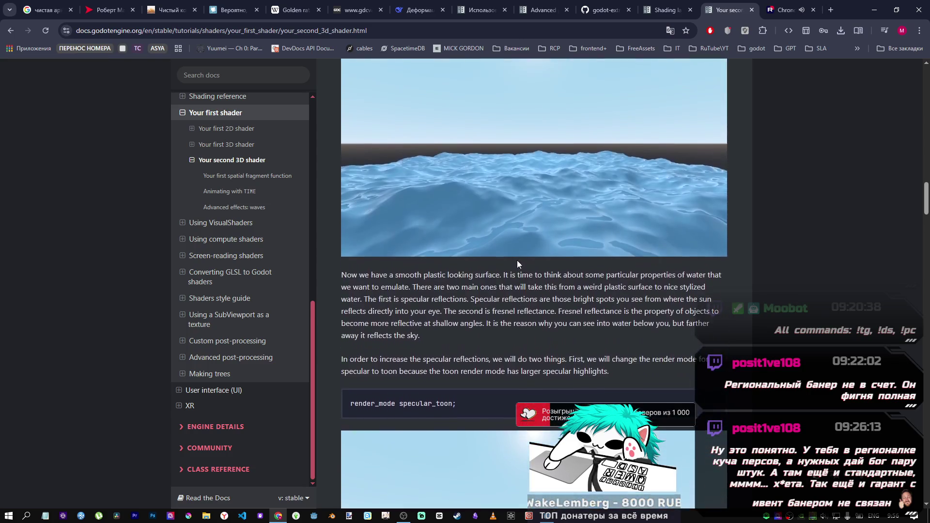
pyautogui.scroll(-3, 516, 260)
pyautogui.moveTo(457, 258); pyautogui.dragTo(328, 262)
pyautogui.hotkey('ctrl', 'c')
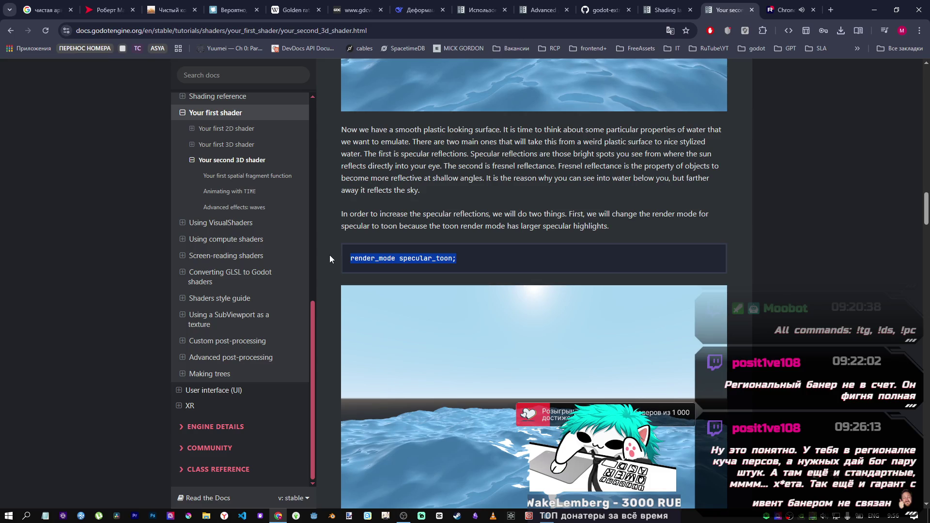
pyautogui.hotkey('alt', 'Tab')
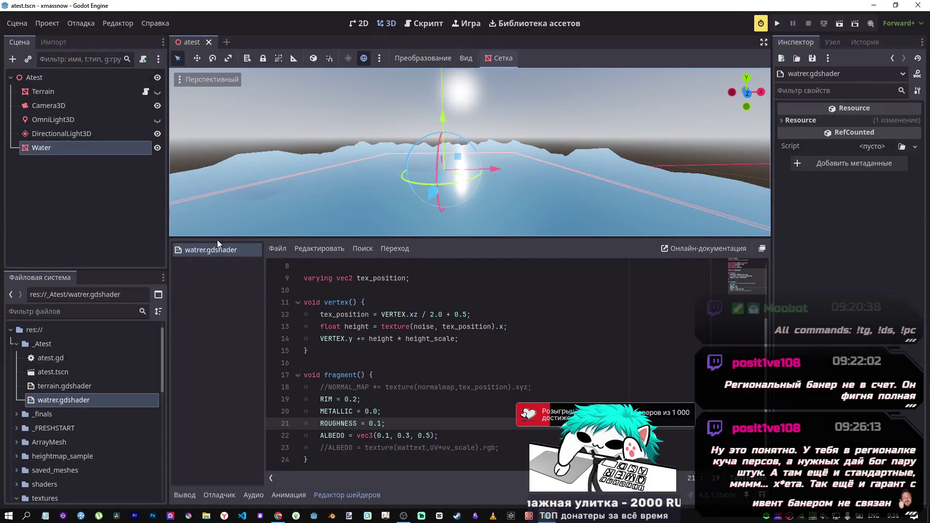
# - Paste 'render_mode specular_toon;' as a new line 3 and save the shader
pyautogui.scroll(3, 307, 310)
pyautogui.click(492, 279)
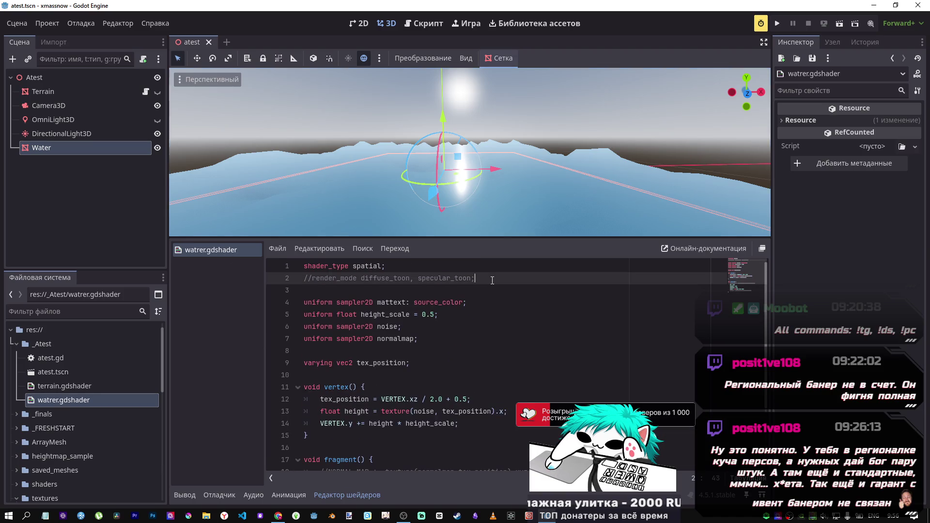
pyautogui.press('Return')
pyautogui.hotkey('ctrl', 'v')
pyautogui.hotkey('ctrl', 's')
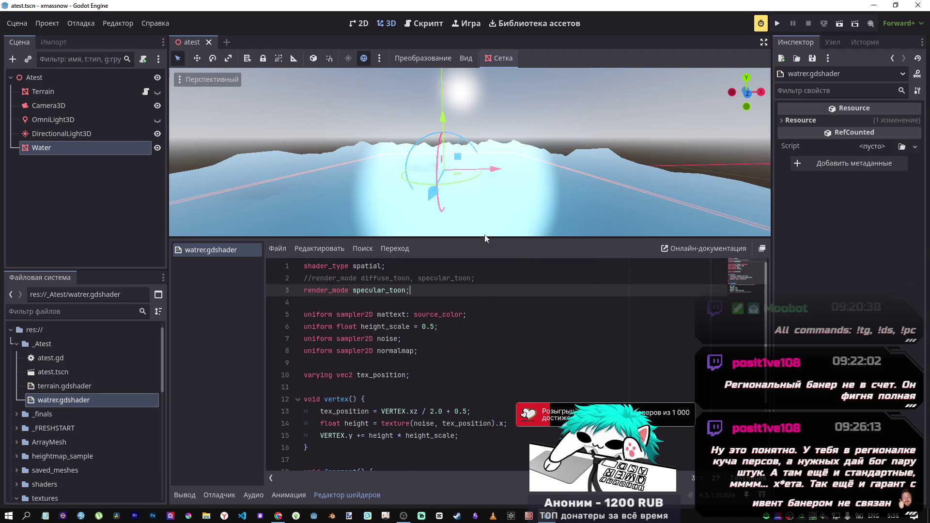
# - Set ROUGHNESS to 0.01, save, and frame the water plane near water level
pyautogui.moveTo(487, 224); pyautogui.dragTo(486, 242)
pyautogui.scroll(-3, 424, 358)
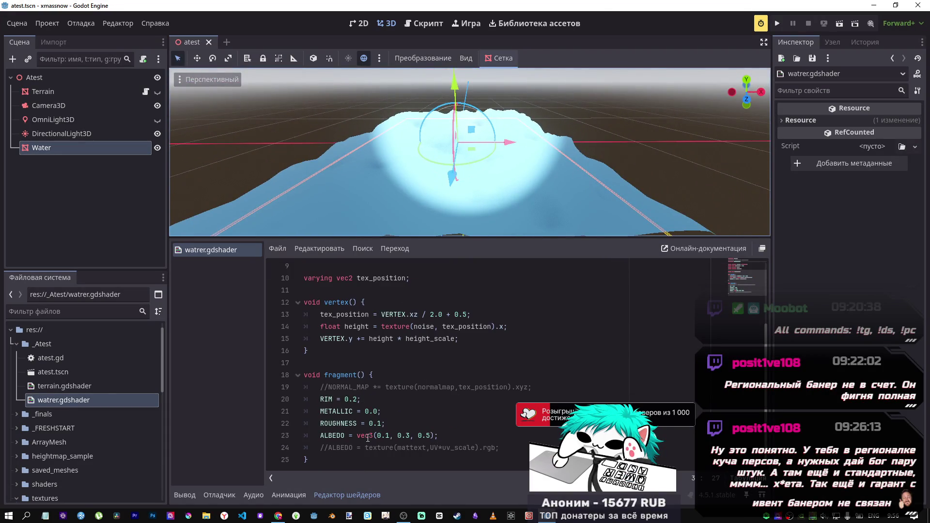
pyautogui.click(378, 423)
pyautogui.write('0')
pyautogui.hotkey('ctrl', 's')
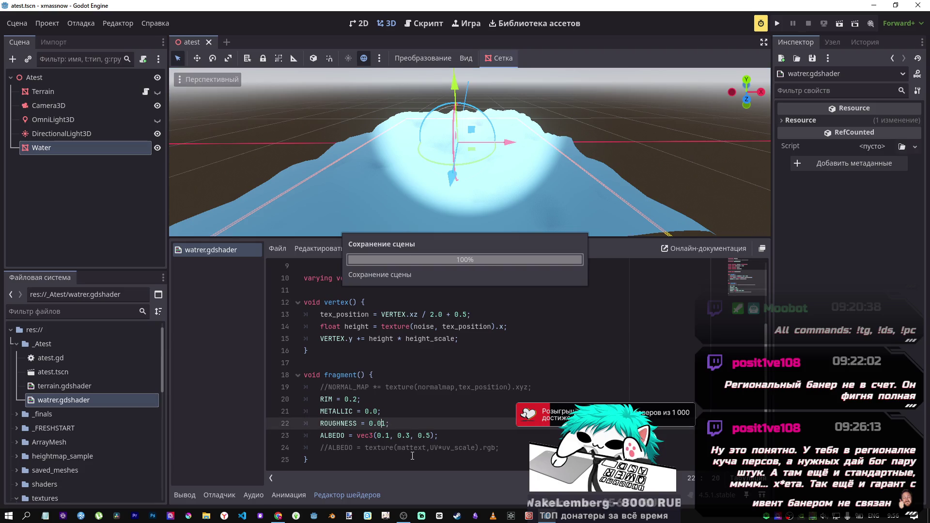
pyautogui.moveTo(484, 169); pyautogui.dragTo(484, 218)
pyautogui.press('f')
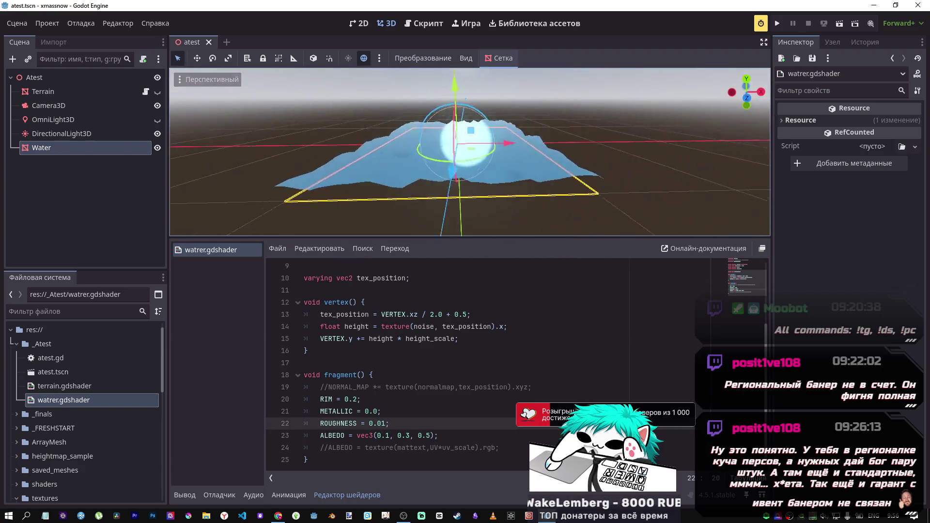
pyautogui.moveTo(470, 155)
pyautogui.mouseDown()
pyautogui.moveTo(477, 169)
pyautogui.moveTo(480, 145)
pyautogui.moveTo(482, 165)
pyautogui.mouseUp()
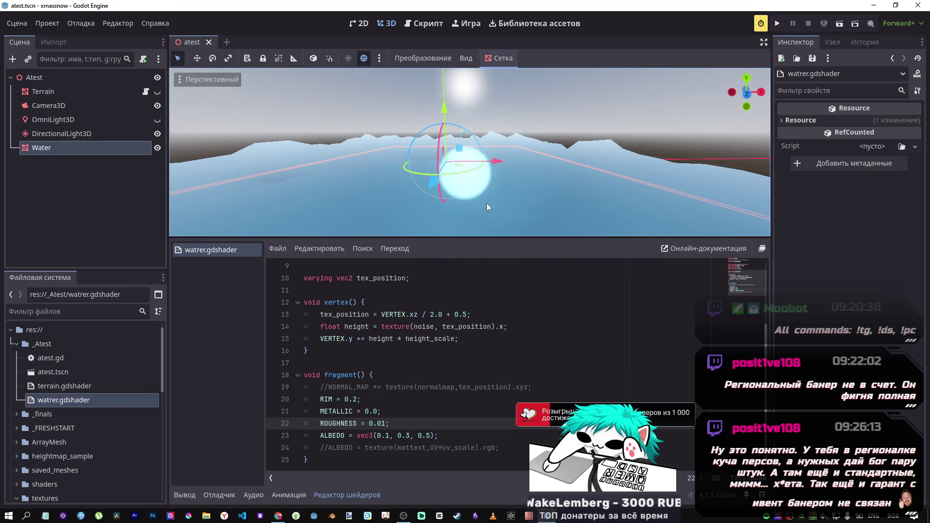
# - Try METALLIC at 3, then restore it to 0.0 and save
pyautogui.click(376, 411)
pyautogui.press('BackSpace')
pyautogui.write('3')
pyautogui.hotkey('ctrl', 's')
pyautogui.press('BackSpace')
pyautogui.write('0')
pyautogui.hotkey('ctrl', 's')
# - Select the RIM value and consult the shader docs before returning to the editor
pyautogui.click(354, 400)
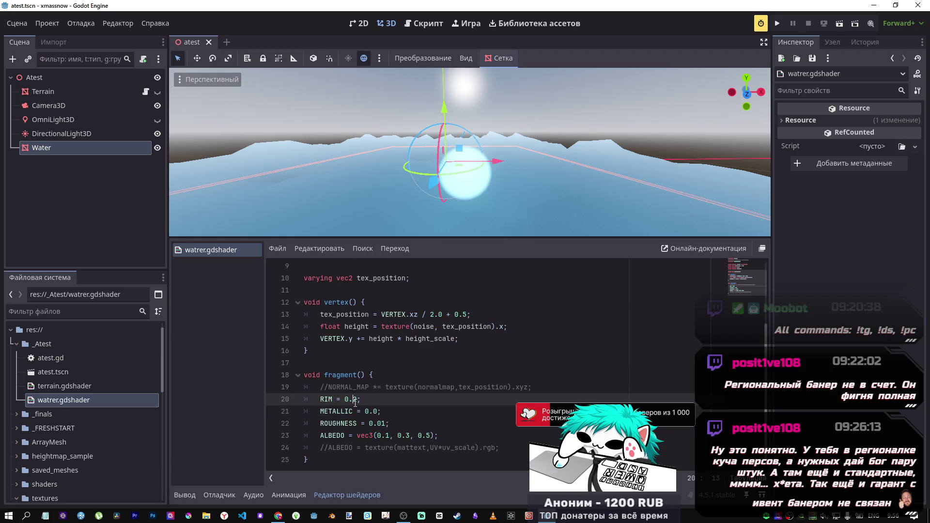
pyautogui.hotkey('alt', 'Tab')
pyautogui.scroll(10, 433, 322)
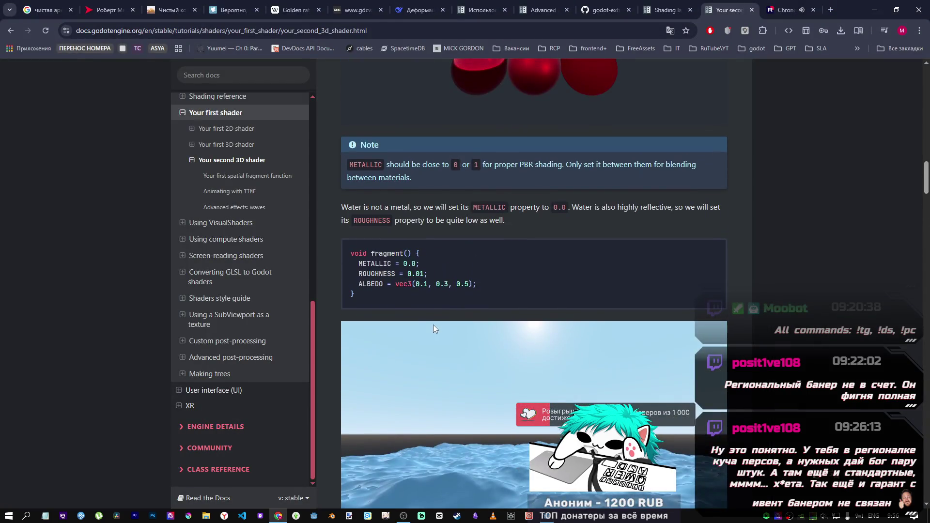
pyautogui.scroll(-1, 414, 267)
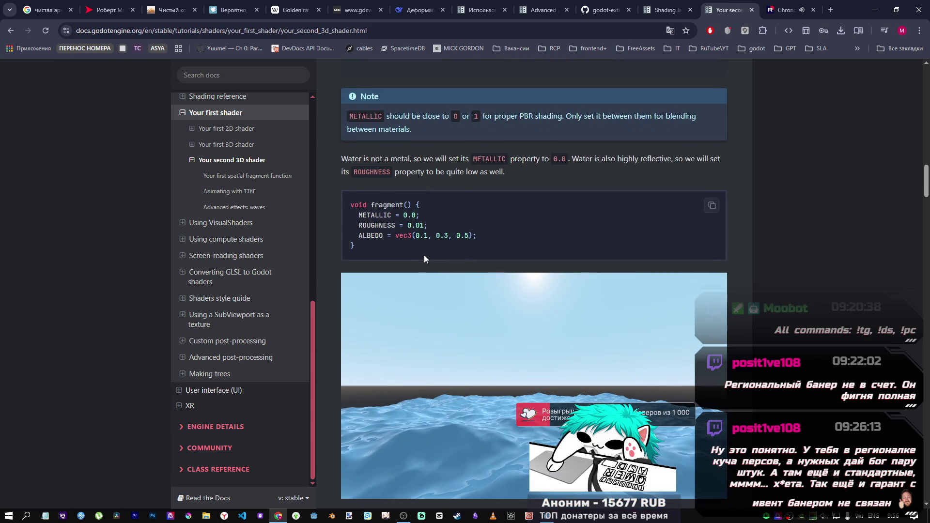
pyautogui.hotkey('alt', 'Tab')
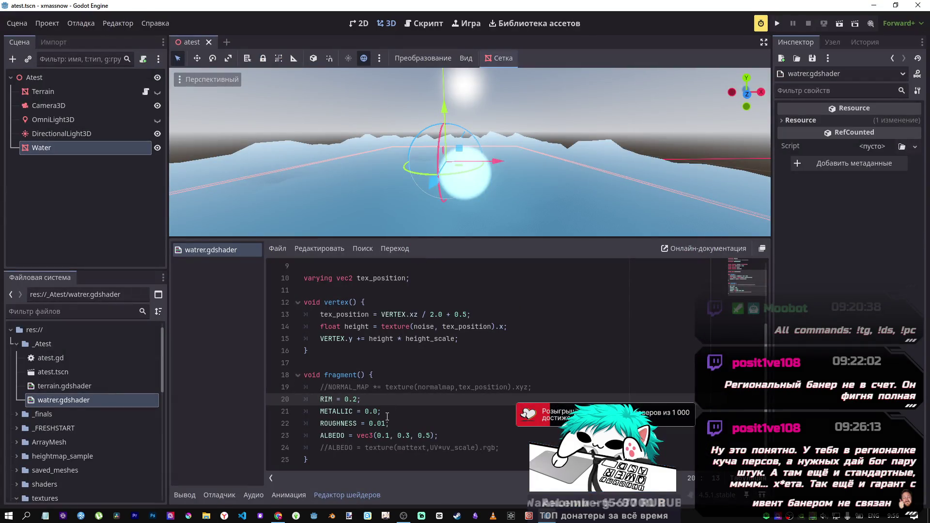
# - Preview ROUGHNESS at 0.31, then revert it to 0.01
pyautogui.click(381, 423)
pyautogui.press('BackSpace')
pyautogui.write('3')
pyautogui.hotkey('ctrl', 's')
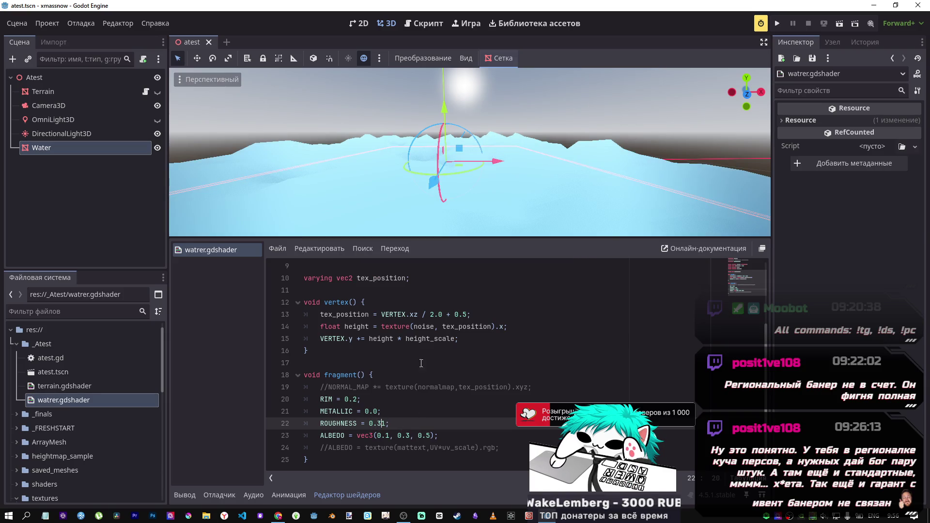
pyautogui.moveTo(453, 234); pyautogui.dragTo(391, 380)
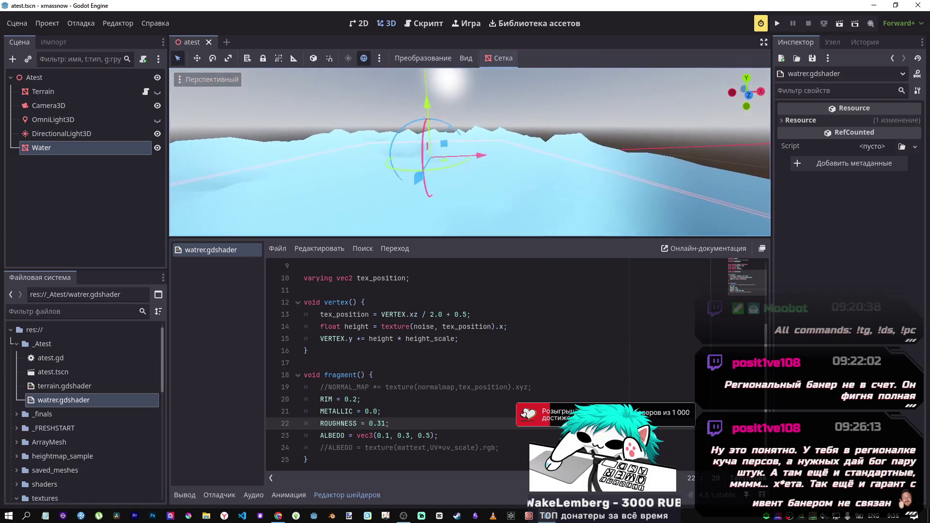
pyautogui.press('BackSpace')
pyautogui.write('0')
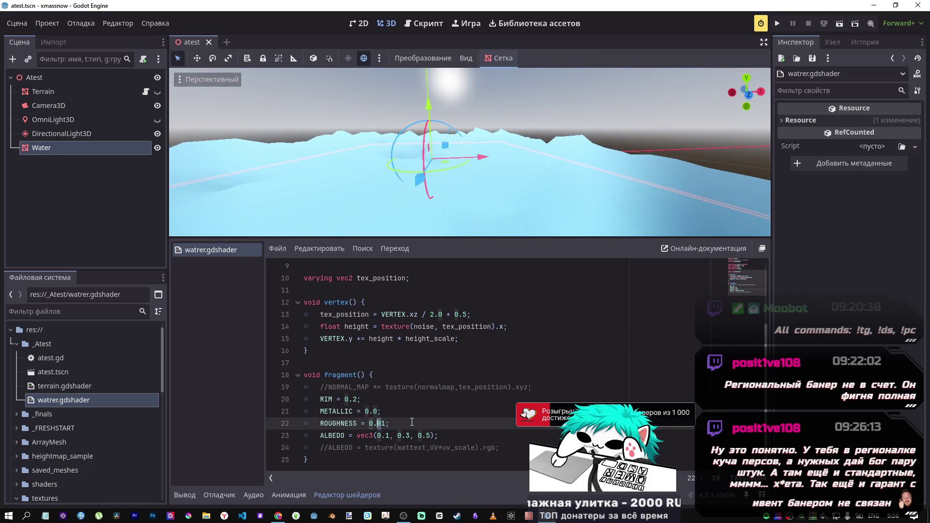
# - Comment out the render_mode specular_toon line, then return to the shader tutorial
pyautogui.scroll(3, 475, 371)
pyautogui.click(394, 291)
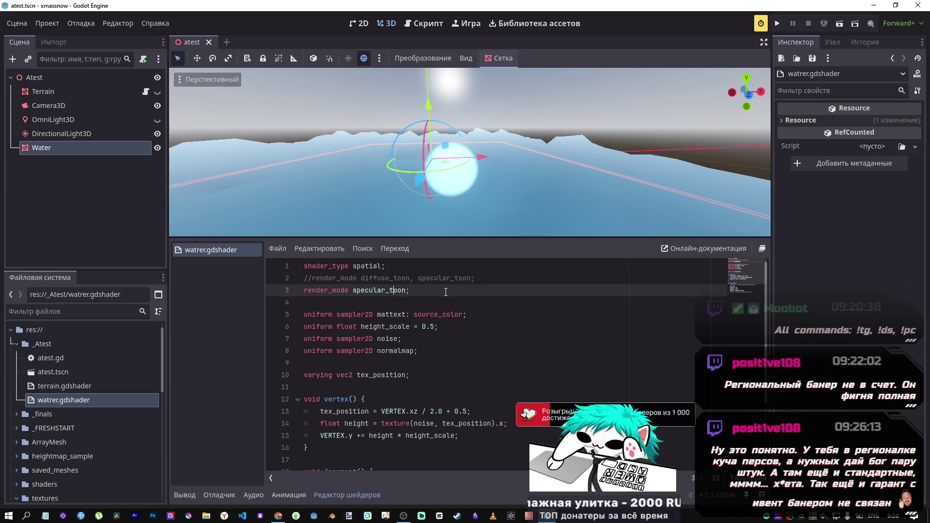
pyautogui.click(428, 287)
pyautogui.hotkey('ctrl', 'k')
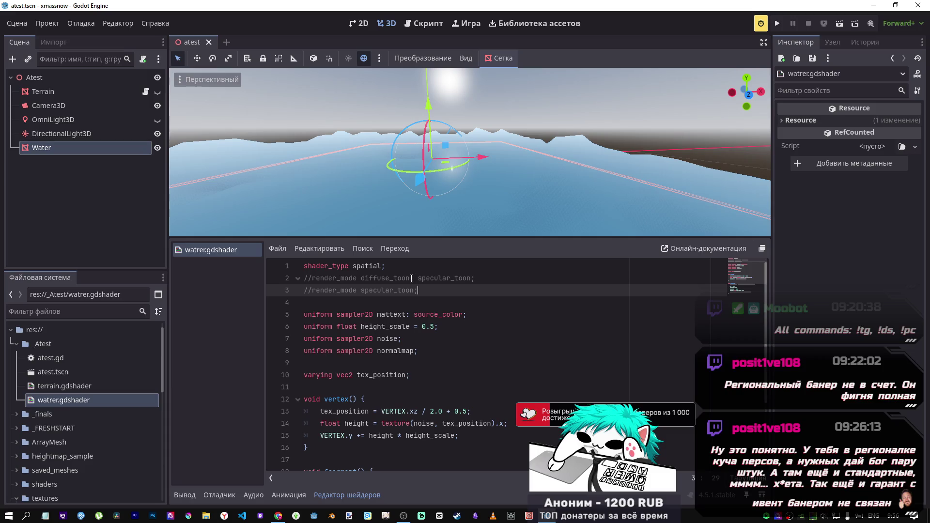
pyautogui.rightClick(470, 177)
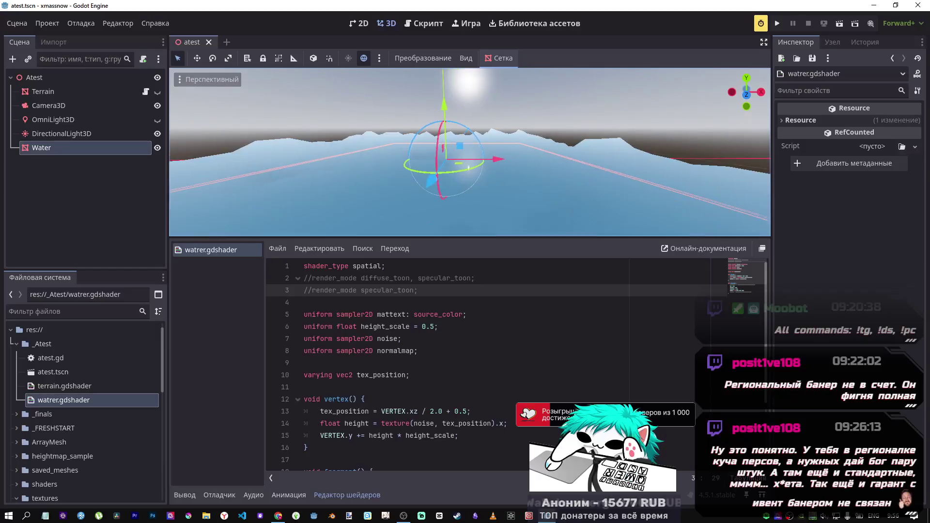
pyautogui.hotkey('alt', 'Tab')
pyautogui.scroll(-20, 428, 253)
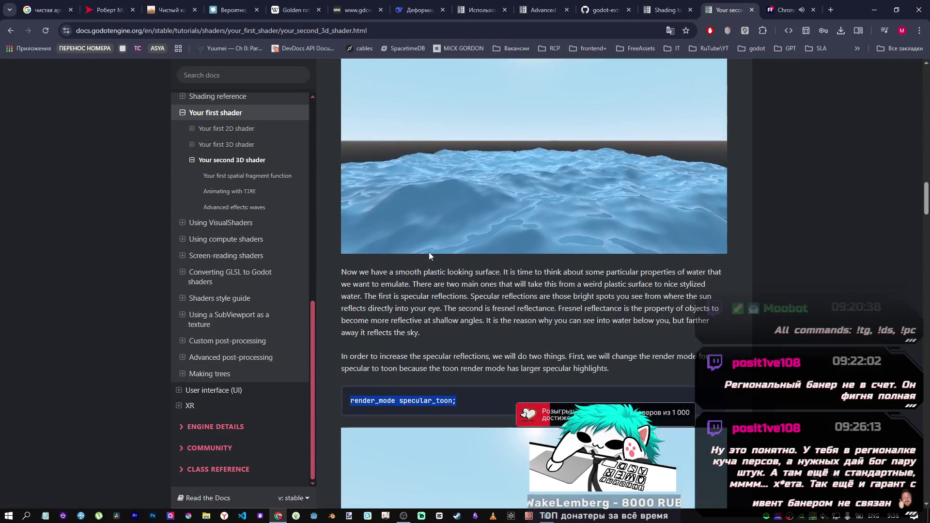
pyautogui.scroll(-5, 422, 248)
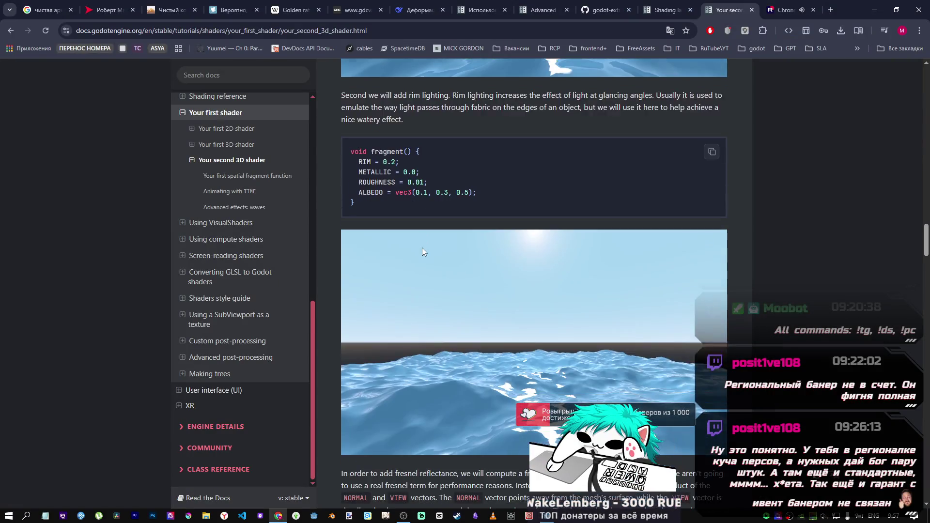
pyautogui.scroll(5, 421, 245)
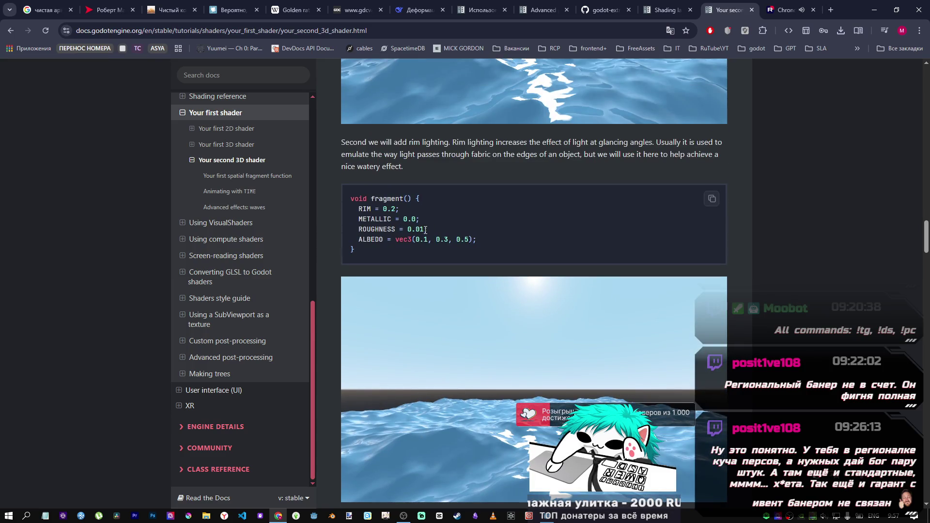
pyautogui.scroll(1, 418, 244)
pyautogui.scroll(8, 415, 242)
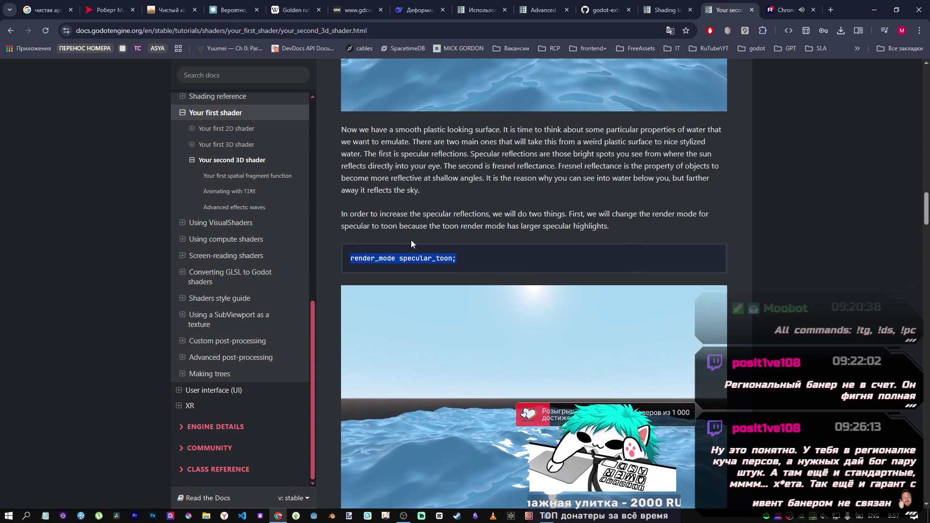
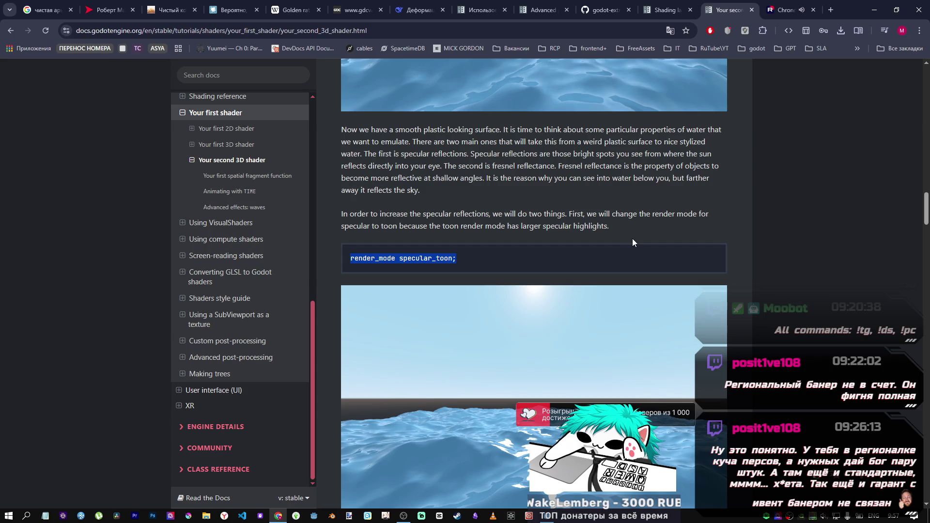
# - Uncomment line 3 of watrer.gdshader to enable render_mode specular_toon
pyautogui.hotkey('alt', 'Tab')
pyautogui.click(419, 305)
pyautogui.click(420, 290)
pyautogui.hotkey('ctrl', 'k')
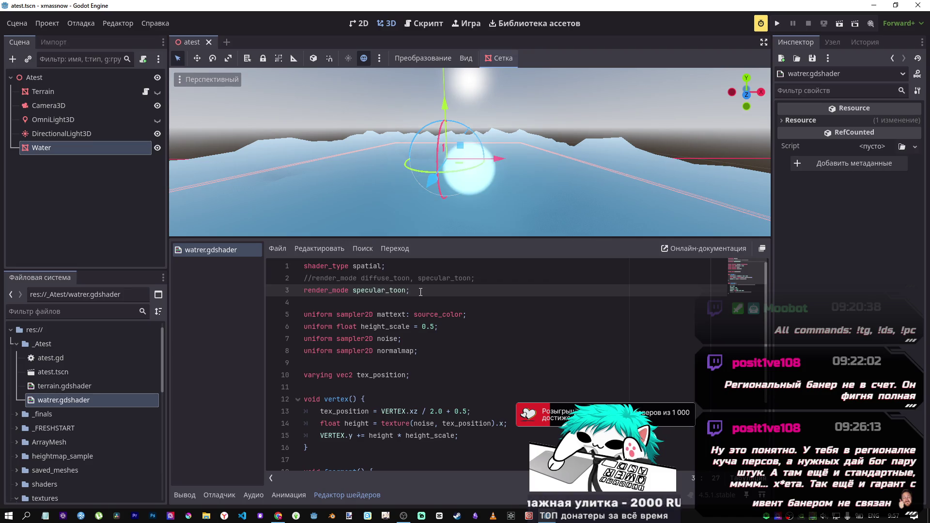
# - Comment out specular_toon again, preview RIM at 1.2, then revert RIM to 0.2
pyautogui.hotkey('ctrl', 'k')
pyautogui.hotkey('ctrl', 'k')
pyautogui.hotkey('ctrl', 'k')
pyautogui.hotkey('ctrl', 's')
pyautogui.scroll(-3, 376, 397)
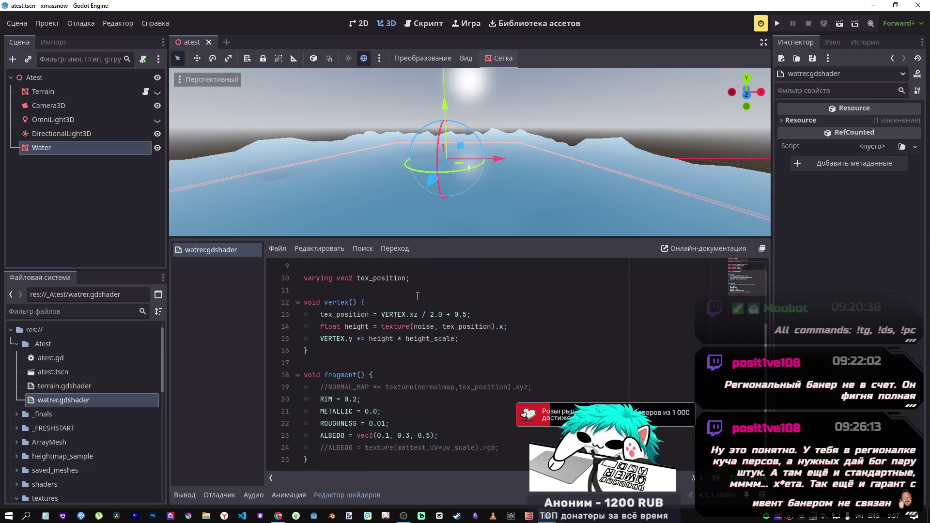
pyautogui.doubleClick(347, 399)
pyautogui.write('1')
pyautogui.hotkey('ctrl', 's')
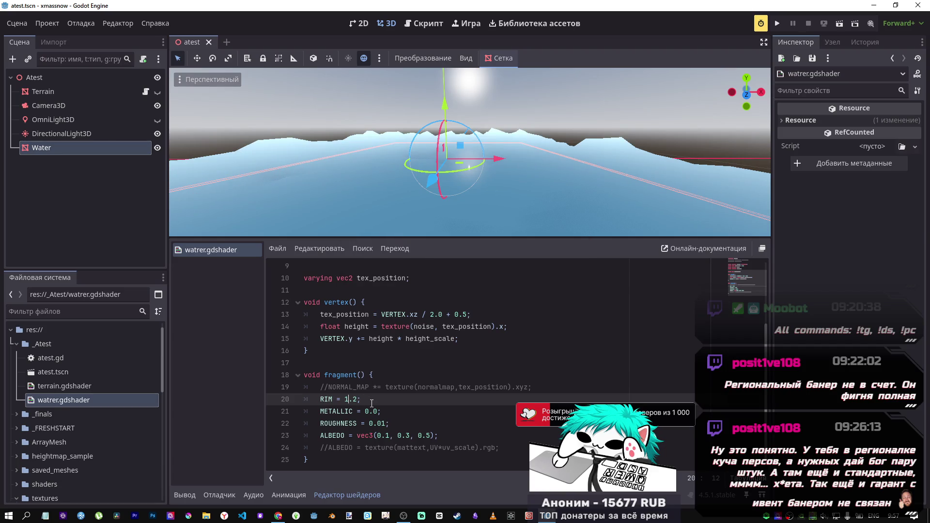
pyautogui.hotkey('ctrl', 'z')
pyautogui.hotkey('ctrl', 's')
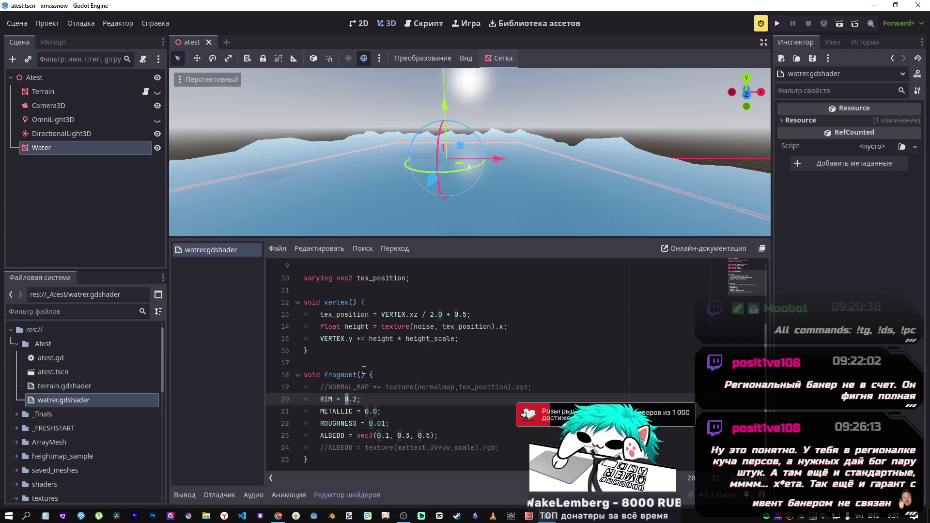
# - Preview METALLIC at 1.0, then undo it back to 0.0
pyautogui.click(379, 411)
pyautogui.press('BackSpace')
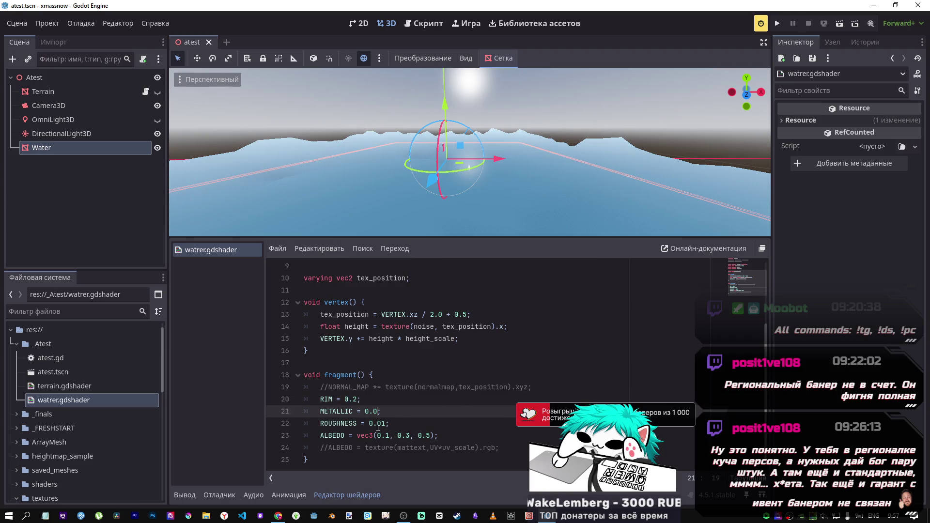
pyautogui.doubleClick(369, 411)
pyautogui.write('1')
pyautogui.hotkey('ctrl', 's')
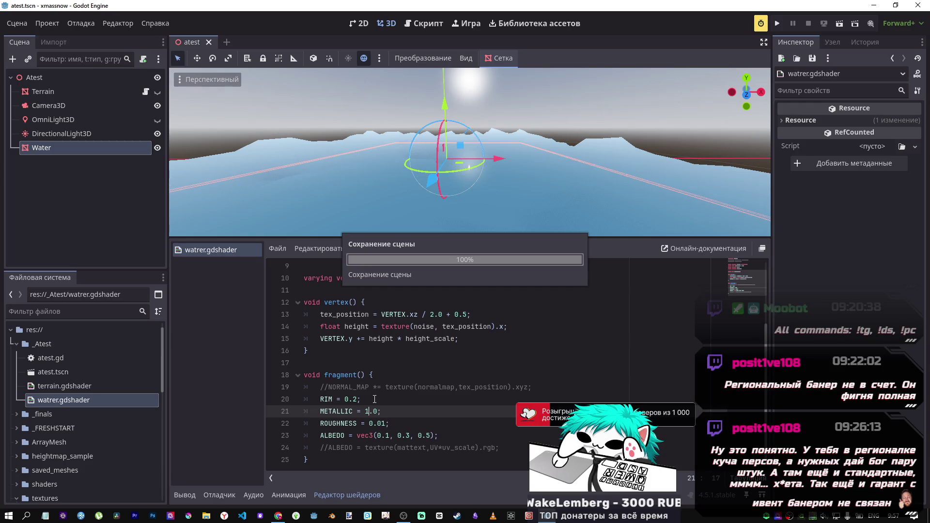
pyautogui.hotkey('ctrl', 'z')
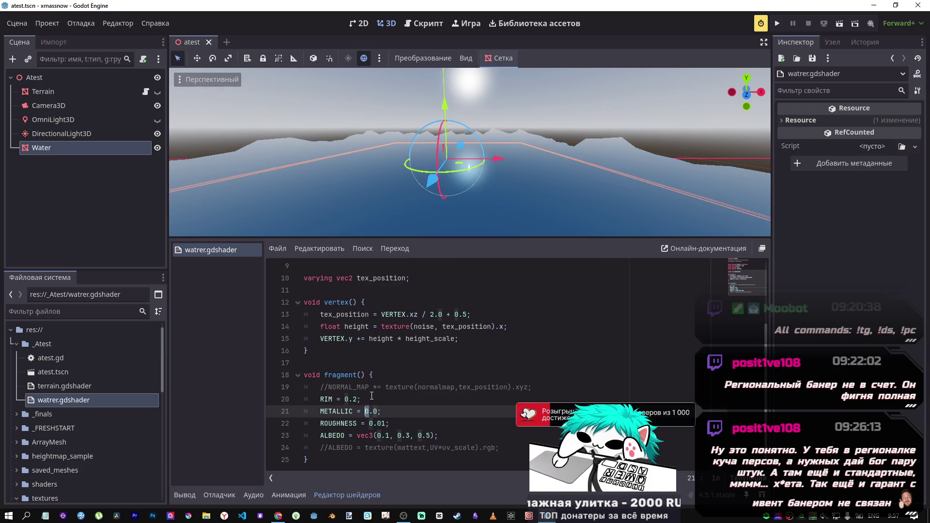
# - Change ROUGHNESS from 0.01 to 0.05 and save the shader
pyautogui.click(381, 424)
pyautogui.write('5')
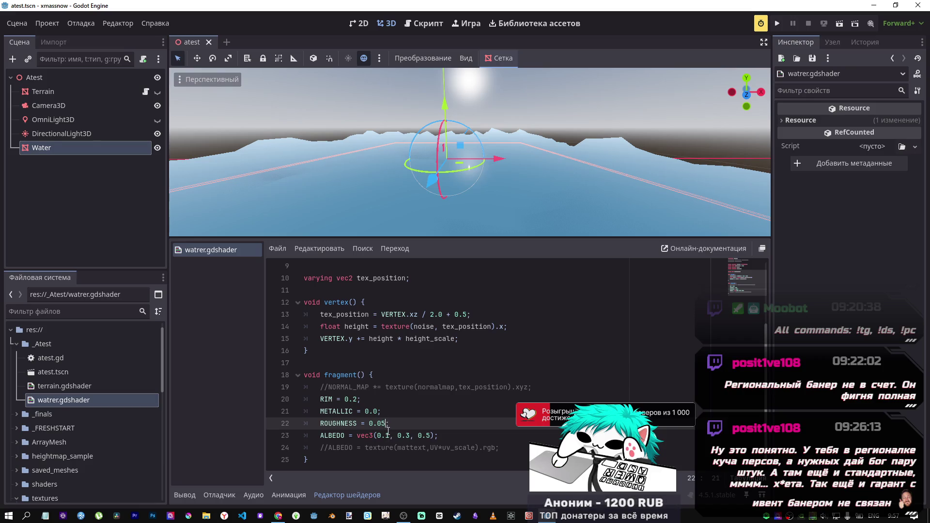
pyautogui.press('Delete')
pyautogui.write('5')
pyautogui.hotkey('ctrl', 's')
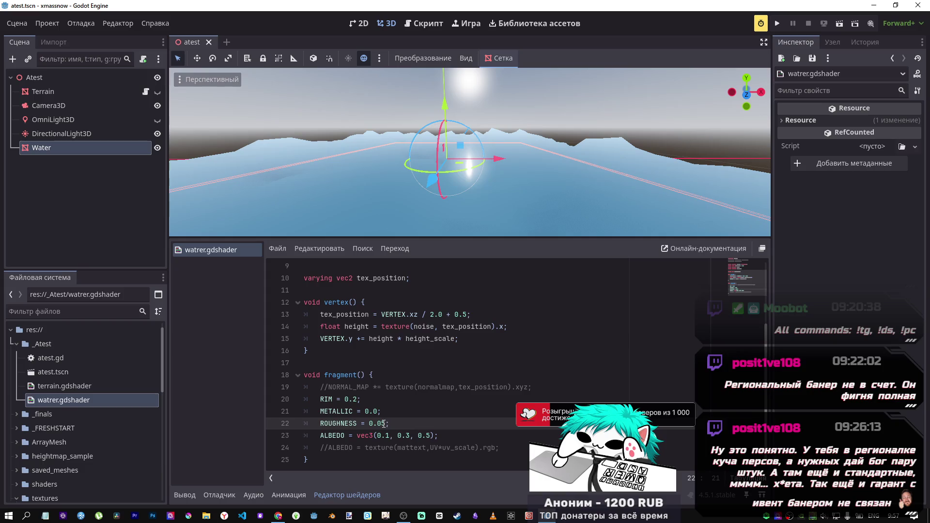
# - Orbit around the water plane, inspect the Terrain node, then reselect the Water node
pyautogui.moveTo(490, 221); pyautogui.dragTo(445, 204)
pyautogui.scroll(3, 398, 387)
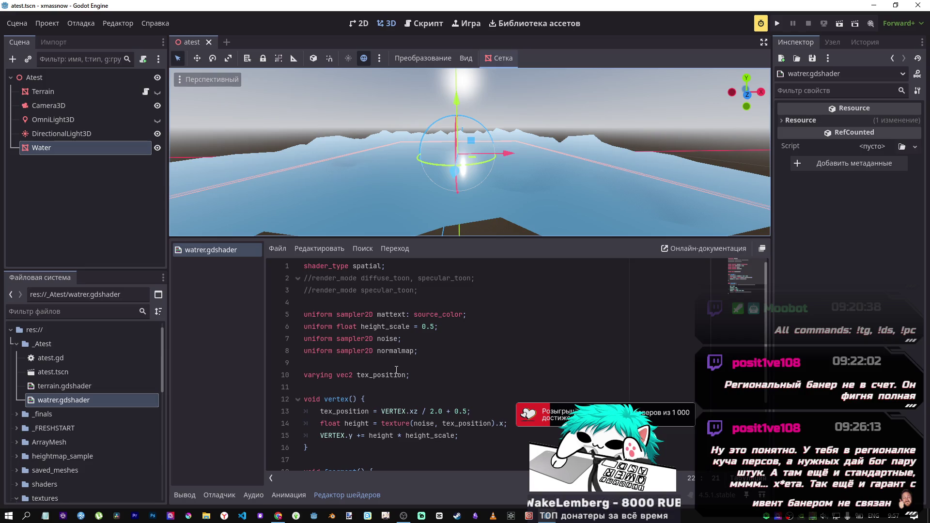
pyautogui.click(95, 90)
pyautogui.scroll(-5, 806, 351)
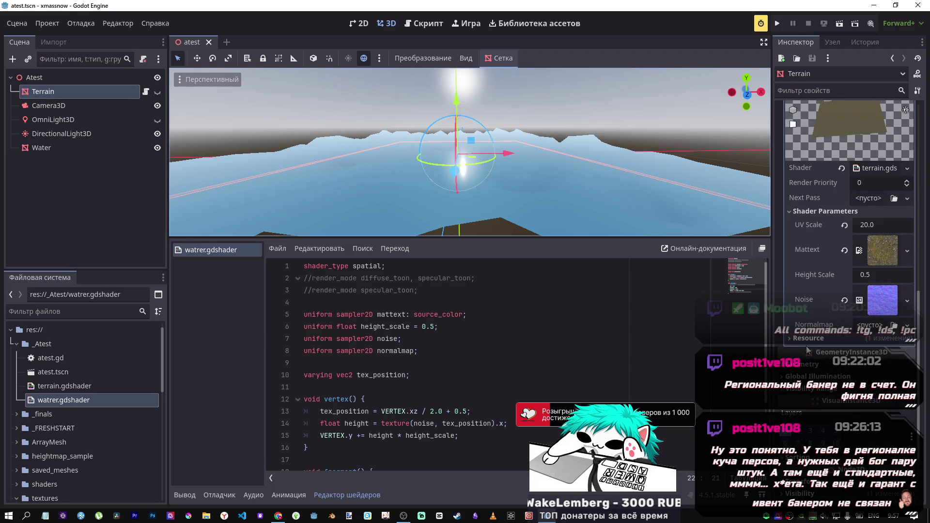
pyautogui.click(72, 119)
pyautogui.click(80, 149)
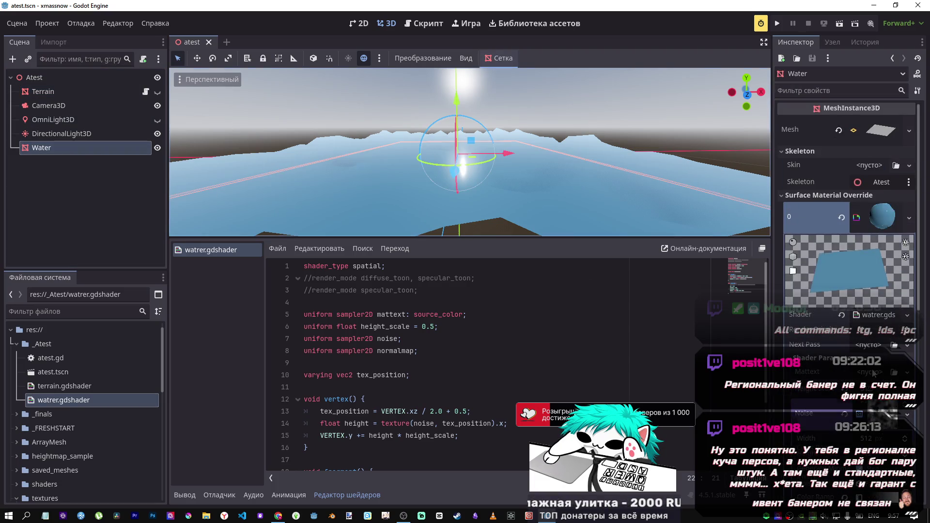
pyautogui.hotkey('alt', 'Tab')
# - Find the fresnel fragment() code block in the docs tutorial and copy it
pyautogui.scroll(10, 635, 350)
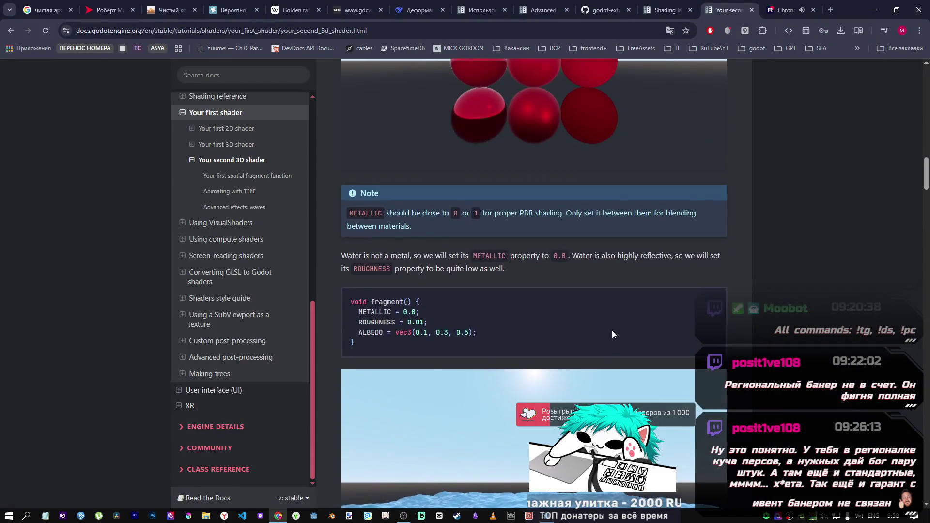
pyautogui.scroll(4, 611, 330)
pyautogui.scroll(-3, 539, 375)
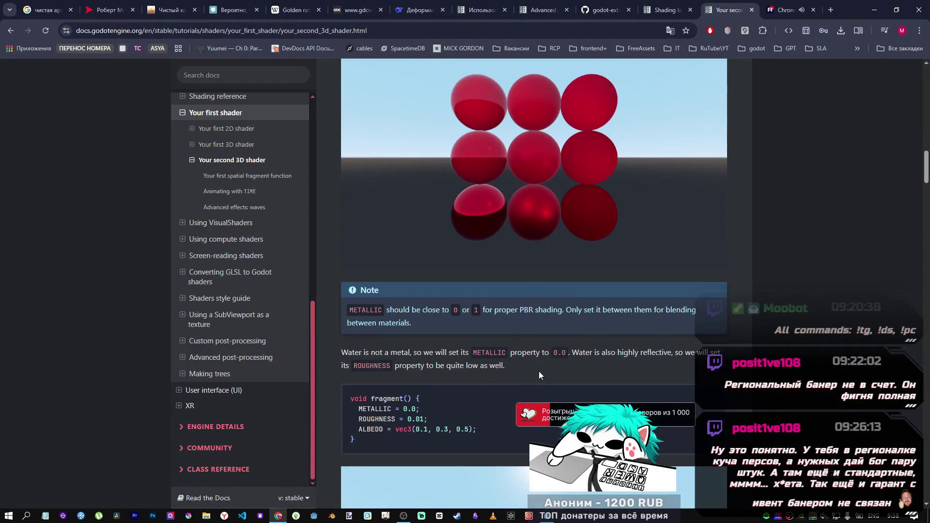
pyautogui.scroll(-10, 535, 366)
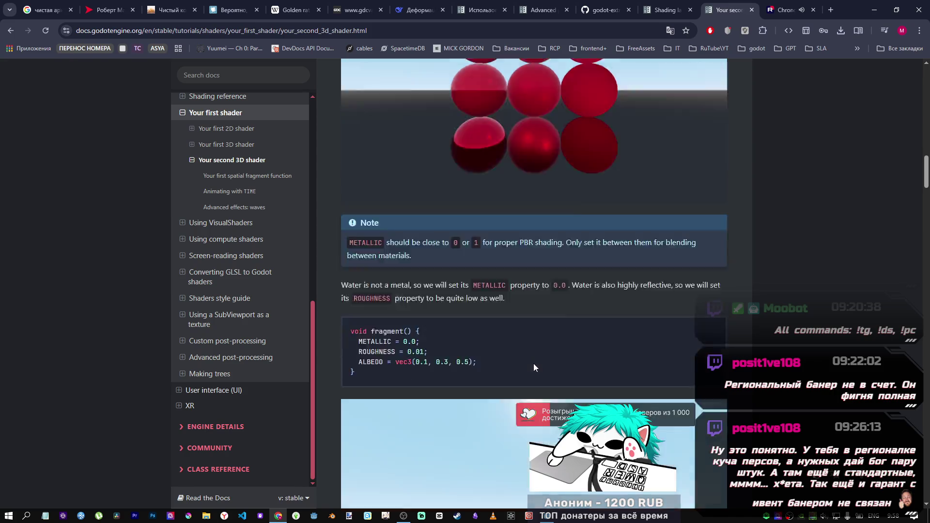
pyautogui.scroll(-10, 531, 364)
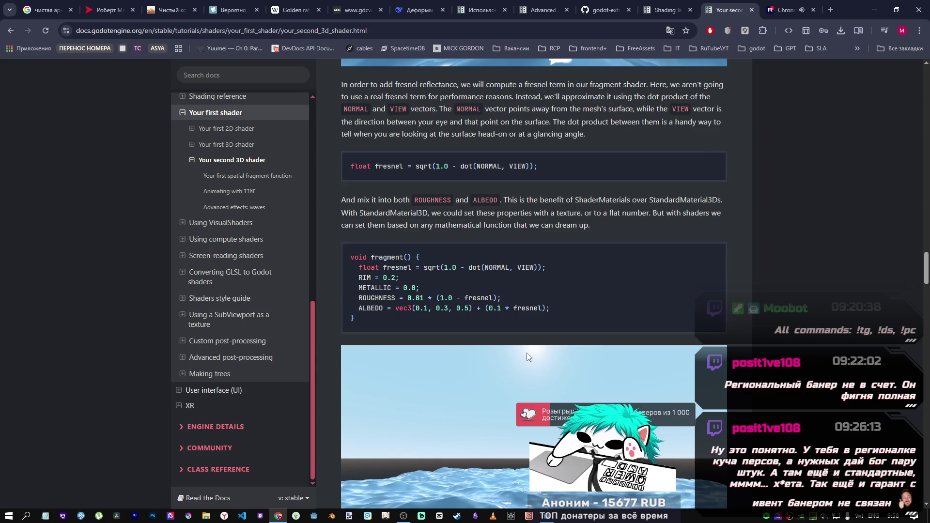
pyautogui.scroll(2, 445, 313)
pyautogui.scroll(1, 435, 307)
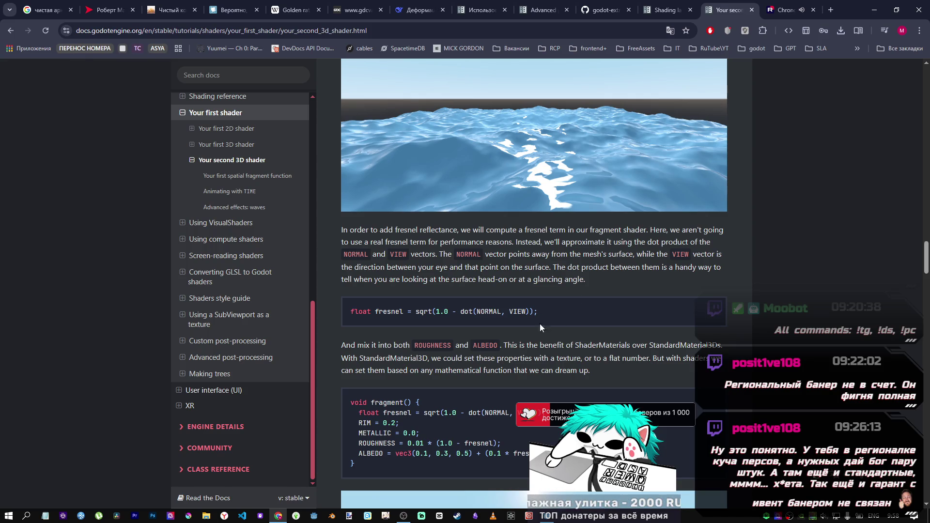
pyautogui.click(712, 312)
# - Select the fresnel fragment() code text and return to the shader editor
pyautogui.hotkey('alt', 'Tab')
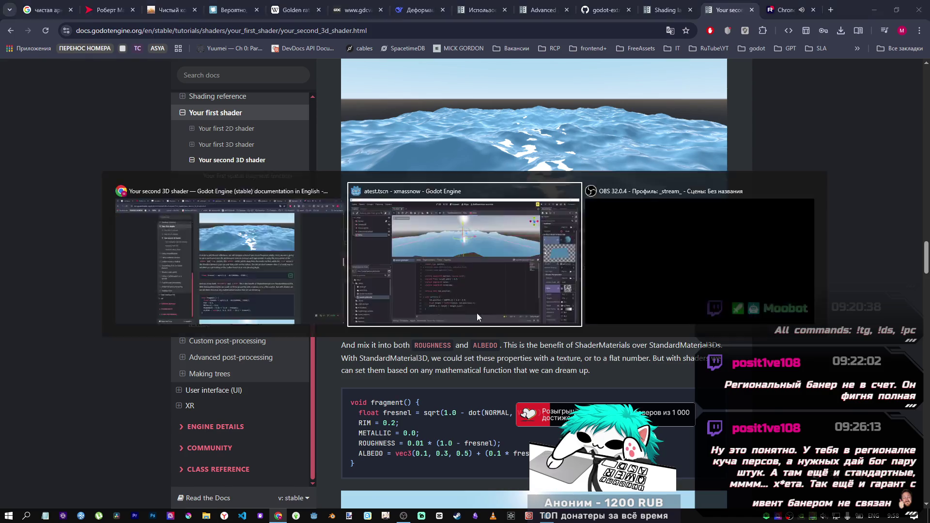
pyautogui.hotkey('alt', 'Tab')
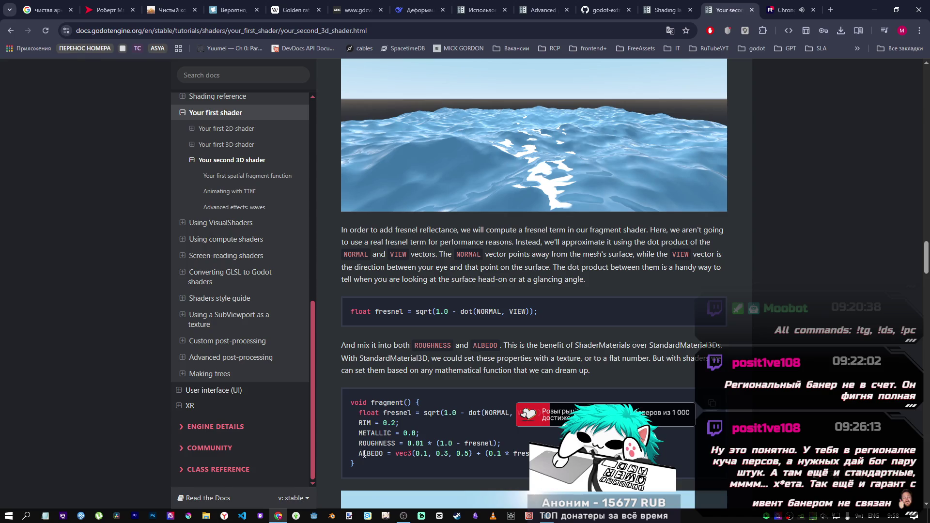
pyautogui.moveTo(364, 458); pyautogui.dragTo(347, 405)
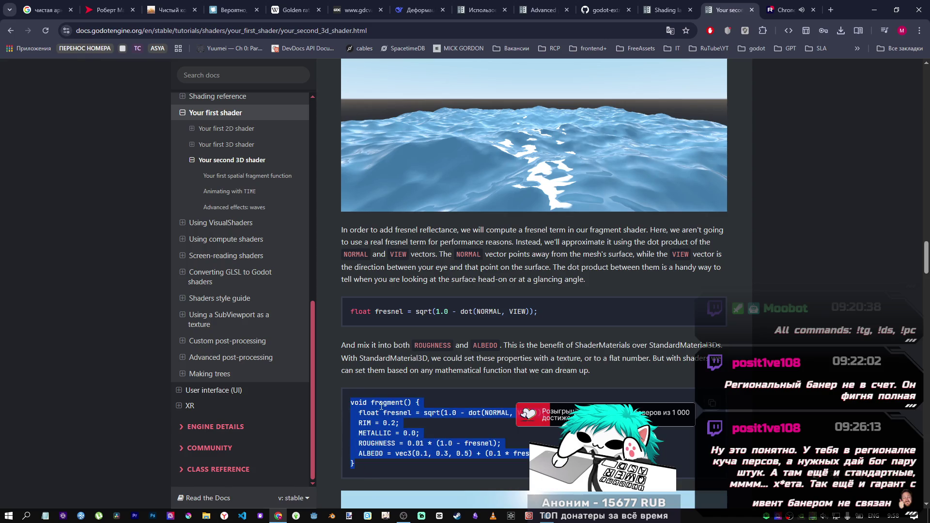
pyautogui.hotkey('alt', 'Tab')
pyautogui.scroll(-3, 381, 404)
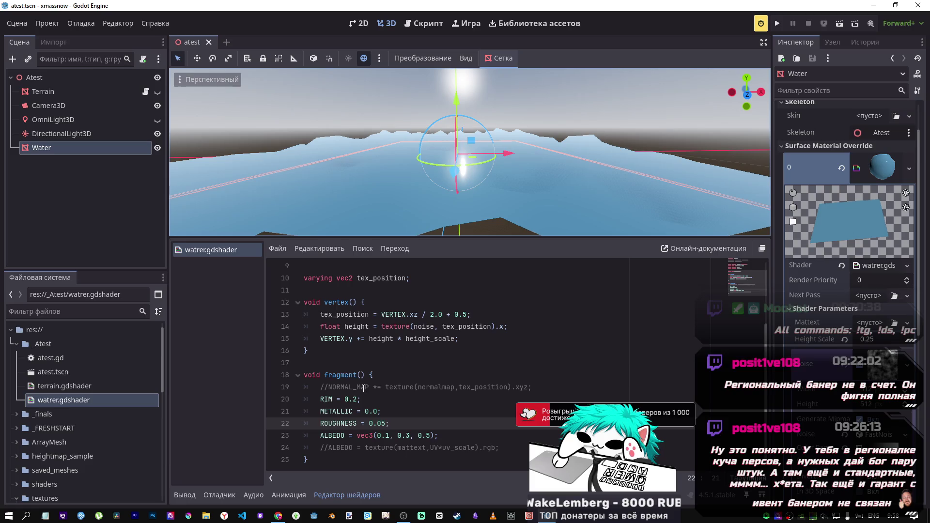
# - Paste the docs' fresnel fragment code over the RIM through ALBEDO lines
pyautogui.hotkey('alt', 'Tab')
pyautogui.hotkey('alt', 'Tab')
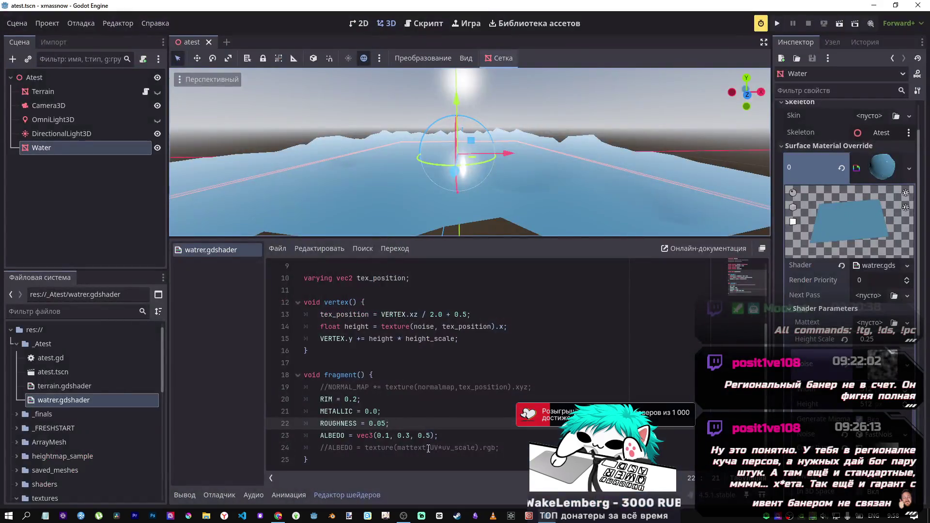
pyautogui.moveTo(479, 438); pyautogui.dragTo(319, 399)
pyautogui.hotkey('ctrl', 'v')
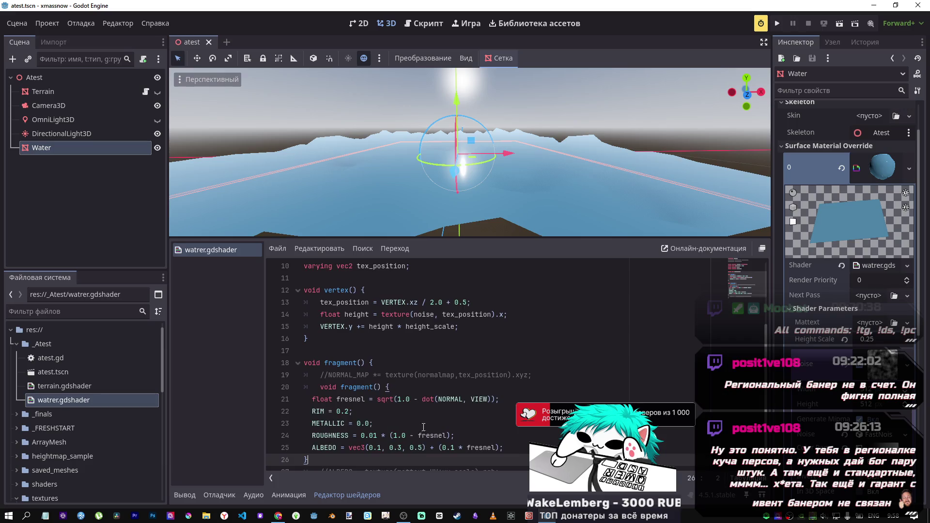
pyautogui.scroll(-1, 339, 417)
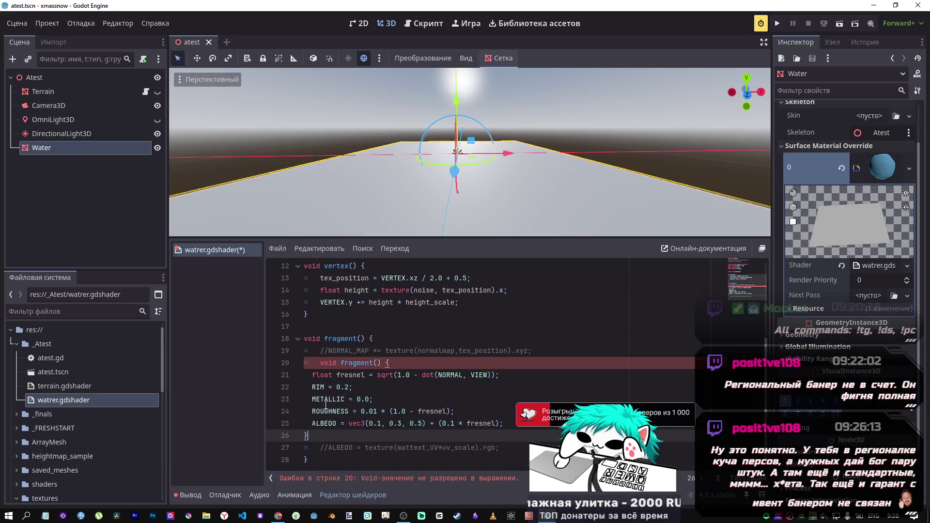
pyautogui.click(313, 375)
pyautogui.press('BackSpace')
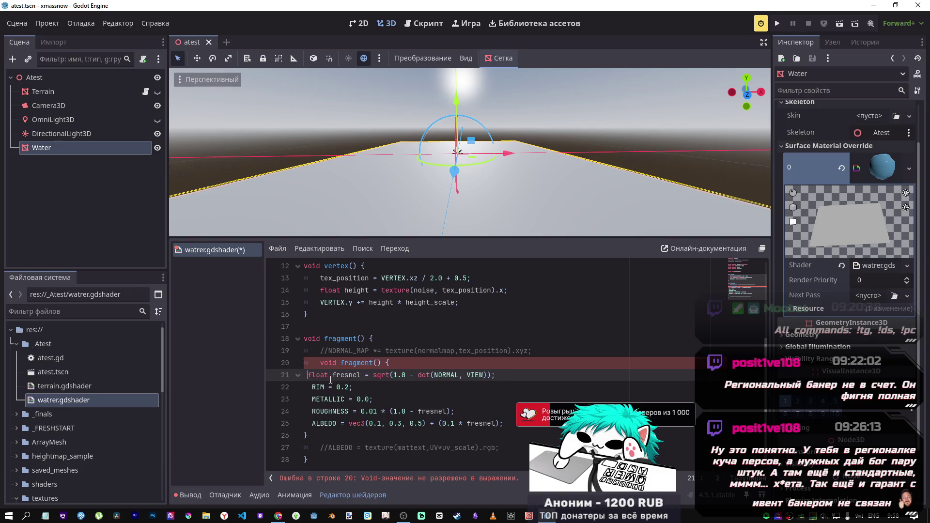
# - Delete the duplicated void fragment() line and put the fresnel line on its own indented line
pyautogui.click(401, 360)
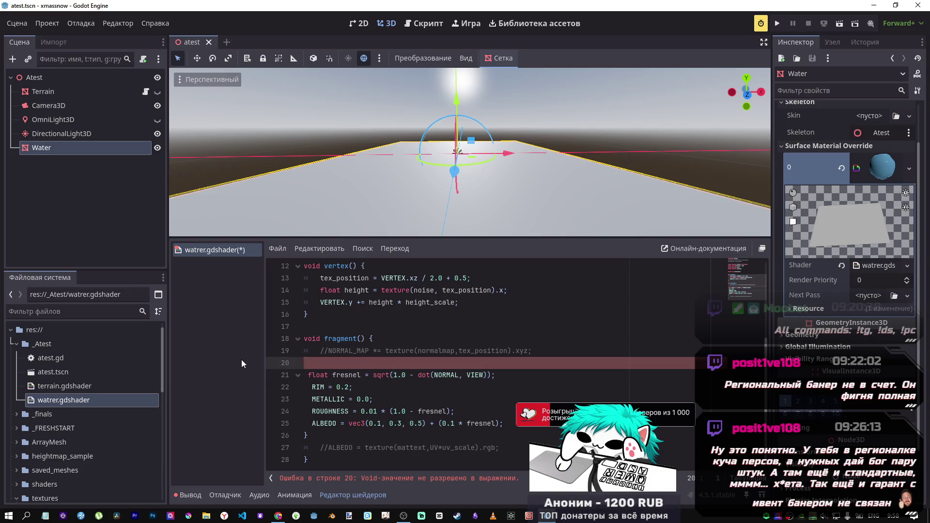
pyautogui.hotkey('ctrl', 'shift', 'k')
pyautogui.click(309, 363)
pyautogui.press('BackSpace')
pyautogui.press('BackSpace')
pyautogui.press('Return')
pyautogui.press('BackSpace')
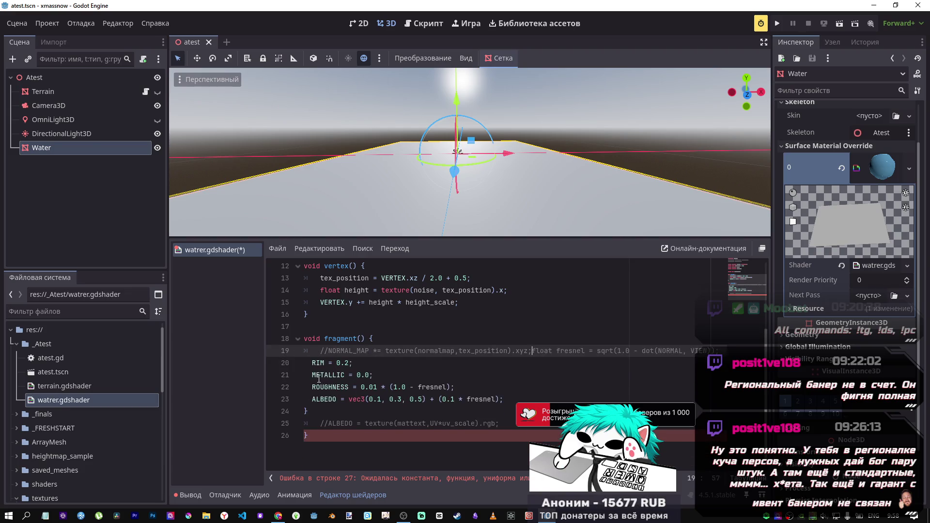
pyautogui.press('Return')
# - Tab-indent the RIM, METALLIC, ROUGHNESS and ALBEDO lines and save
pyautogui.click(313, 375)
pyautogui.press('Tab')
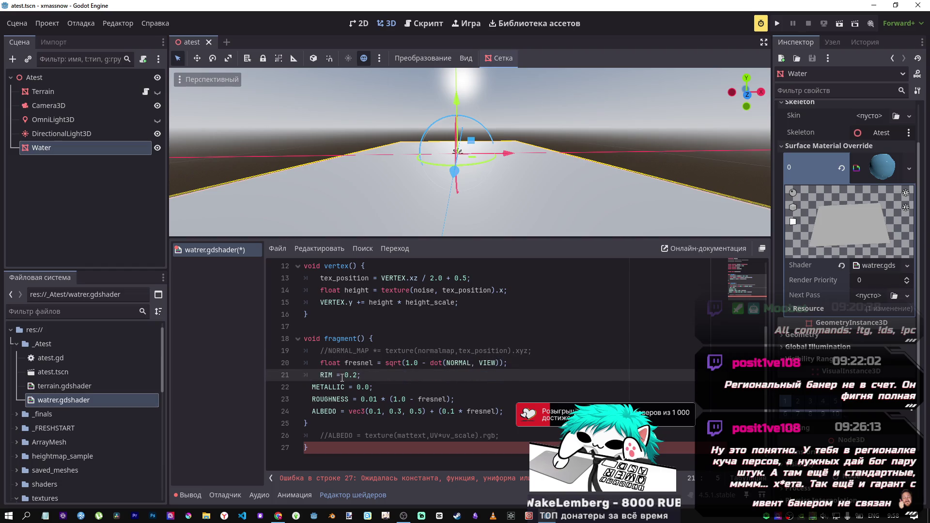
pyautogui.click(310, 387)
pyautogui.press('Tab')
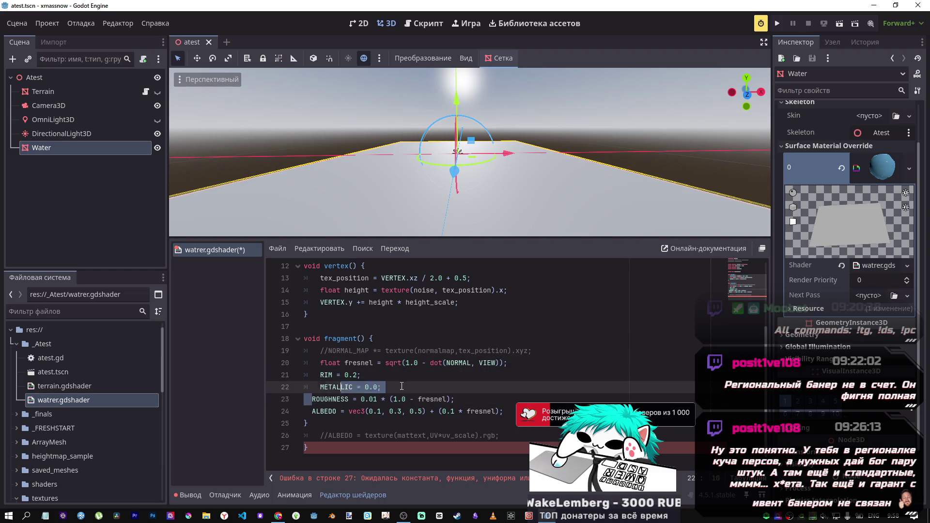
pyautogui.click(312, 400)
pyautogui.press('Tab')
pyautogui.click(314, 411)
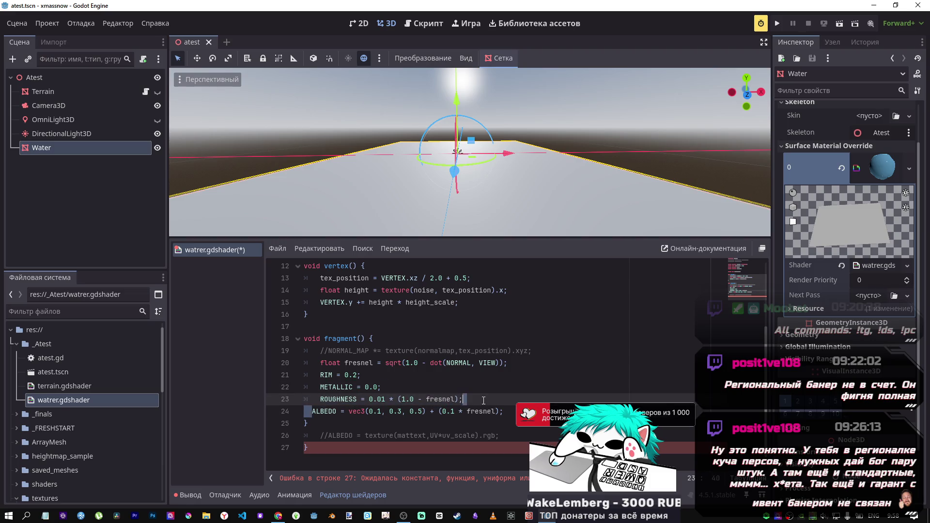
pyautogui.press('Tab')
pyautogui.hotkey('ctrl', 's')
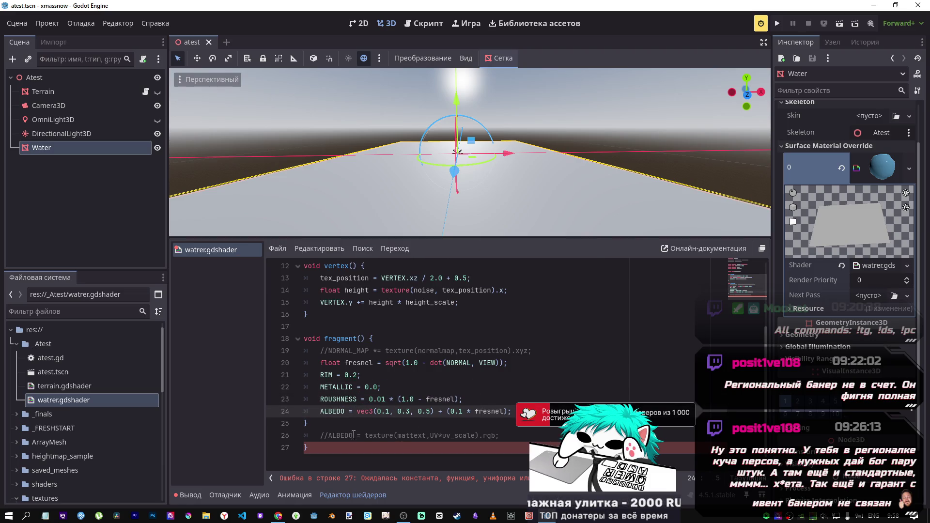
# - Delete the stray closing brace and save so the water shader compiles
pyautogui.click(315, 425)
pyautogui.press('BackSpace')
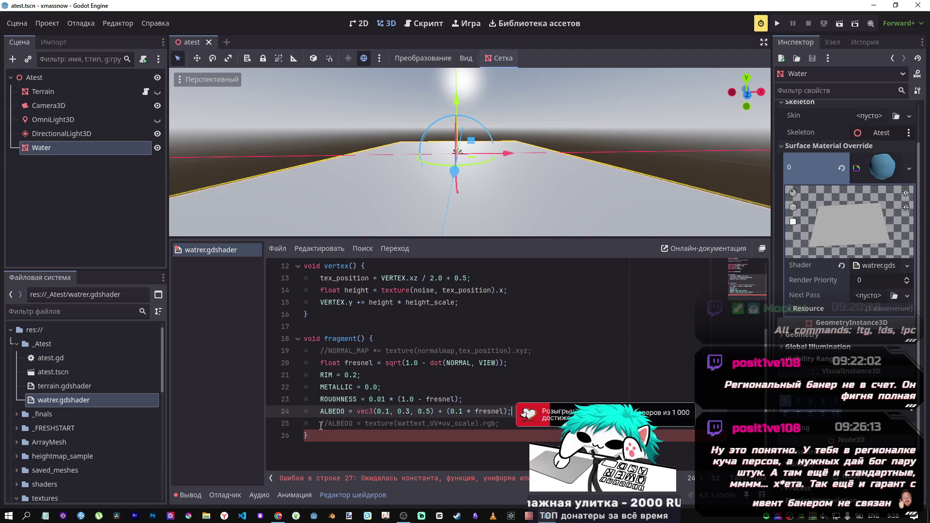
pyautogui.hotkey('ctrl', 's')
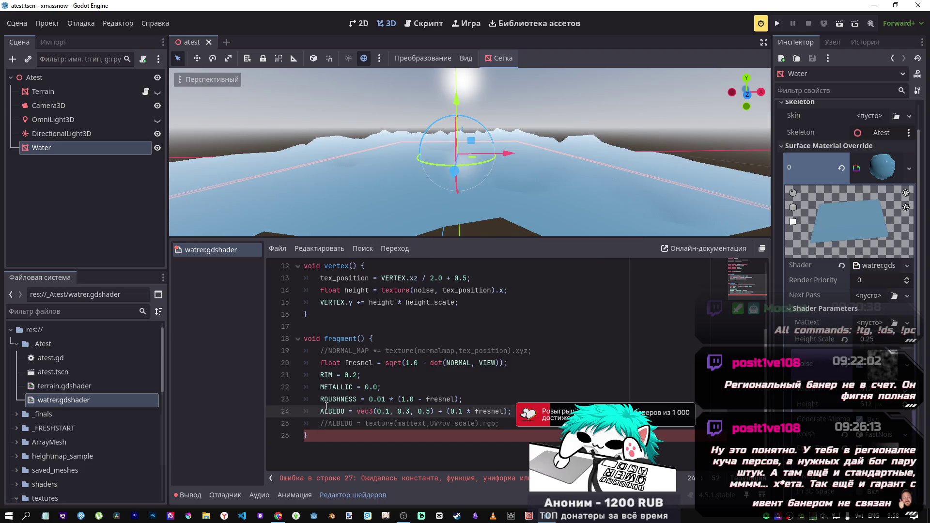
pyautogui.scroll(-5, 505, 225)
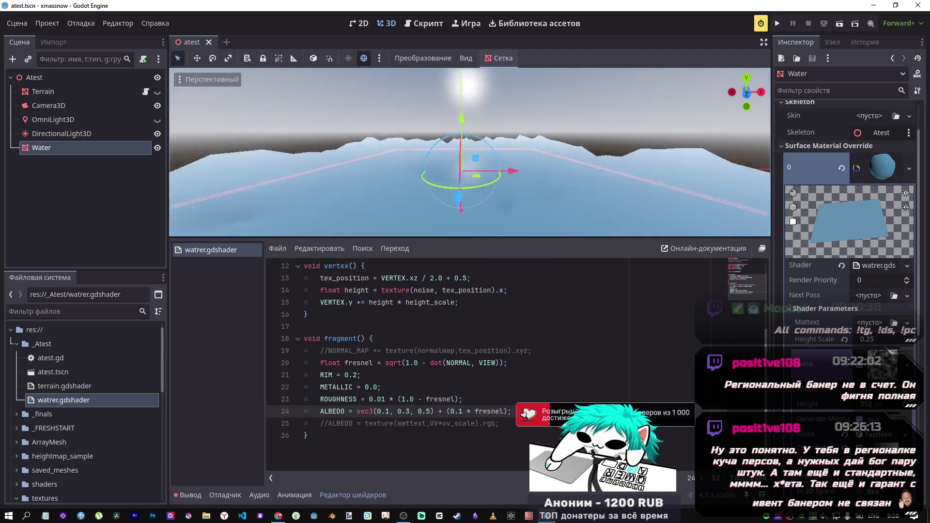
# - Uncomment render_mode specular_toon on line 3 and save the shader
pyautogui.scroll(3, 470, 151)
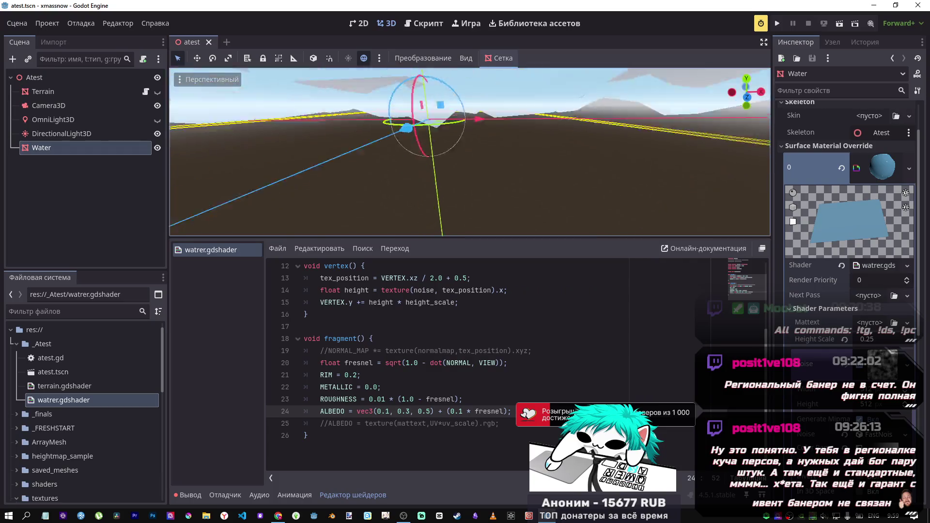
pyautogui.scroll(4, 477, 216)
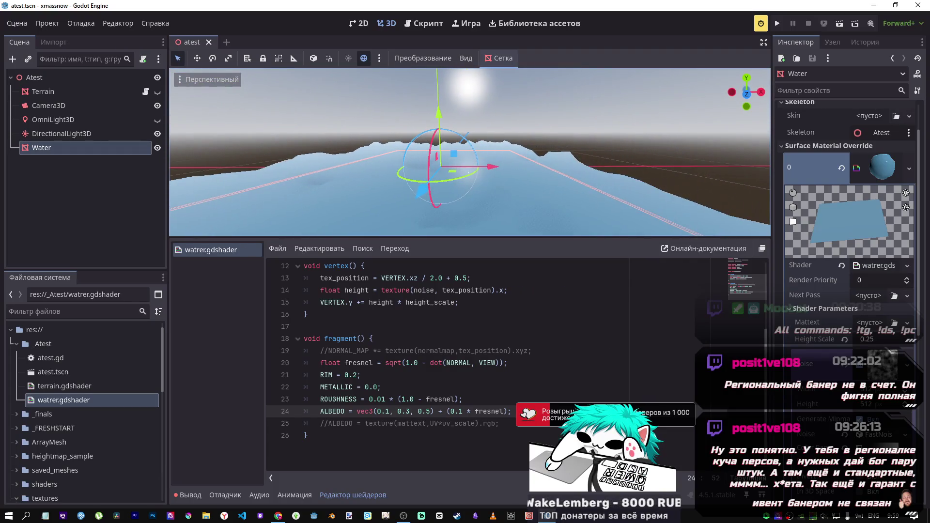
pyautogui.scroll(4, 419, 292)
pyautogui.click(413, 291)
pyautogui.hotkey('ctrl', 'k')
pyautogui.hotkey('ctrl', 's')
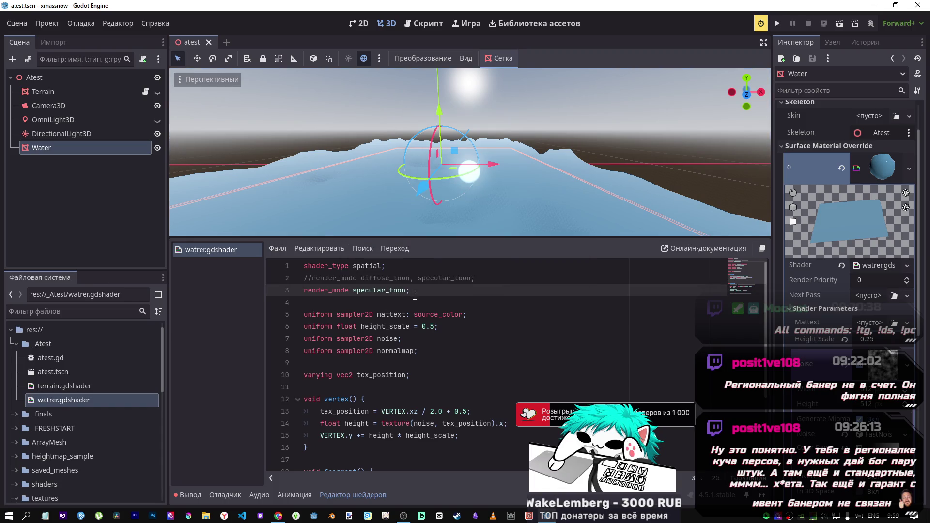
# - Compare the water render against the docs tutorial
pyautogui.hotkey('alt', 'Tab')
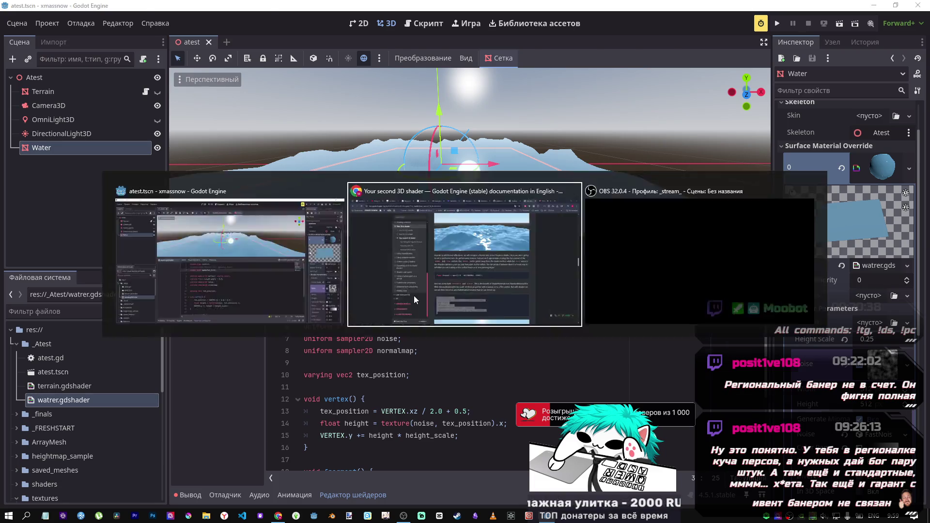
pyautogui.hotkey('alt', 'Tab')
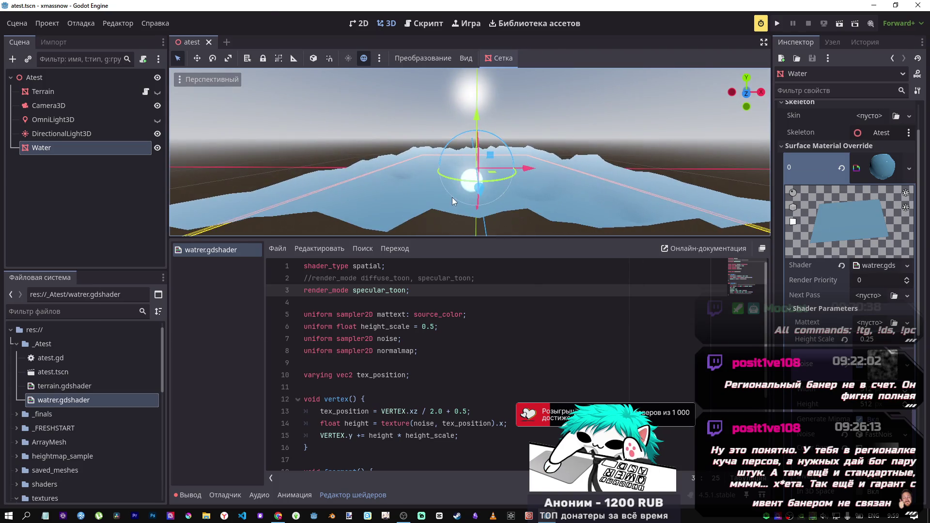
pyautogui.hotkey('alt', 'Tab')
pyautogui.scroll(2, 513, 222)
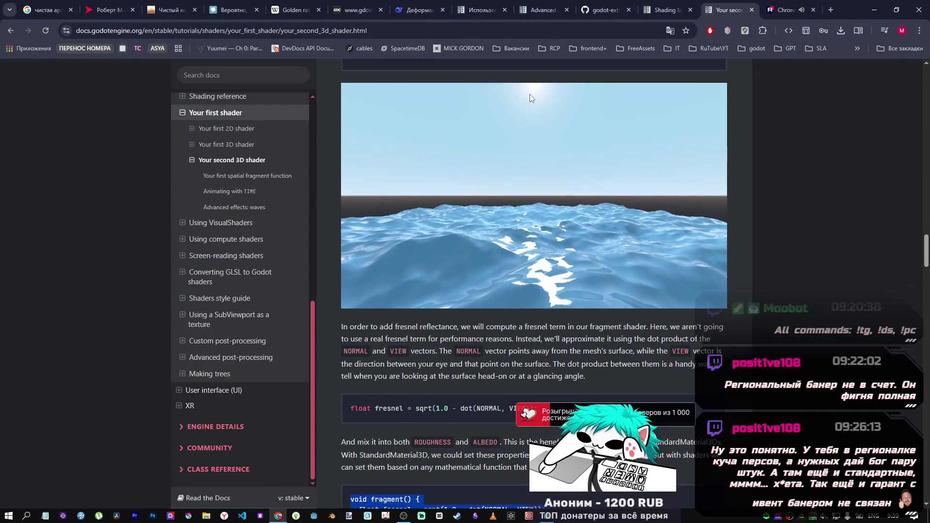
pyautogui.hotkey('alt', 'Tab')
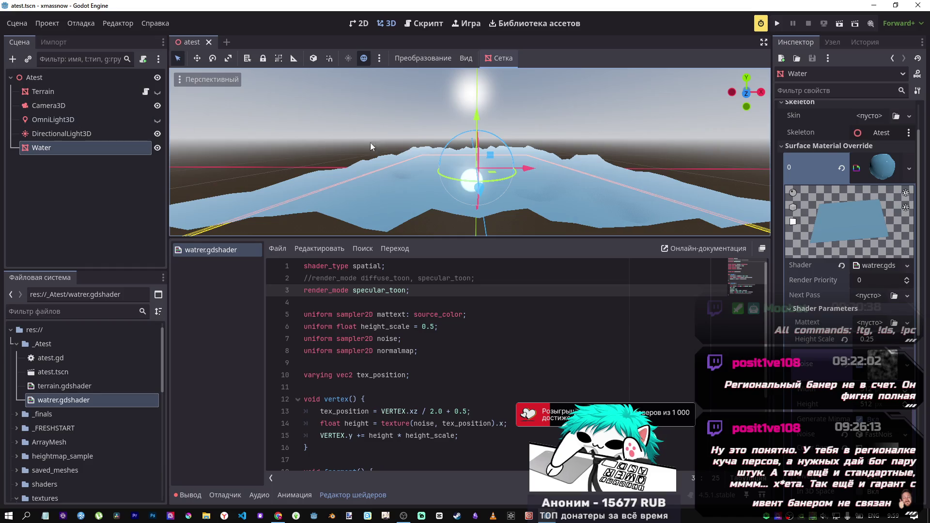
# - Tilt DirectionalLight3D slightly so a sun highlight reflects in the water
pyautogui.moveTo(502, 123); pyautogui.dragTo(440, 142)
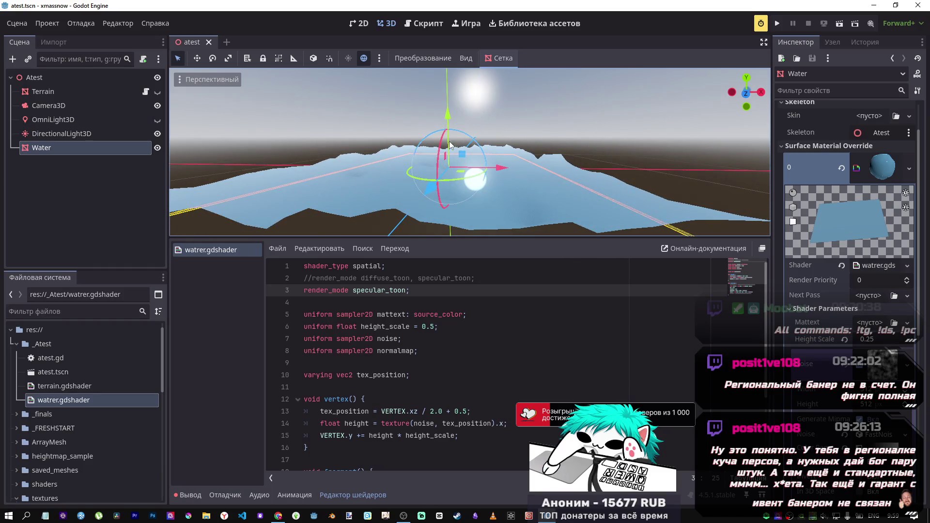
pyautogui.click(87, 134)
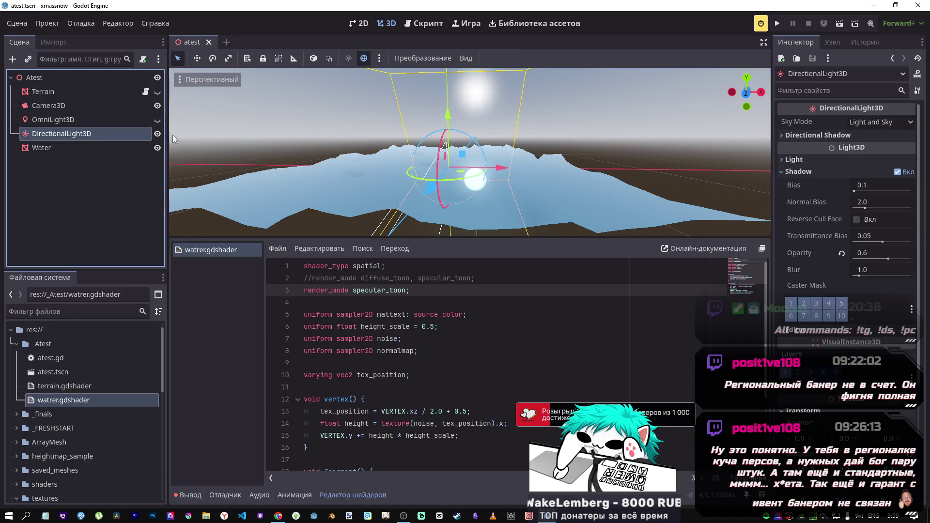
pyautogui.moveTo(441, 146)
pyautogui.mouseDown()
pyautogui.moveTo(422, 169)
pyautogui.moveTo(433, 192)
pyautogui.moveTo(446, 201)
pyautogui.moveTo(492, 190)
pyautogui.moveTo(483, 103)
pyautogui.moveTo(403, 146)
pyautogui.moveTo(418, 130)
pyautogui.moveTo(410, 100)
pyautogui.moveTo(441, 107)
pyautogui.moveTo(432, 119)
pyautogui.mouseUp()
pyautogui.press('s')
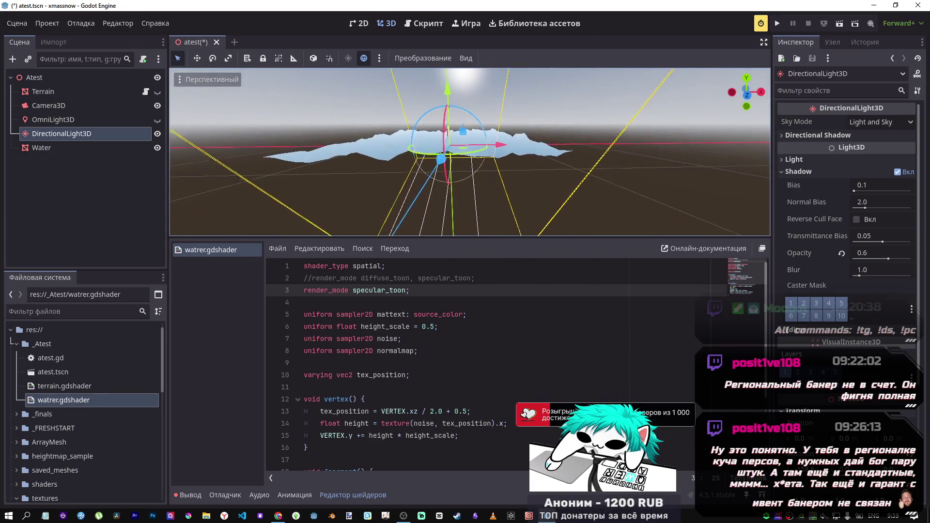
pyautogui.press('w')
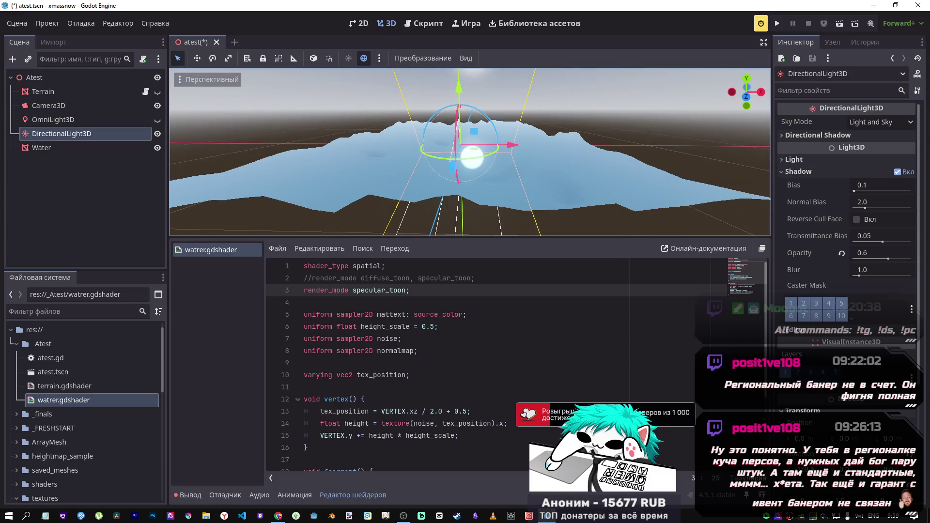
pyautogui.scroll(-1, 380, 430)
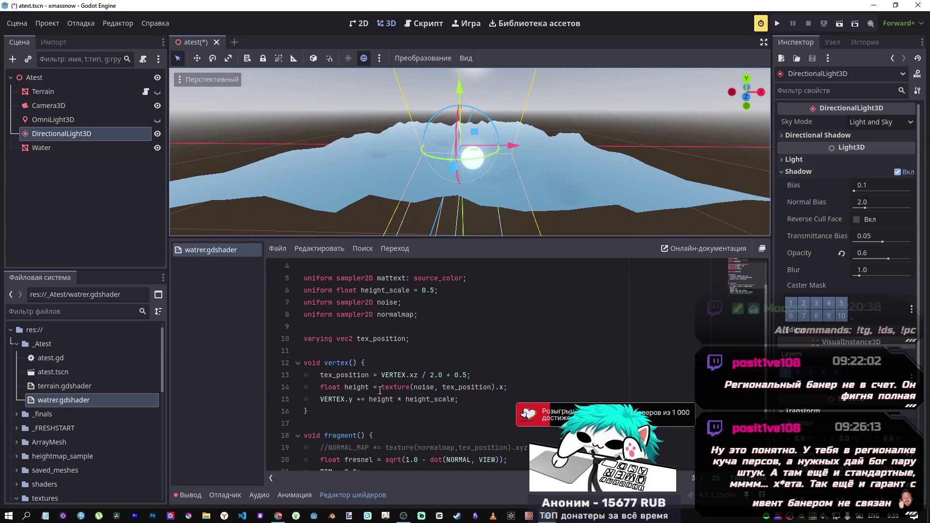
pyautogui.click(381, 374)
pyautogui.press('Down')
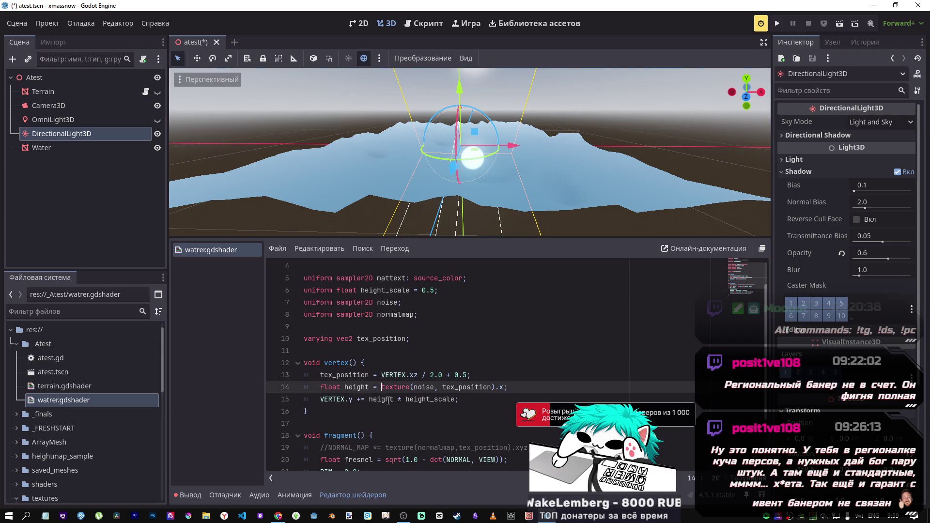
pyautogui.scroll(-2, 388, 400)
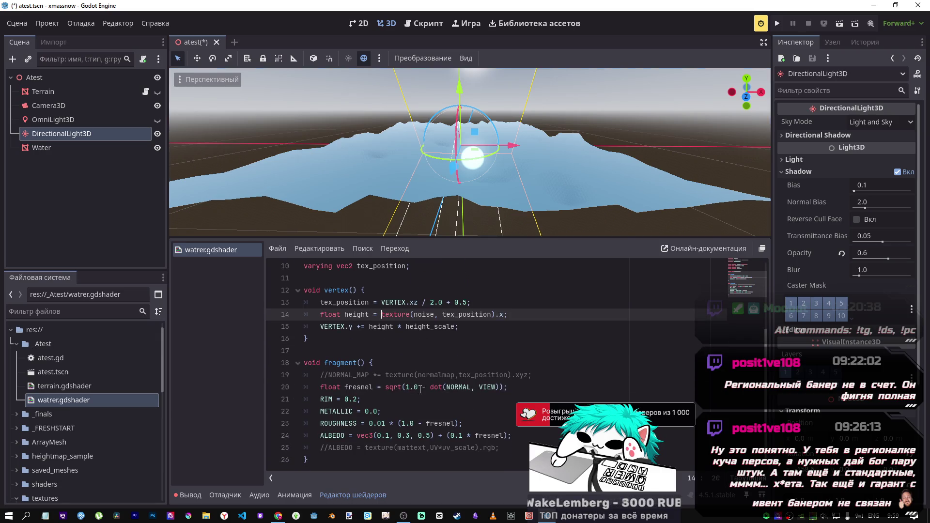
pyautogui.click(424, 388)
pyautogui.hotkey('ctrl', 's')
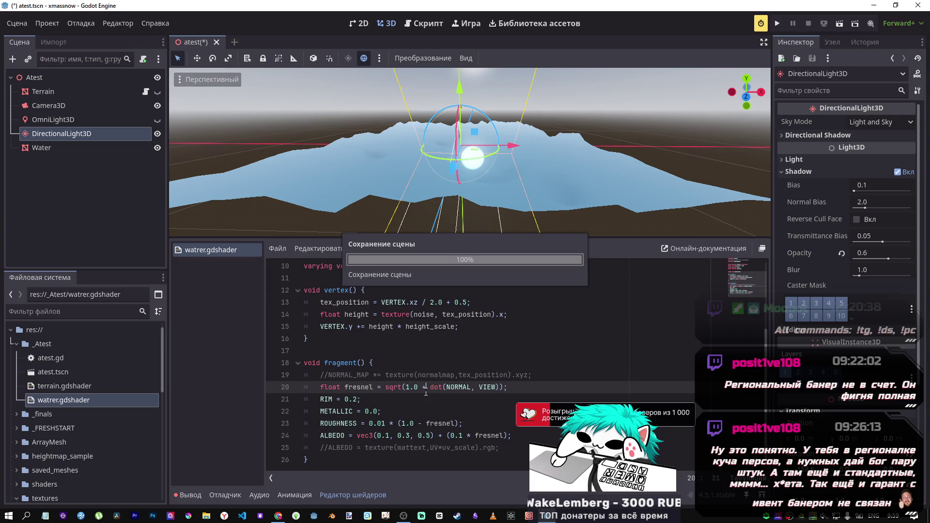
pyautogui.hotkey('ctrl', 's')
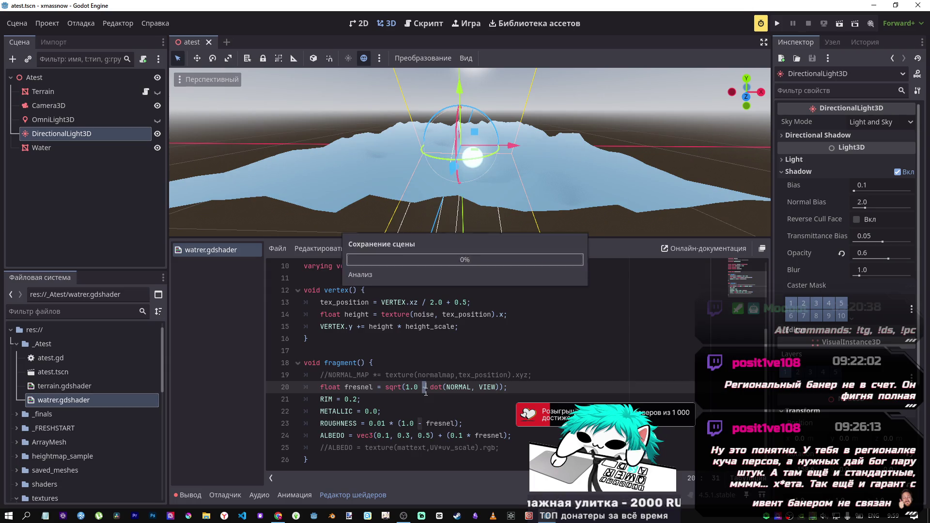
pyautogui.click(423, 422)
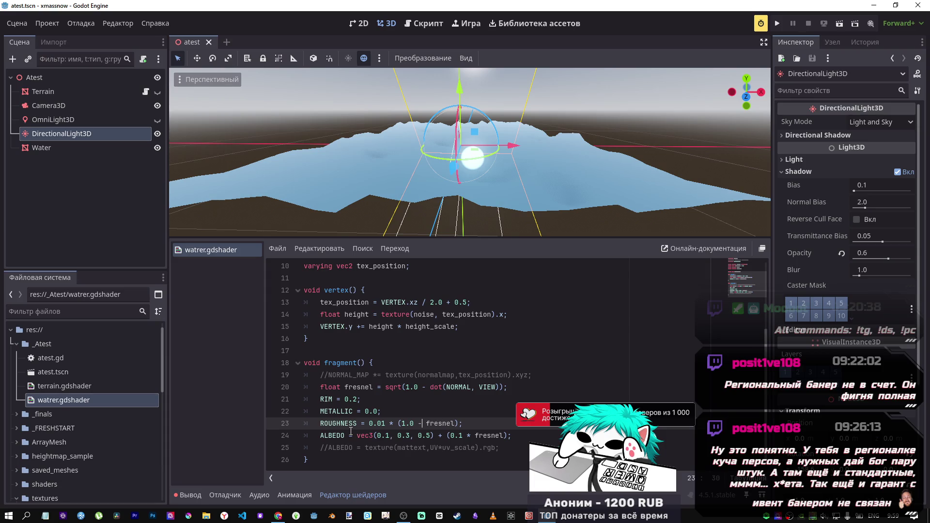
pyautogui.click(348, 436)
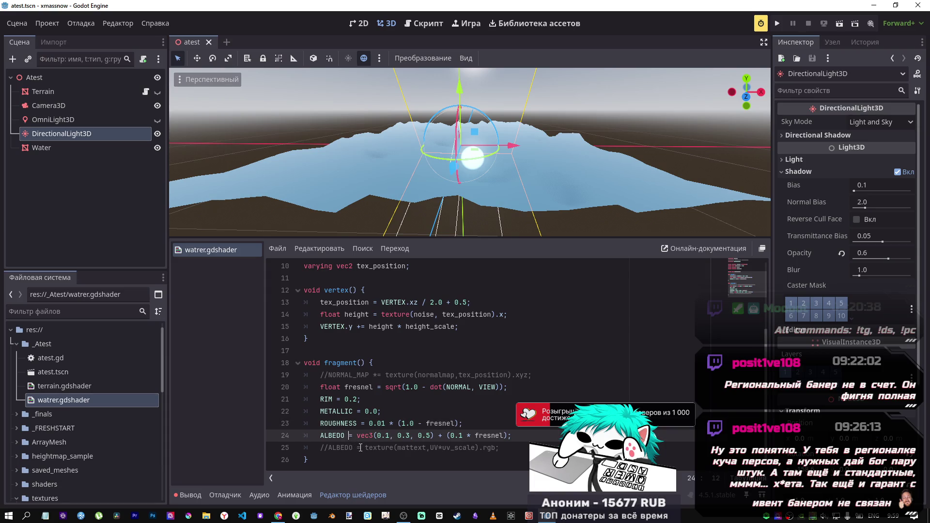
pyautogui.write('+')
pyautogui.hotkey('ctrl', 's')
pyautogui.press('BackSpace')
pyautogui.scroll(3, 360, 448)
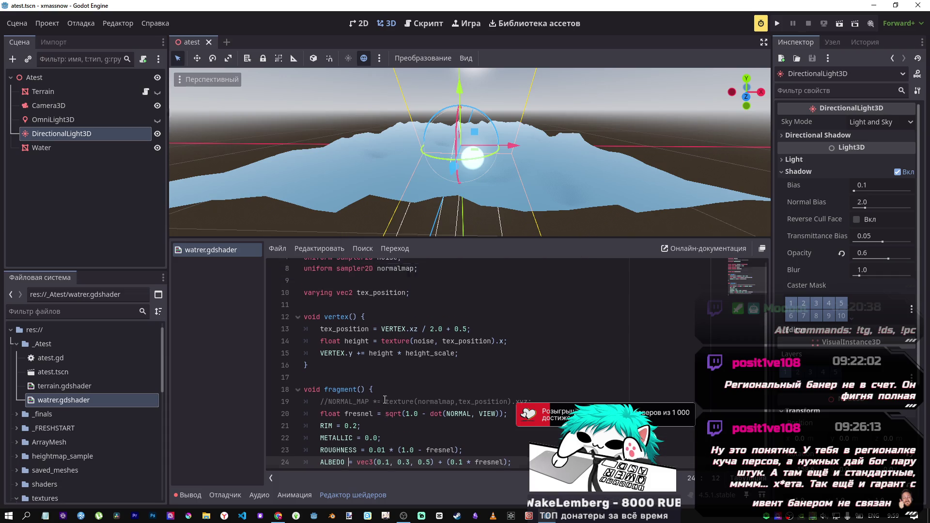
pyautogui.scroll(-3, 375, 398)
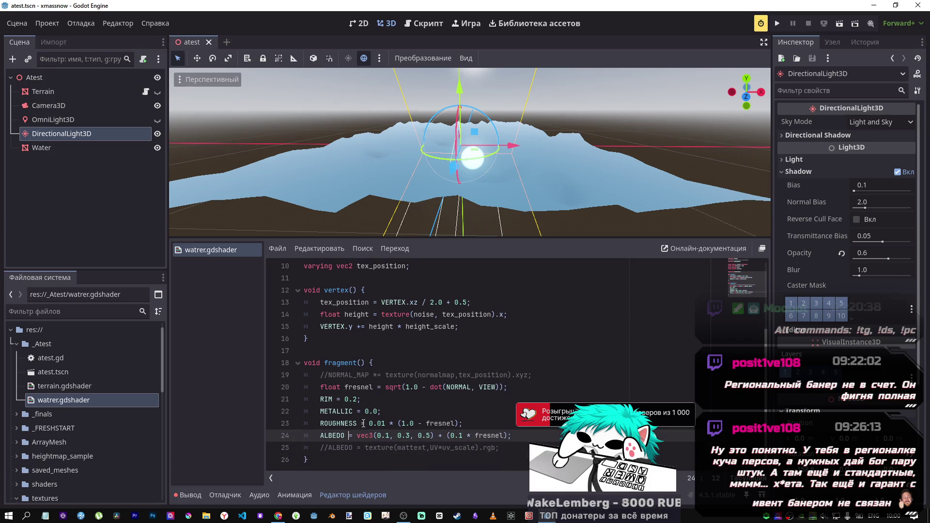
pyautogui.click(361, 423)
pyautogui.write('+')
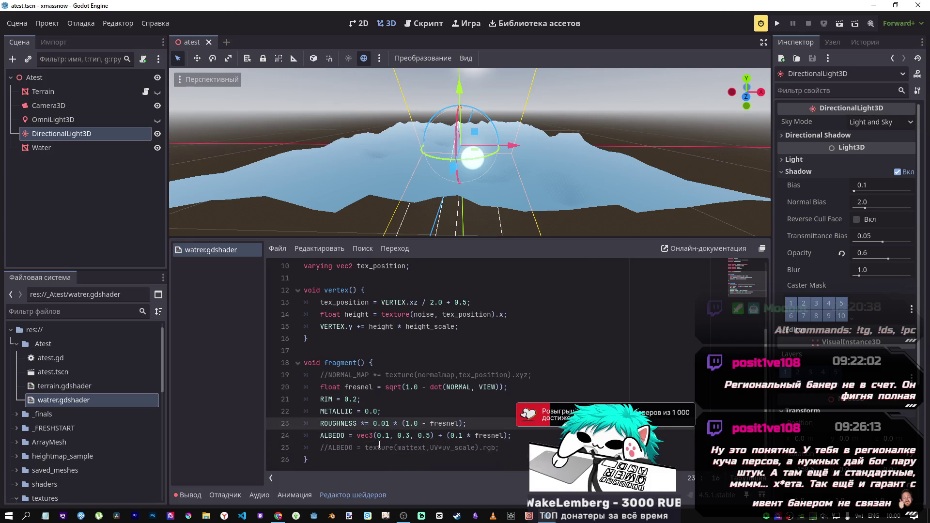
pyautogui.hotkey('ctrl', 's')
pyautogui.press('BackSpace')
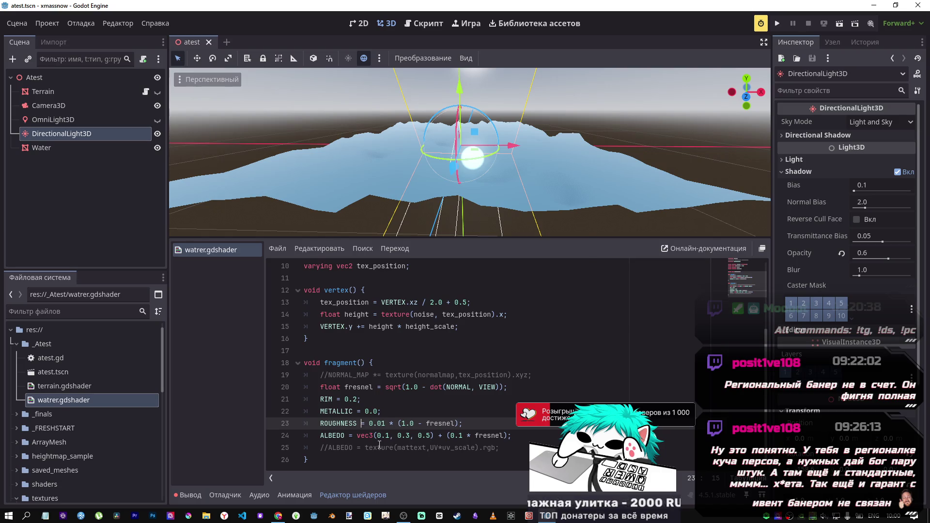
pyautogui.write('+')
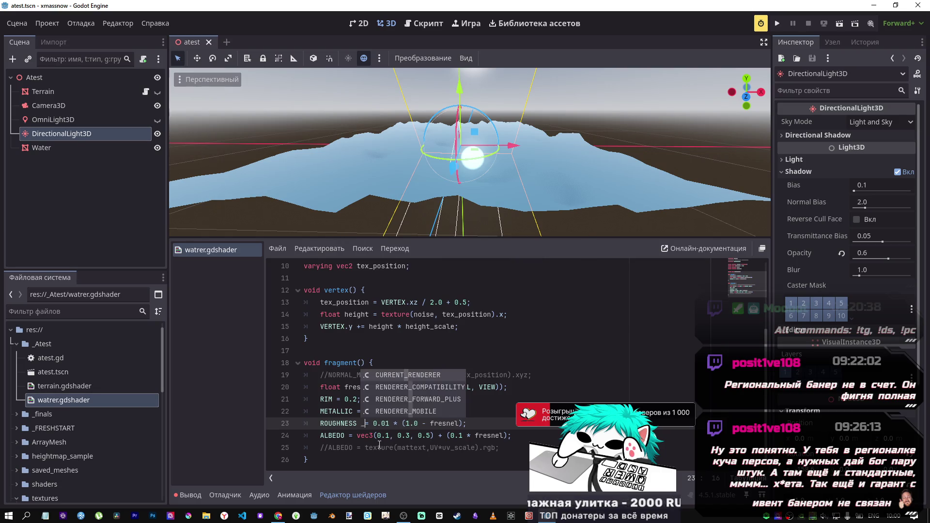
pyautogui.hotkey('ctrl', 's')
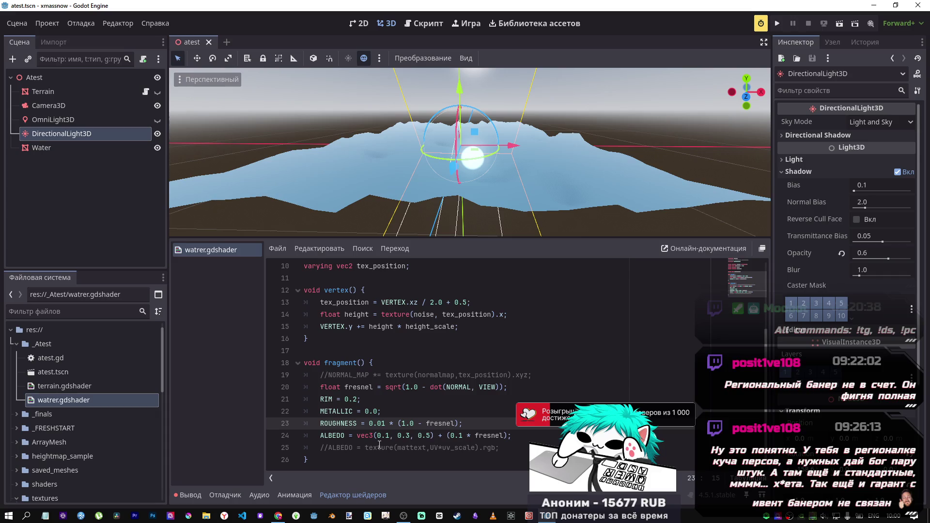
pyautogui.click(349, 435)
pyautogui.write('+')
pyautogui.hotkey('ctrl', 's')
pyautogui.press('BackSpace')
pyautogui.hotkey('ctrl', 's')
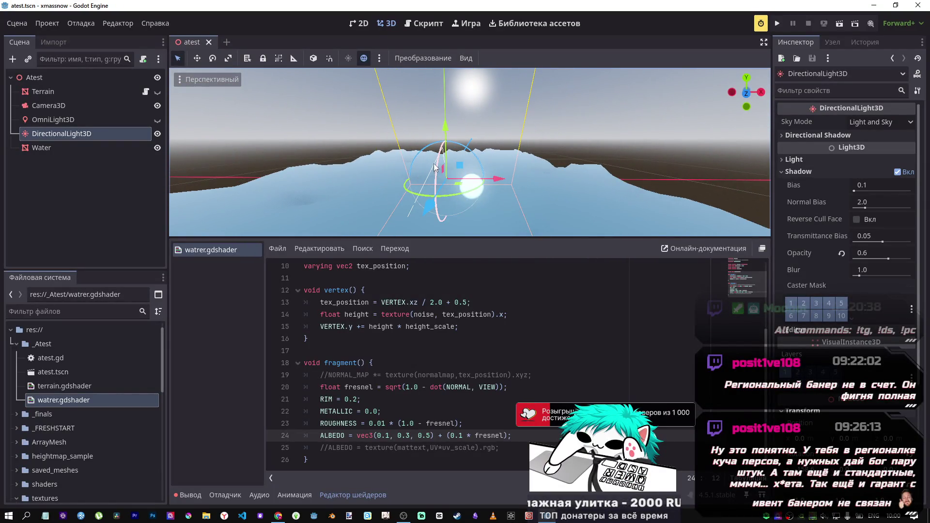
# - Rotate the directional light about 38 degrees, then hide it and show the omni light
pyautogui.moveTo(441, 161)
pyautogui.mouseDown()
pyautogui.moveTo(429, 178)
pyautogui.moveTo(430, 152)
pyautogui.mouseUp()
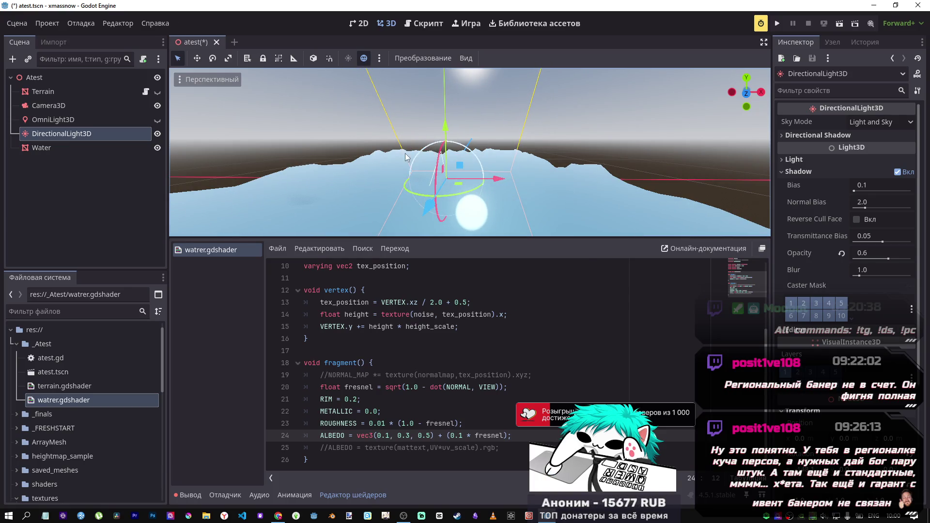
pyautogui.click(157, 134)
pyautogui.click(157, 119)
pyautogui.scroll(-3, 451, 164)
pyautogui.scroll(3, 451, 160)
pyautogui.scroll(-3, 455, 178)
pyautogui.scroll(3, 455, 177)
# - Try moving the directional light along Y and Z, then undo the move
pyautogui.moveTo(444, 132); pyautogui.dragTo(440, 33)
pyautogui.moveTo(424, 90)
pyautogui.mouseDown()
pyautogui.moveTo(502, 142)
pyautogui.moveTo(517, 177)
pyautogui.mouseUp()
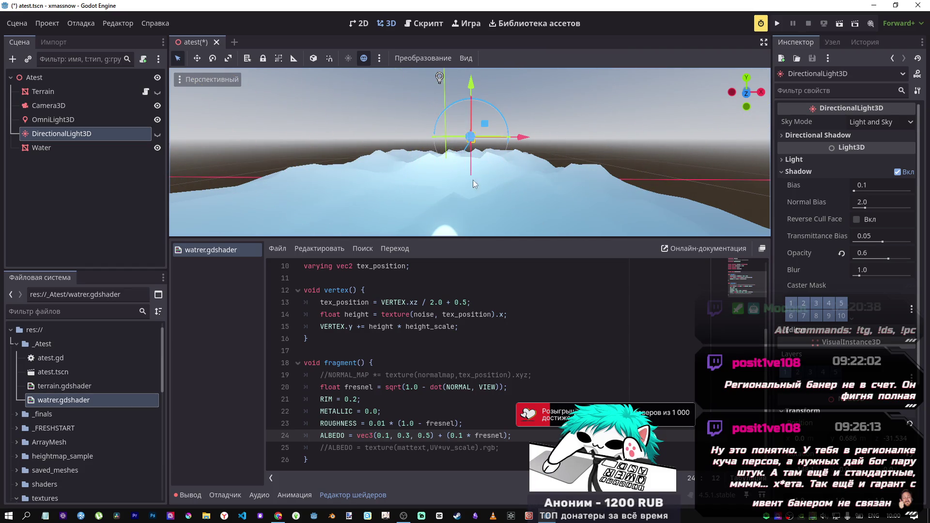
pyautogui.scroll(-5, 417, 176)
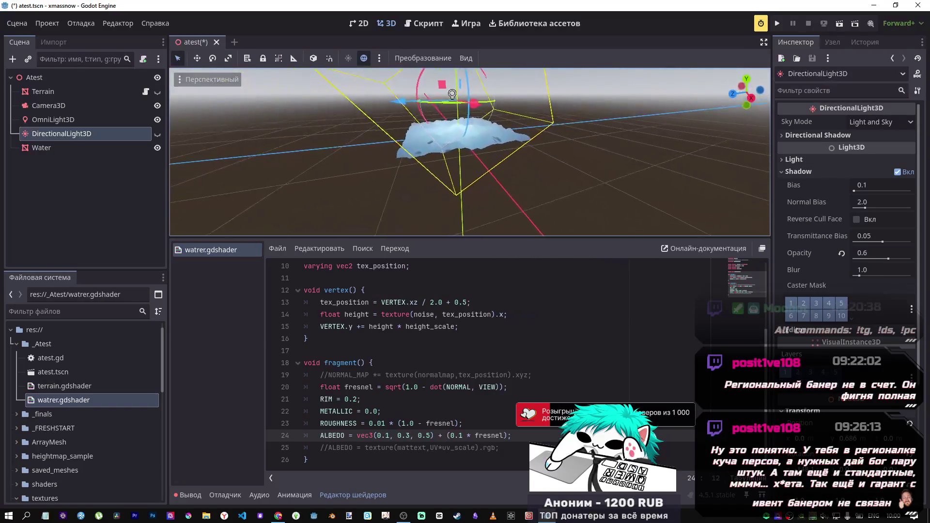
pyautogui.scroll(5, 470, 152)
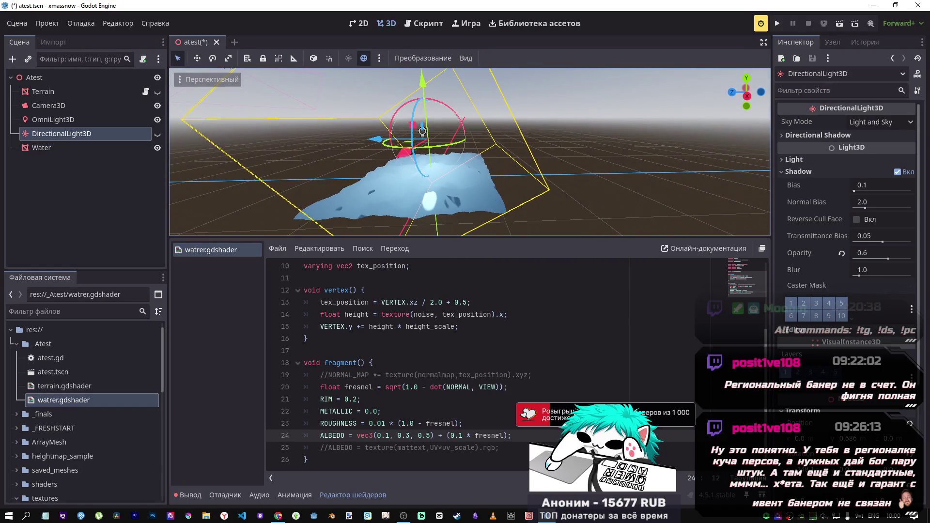
pyautogui.hotkey('ctrl', 'z')
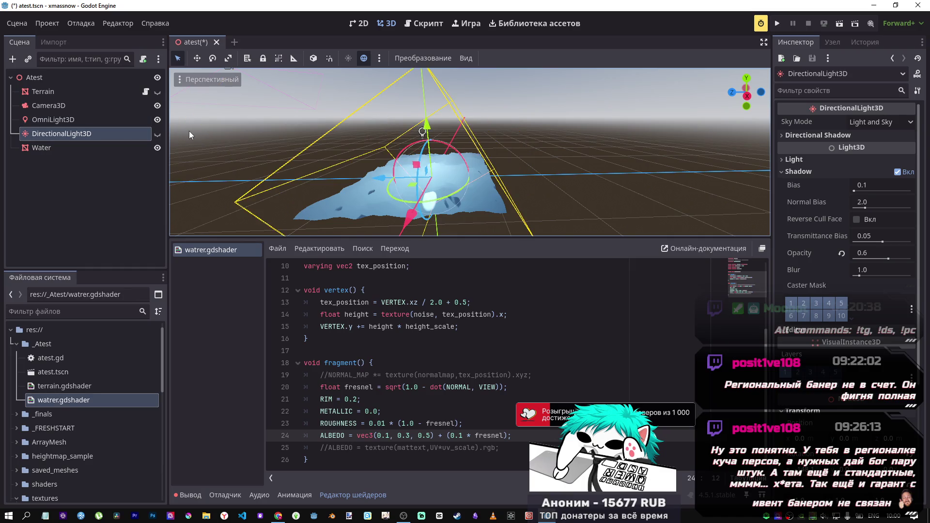
# - Move OmniLight3D about 1.1 units along Z and frame the view on it
pyautogui.click(56, 118)
pyautogui.moveTo(370, 132)
pyautogui.mouseDown()
pyautogui.moveTo(487, 147)
pyautogui.moveTo(479, 165)
pyautogui.moveTo(455, 177)
pyautogui.mouseUp()
pyautogui.press('f')
# - Preview the water without specular_toon, then restore the render mode and save
pyautogui.scroll(3, 357, 291)
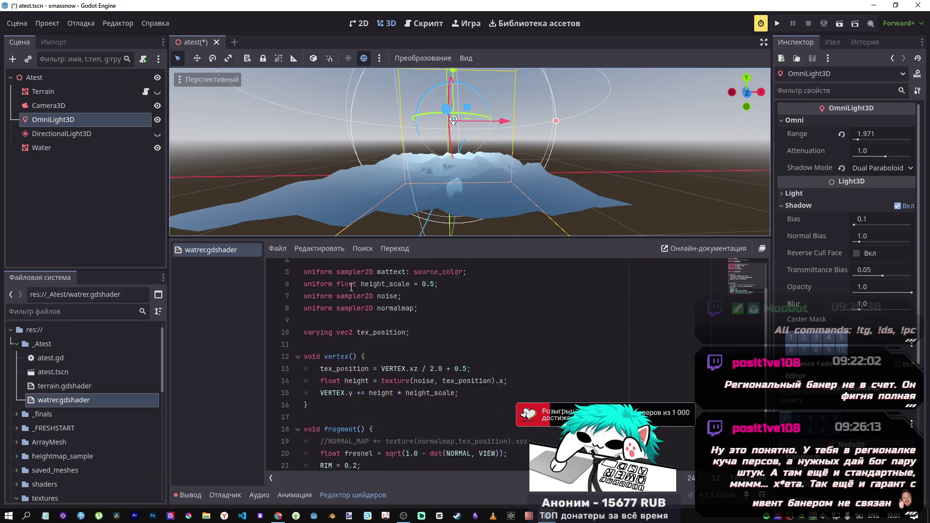
pyautogui.click(369, 291)
pyautogui.hotkey('ctrl', 'k')
pyautogui.hotkey('ctrl', 's')
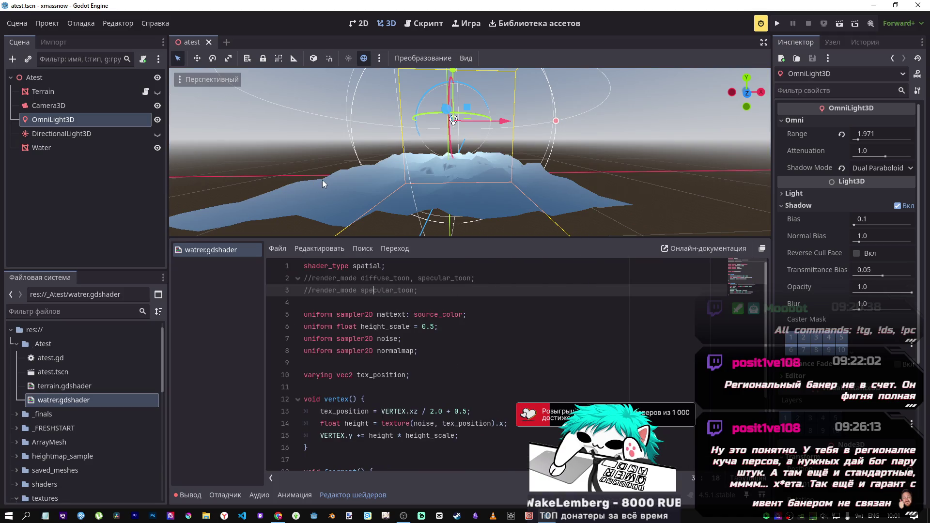
pyautogui.hotkey('ctrl', 'k')
pyautogui.hotkey('ctrl', 's')
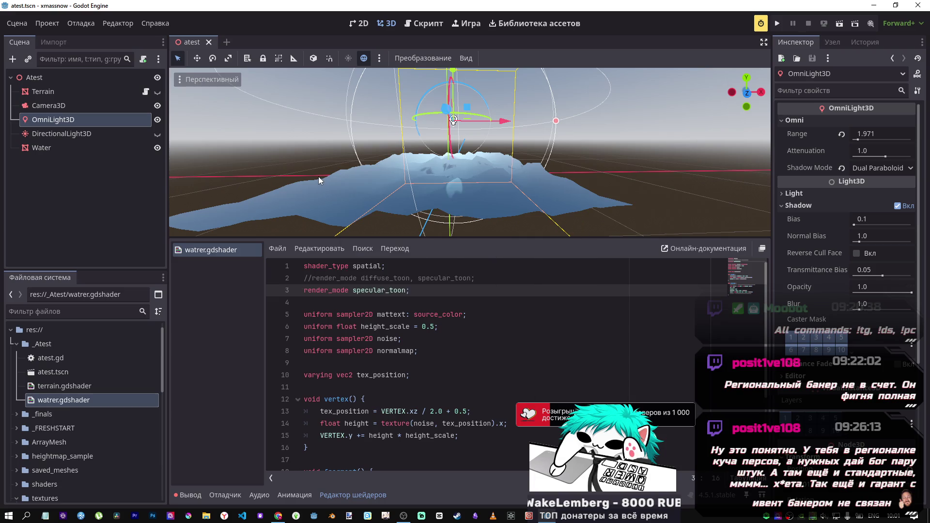
# - Preview RIM at 1.2 on line 21, then undo it back to 0.2
pyautogui.scroll(-3, 368, 399)
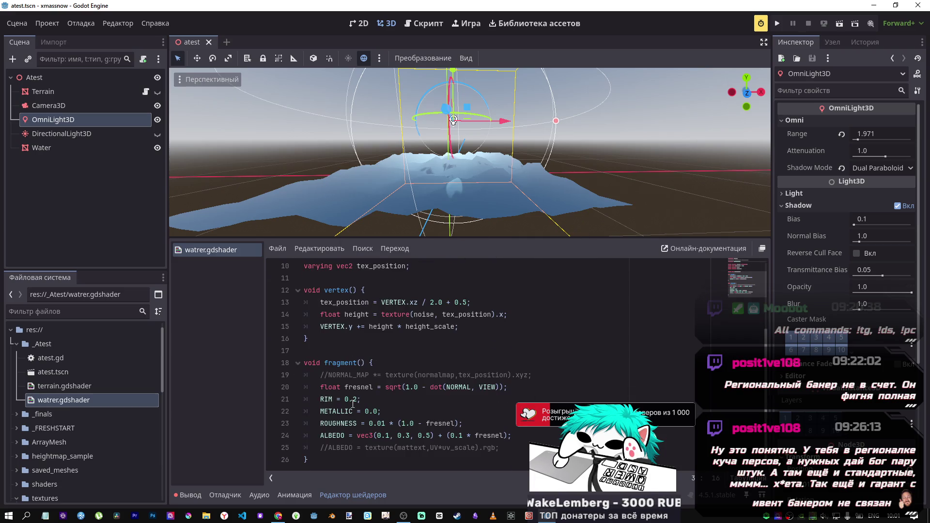
pyautogui.click(344, 399)
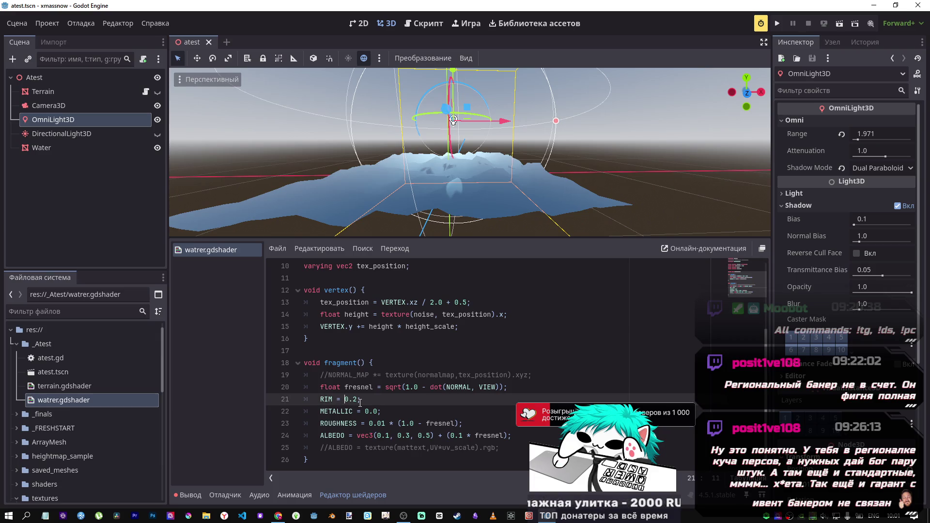
pyautogui.write('-')
pyautogui.hotkey('ctrl', 's')
pyautogui.press('Right')
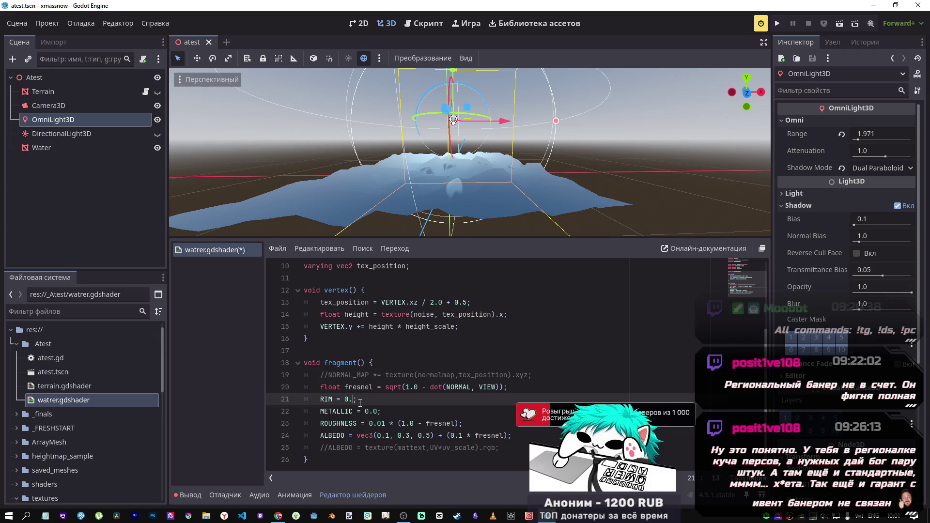
pyautogui.hotkey('ctrl', 's')
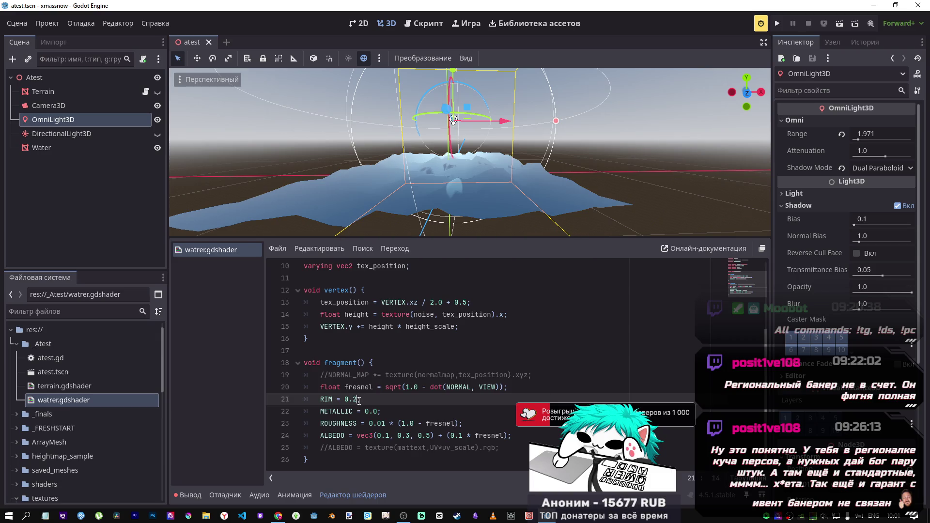
pyautogui.press('Left')
pyautogui.press('BackSpace')
pyautogui.write('1')
pyautogui.hotkey('ctrl', 's')
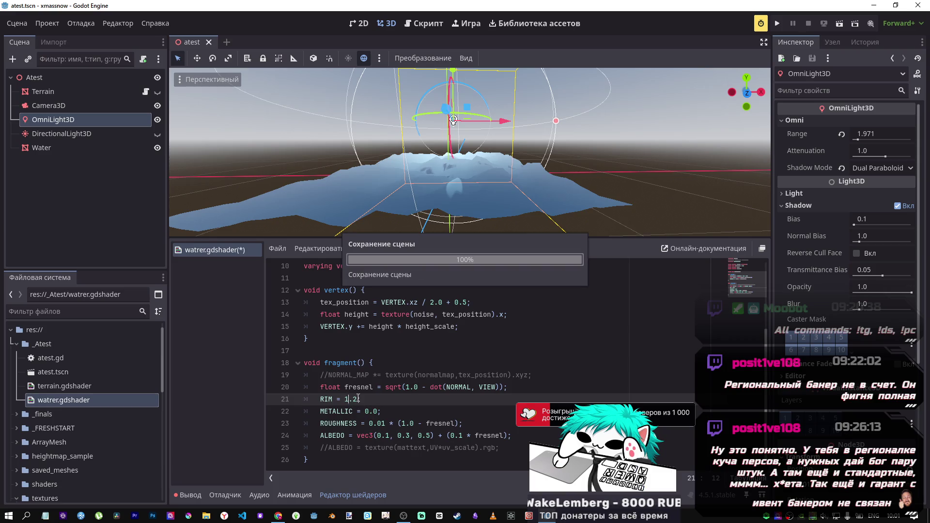
pyautogui.hotkey('ctrl', 'z')
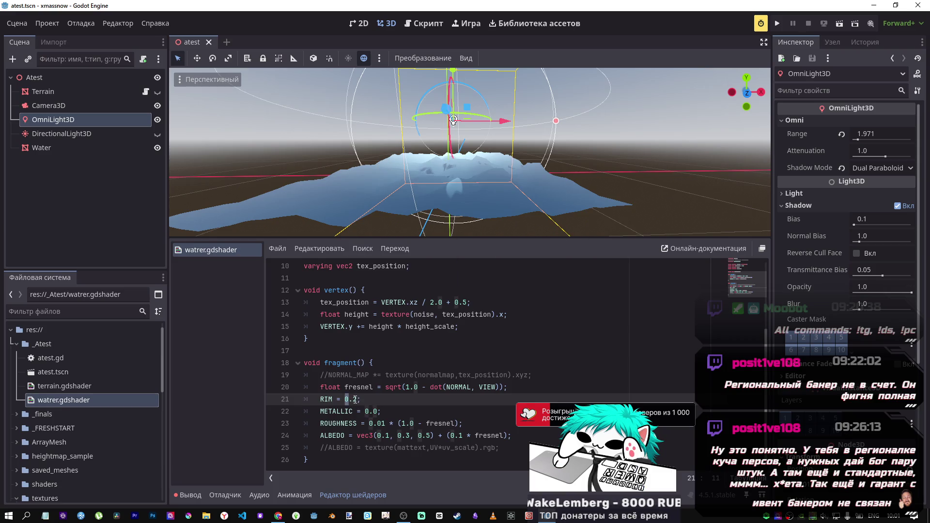
# - Try a RIM value of 0.9 and save to preview it
pyautogui.click(356, 399)
pyautogui.press('BackSpace')
pyautogui.write('9')
pyautogui.hotkey('ctrl', 's')
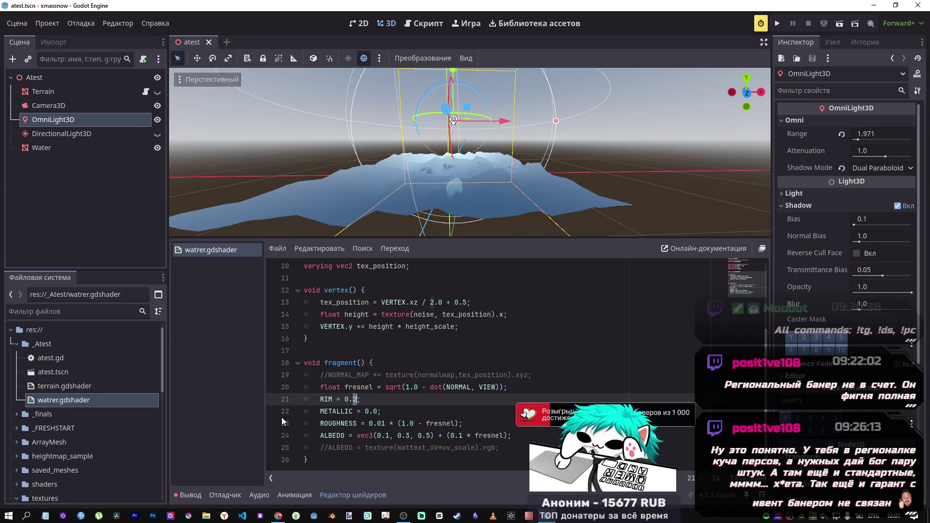
# - Scroll the docs tutorial to the fresnel fragment() code and lit water preview
pyautogui.click(278, 517)
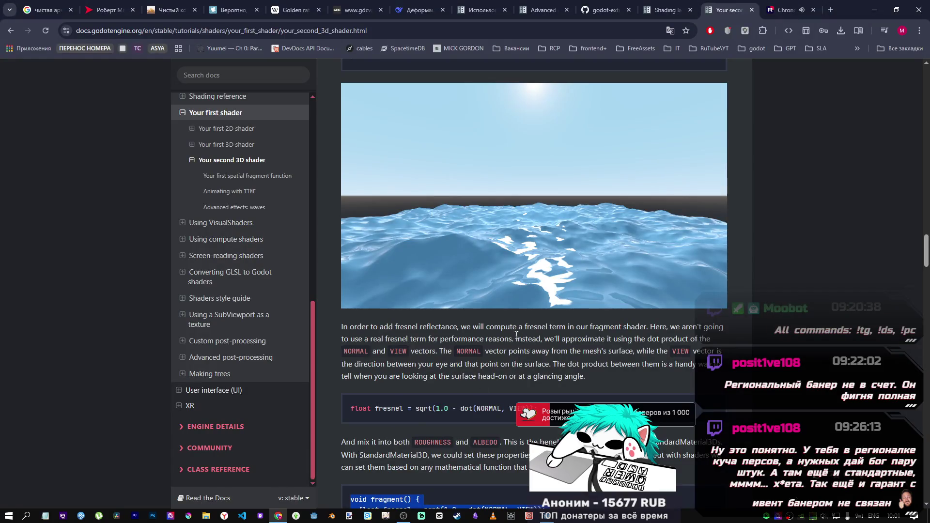
pyautogui.scroll(-2, 440, 393)
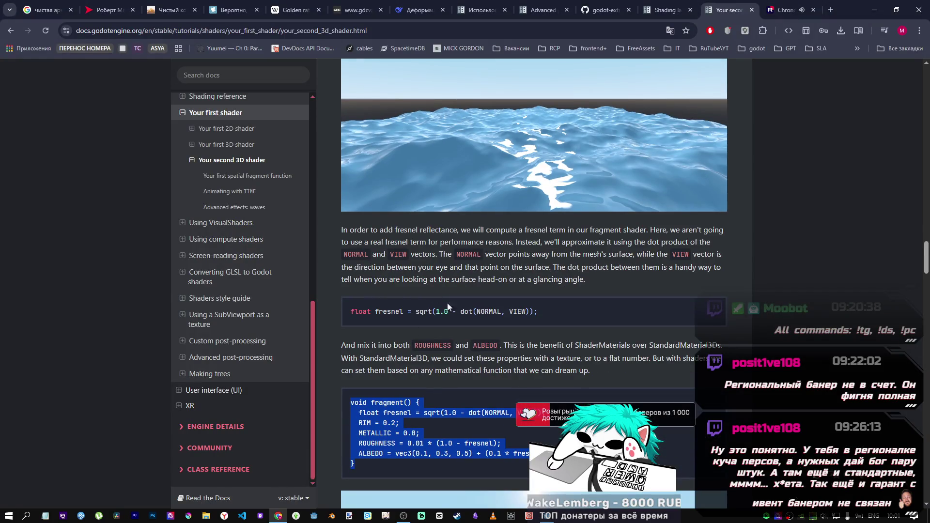
pyautogui.scroll(-2, 443, 330)
pyautogui.scroll(-5, 429, 319)
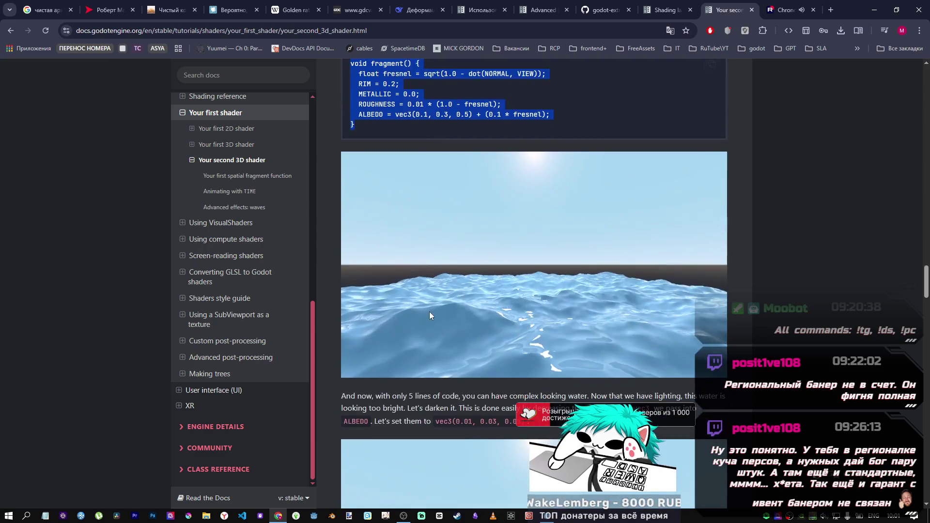
pyautogui.scroll(4, 513, 359)
pyautogui.scroll(-2, 495, 338)
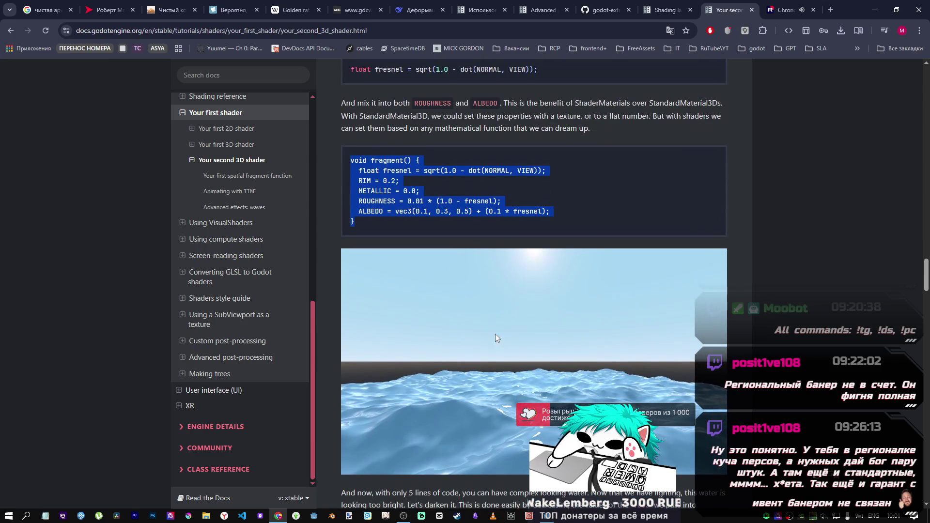
# - Compare with the Godot editor, then select 'your_second_3d_shader' in the docs address bar
pyautogui.click(550, 517)
pyautogui.scroll(2, 424, 363)
pyautogui.scroll(-1, 424, 363)
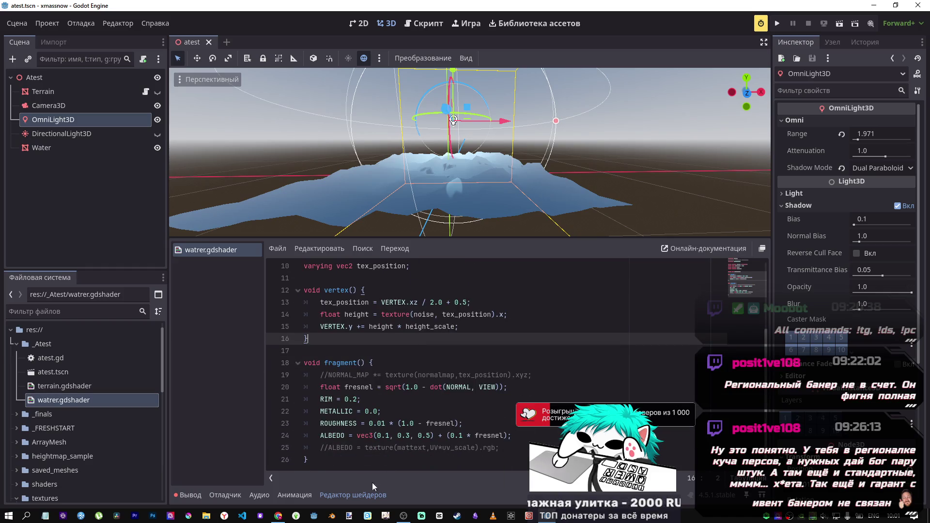
pyautogui.click(278, 516)
pyautogui.scroll(3, 567, 292)
pyautogui.scroll(-3, 567, 292)
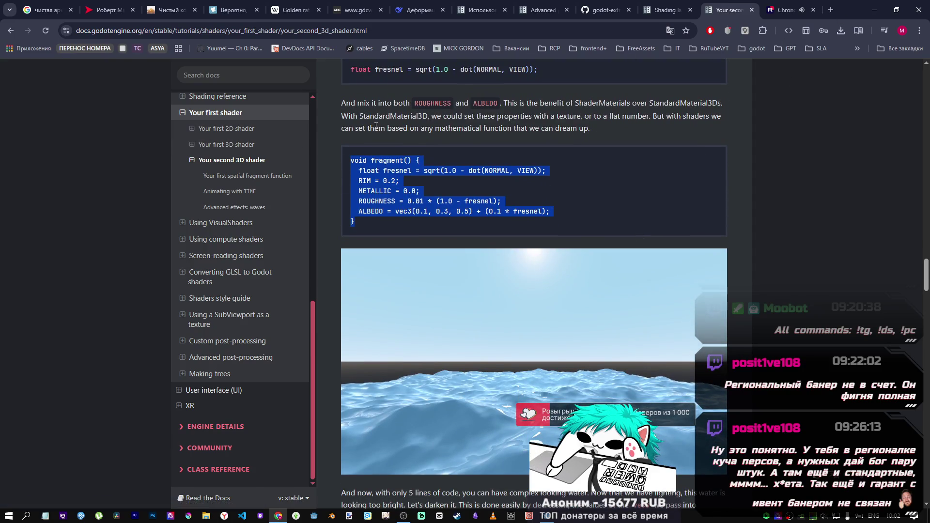
pyautogui.doubleClick(353, 31)
pyautogui.hotkey('ctrl', 'c')
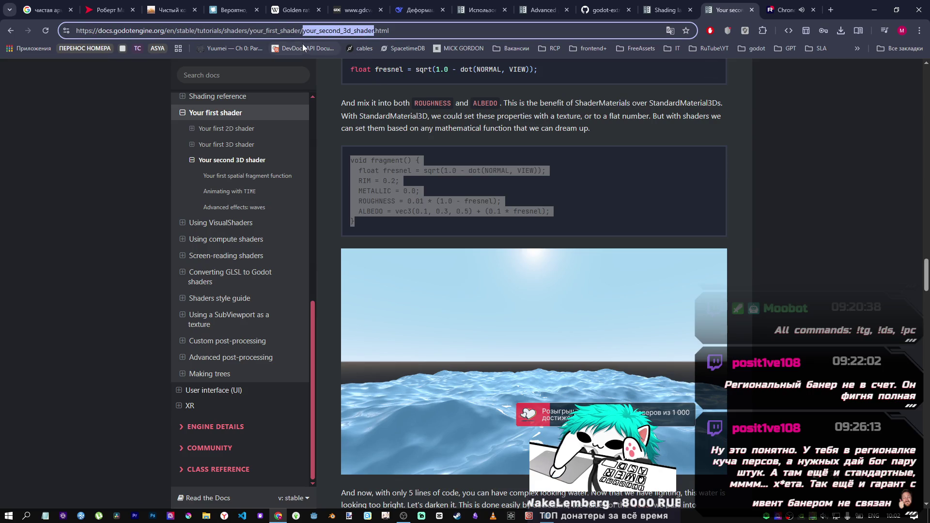
# - In a new tab, Google 'your_second_3d_shader godot isue' and find godot-docs GitHub issue #8077 in the results
pyautogui.click(832, 15)
pyautogui.hotkey('ctrl', 'v')
pyautogui.write('godot')
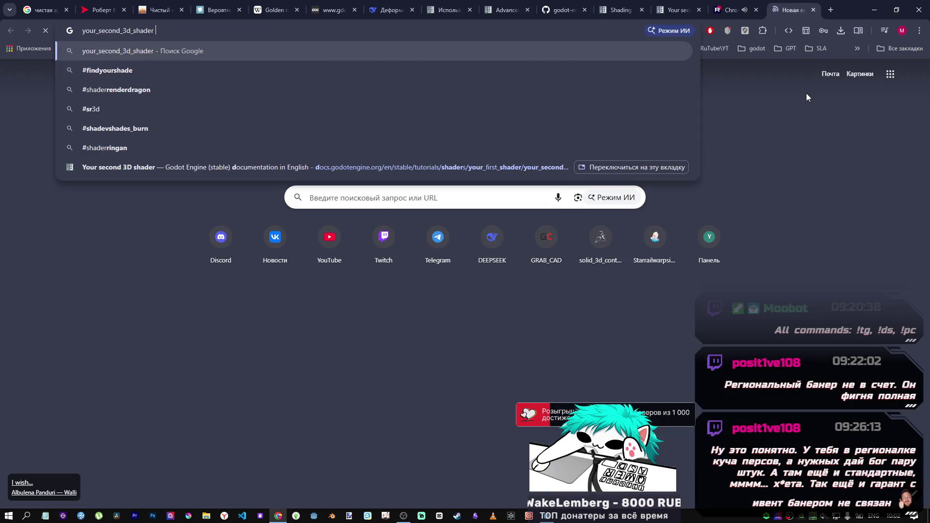
pyautogui.write(' isue')
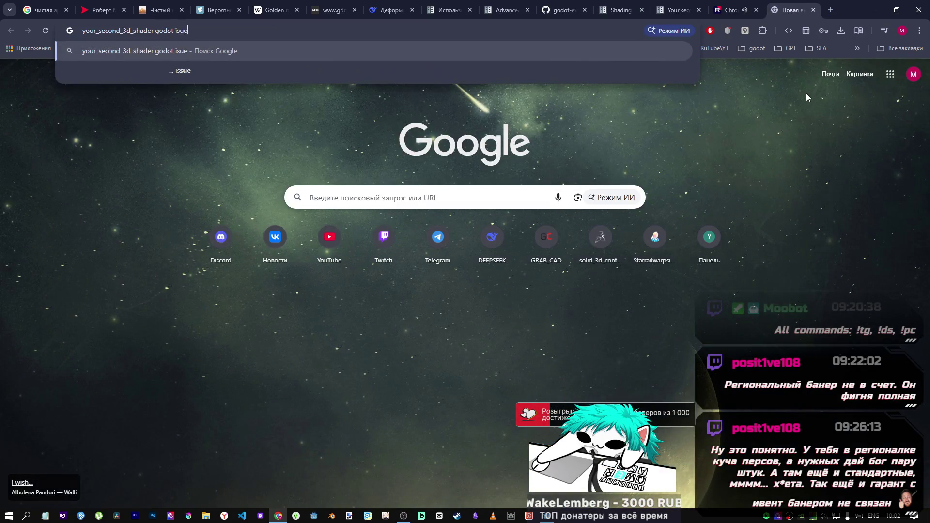
pyautogui.press('Return')
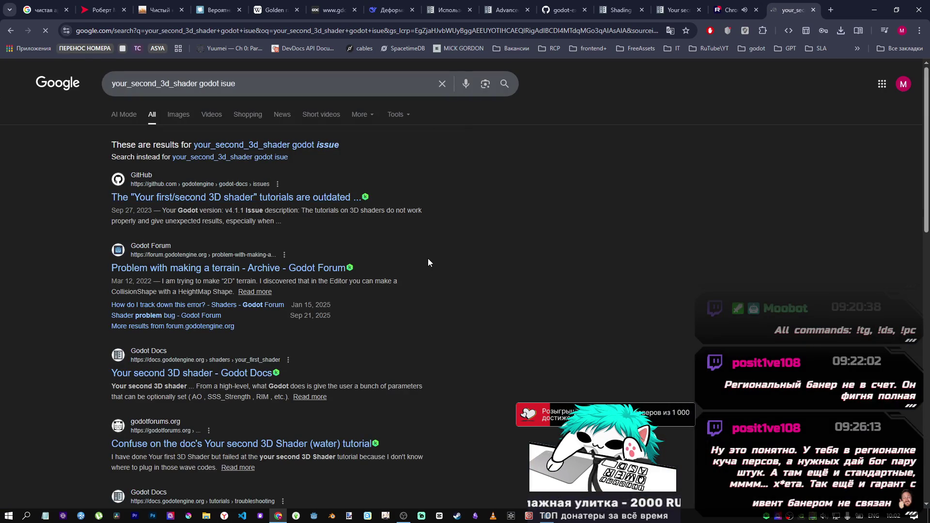
pyautogui.scroll(-5, 428, 256)
pyautogui.scroll(-3, 388, 254)
pyautogui.scroll(4, 353, 250)
pyautogui.scroll(-1, 280, 275)
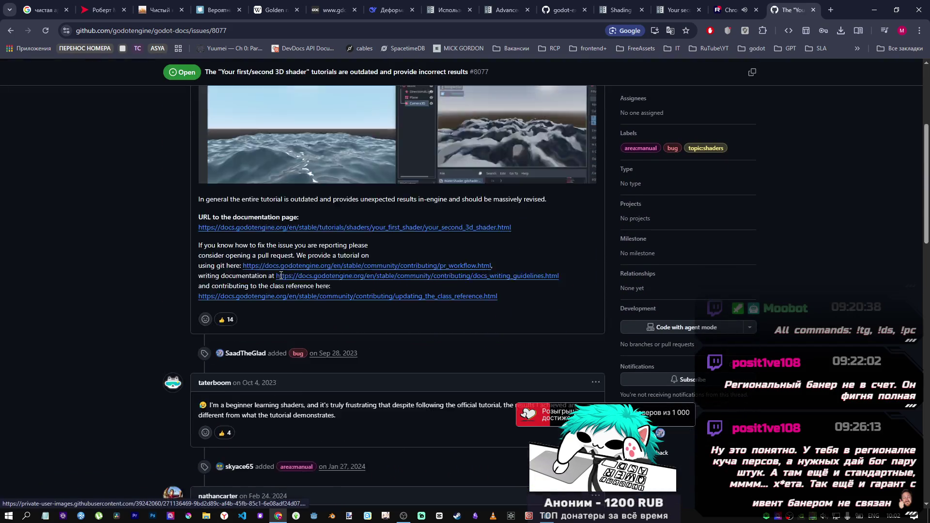